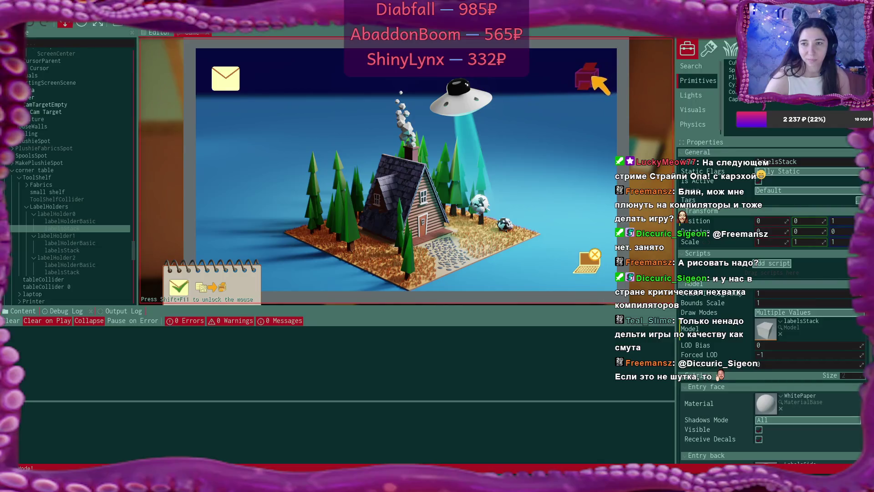
- Print the address label from the laptop's print board and close the panel
click(592, 76)
click(294, 156)
click(294, 156)
click(292, 156)
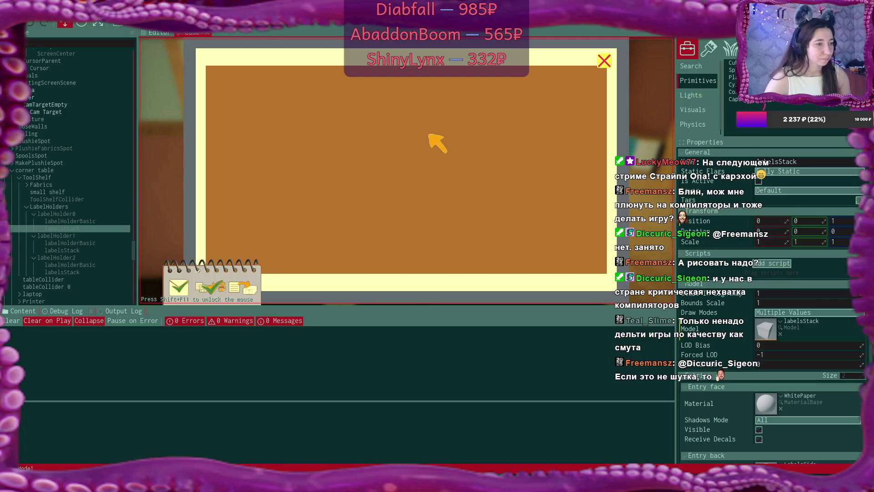
click(603, 59)
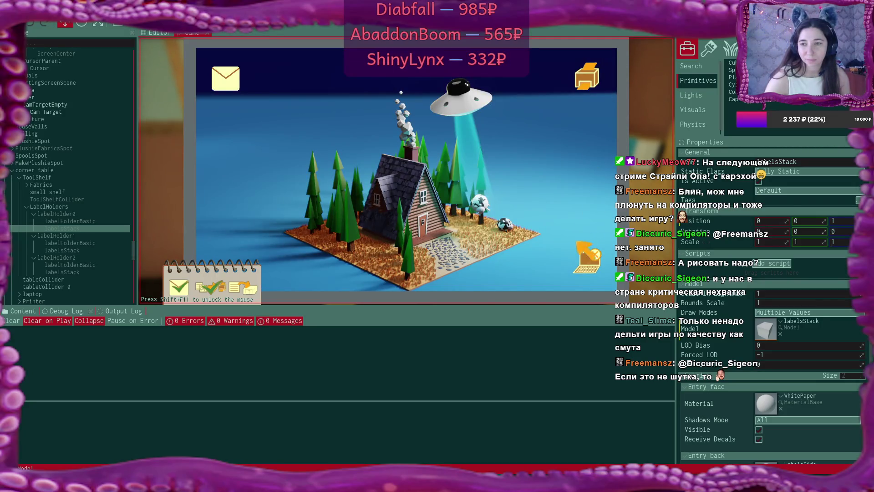
- Step away from the laptop, pick up the printed label and carry it to the crafting table
click(586, 258)
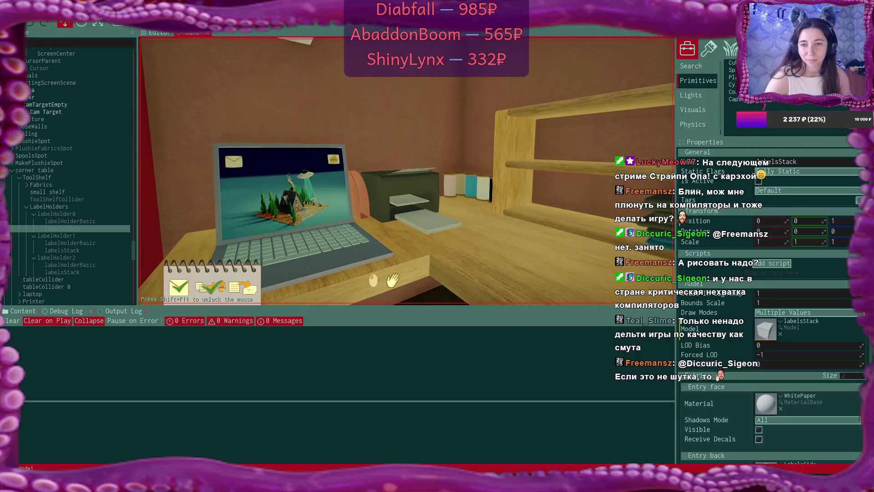
click(393, 280)
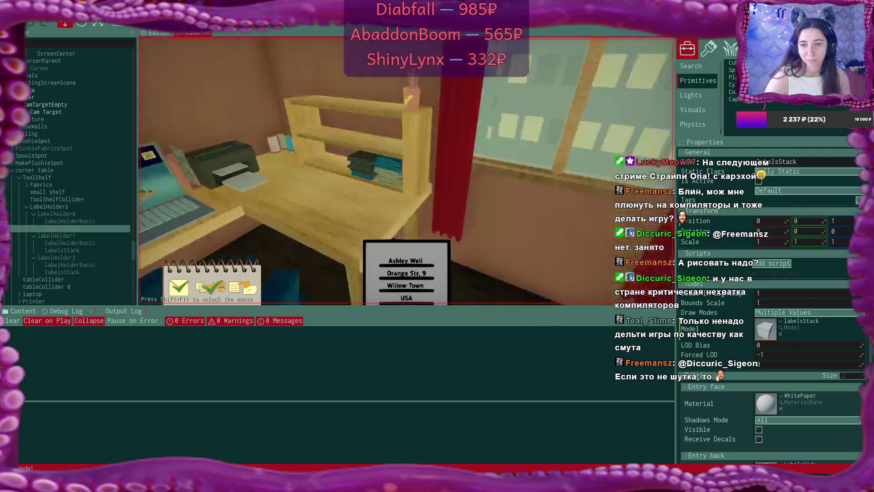
key(w)
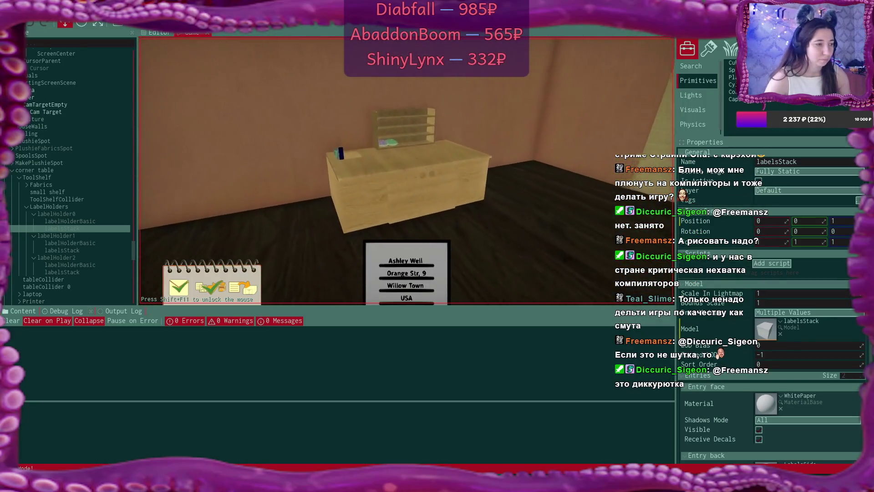
click(418, 275)
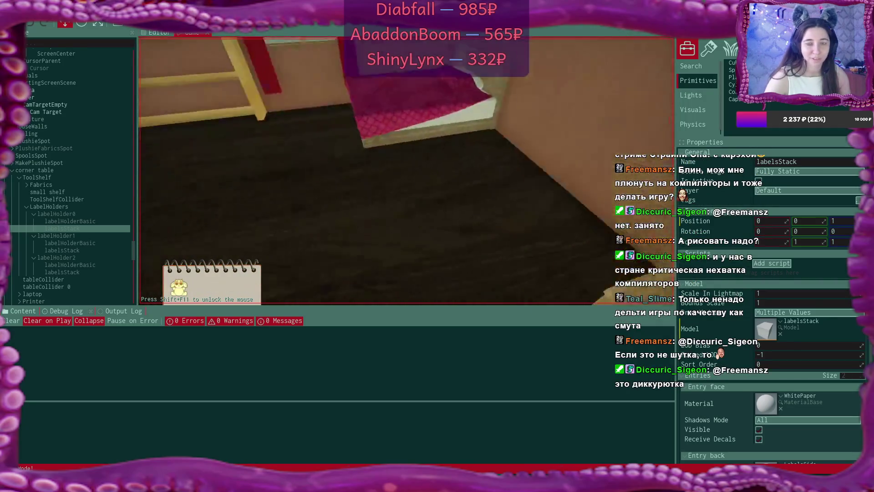
key(w)
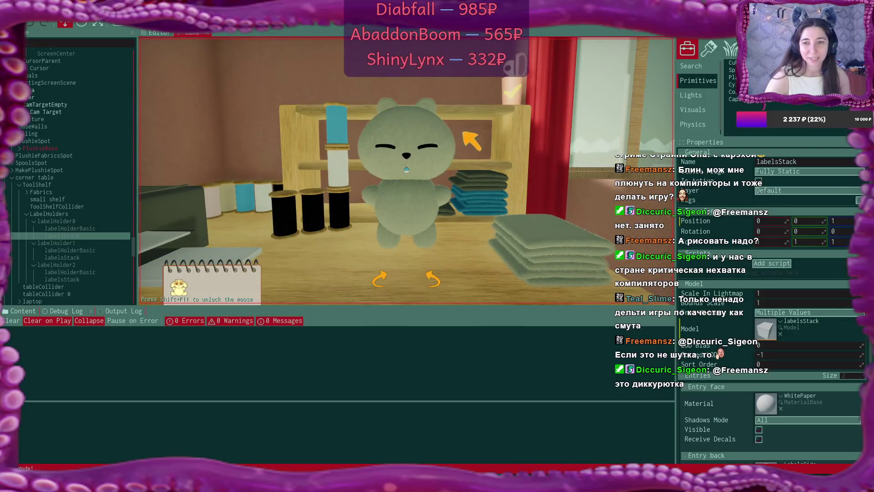
- Recolour the grey plushie with blue fabric, place it on the desk and open the shipping box
click(558, 241)
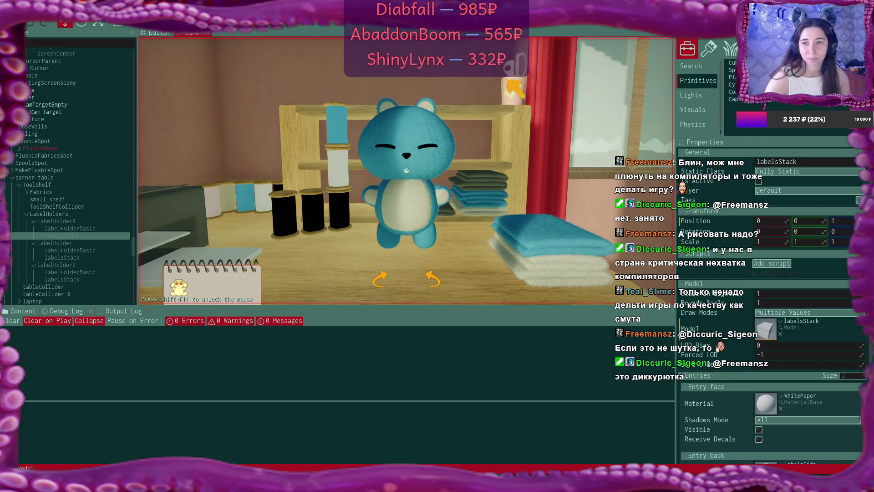
click(515, 88)
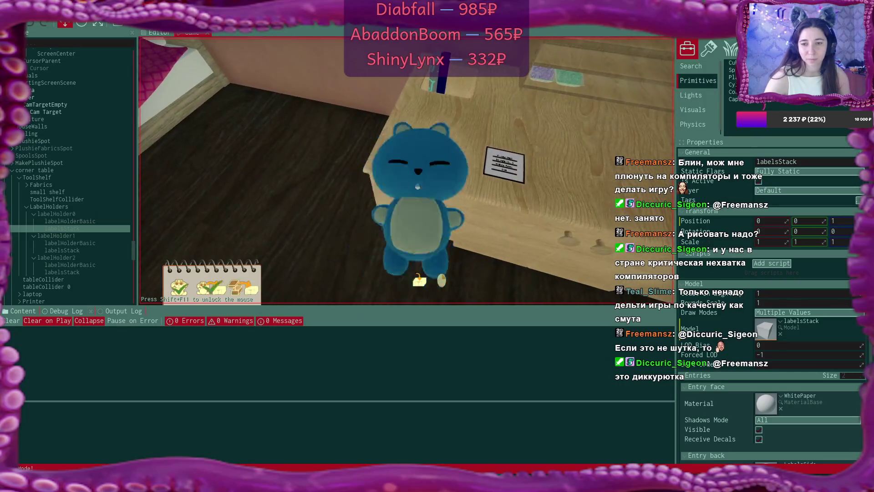
click(419, 280)
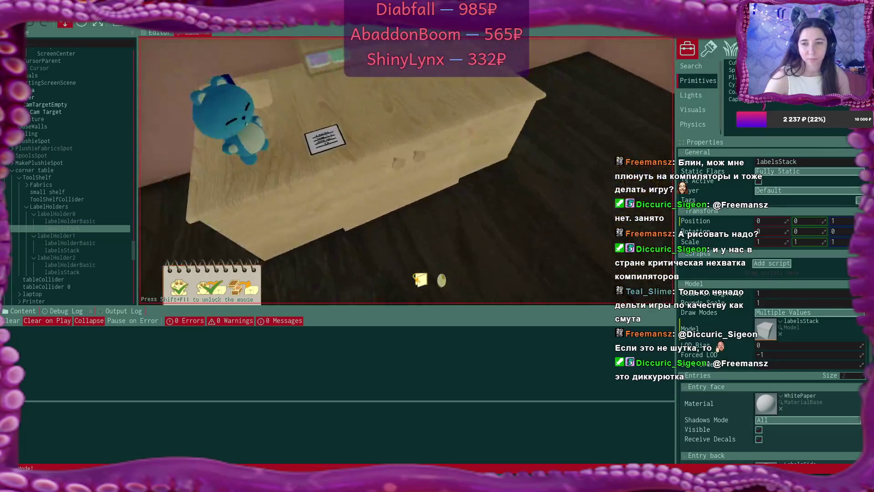
click(406, 171)
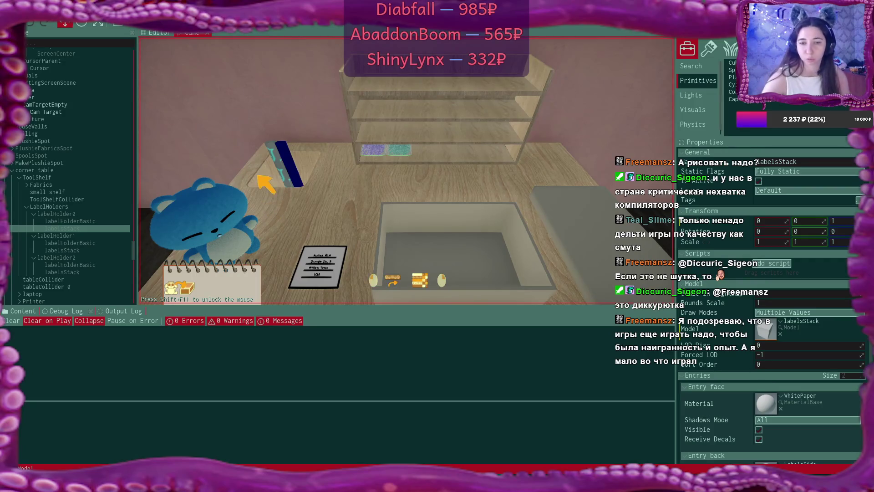
- Drop the blue plushie into the box, close the lid, stick on the label and inspect it
click(210, 216)
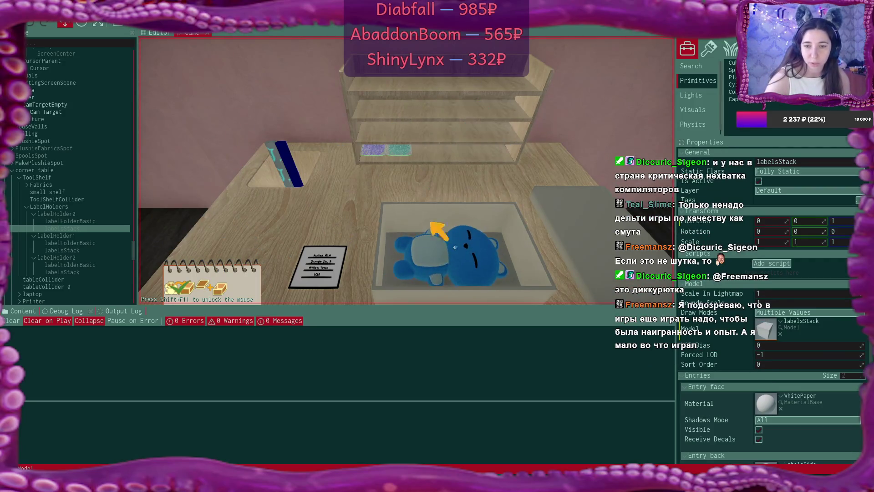
click(556, 230)
click(328, 269)
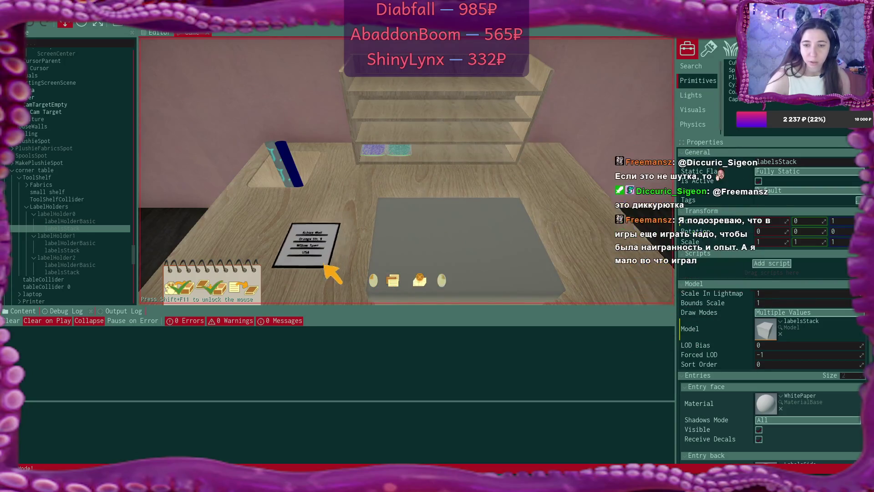
click(453, 228)
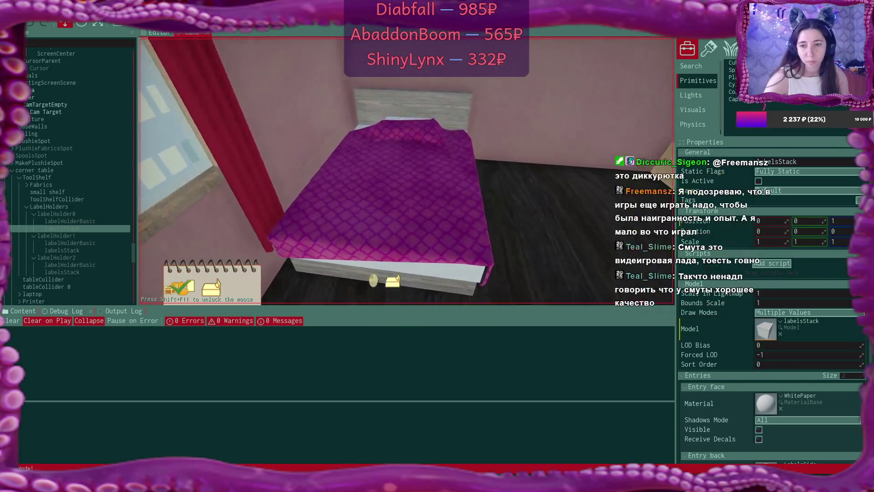
- Go to bed, confirm sleeping and wake up to start the next day
click(391, 173)
click(371, 222)
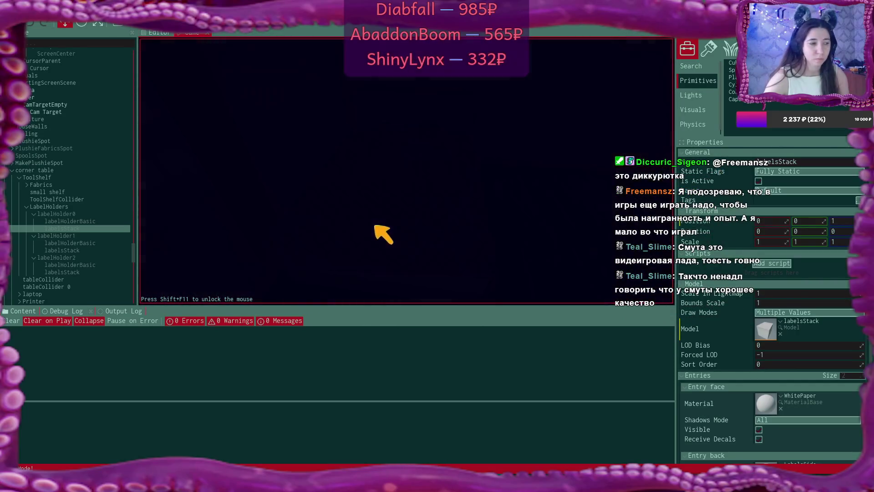
click(409, 265)
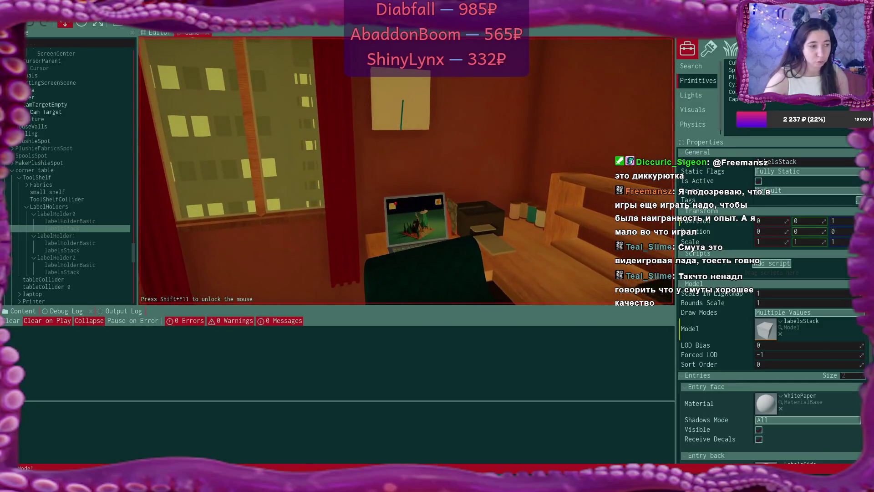
- At the laptop, open the new plushie email in Bmail, create its website shortcut, and close mail
click(406, 171)
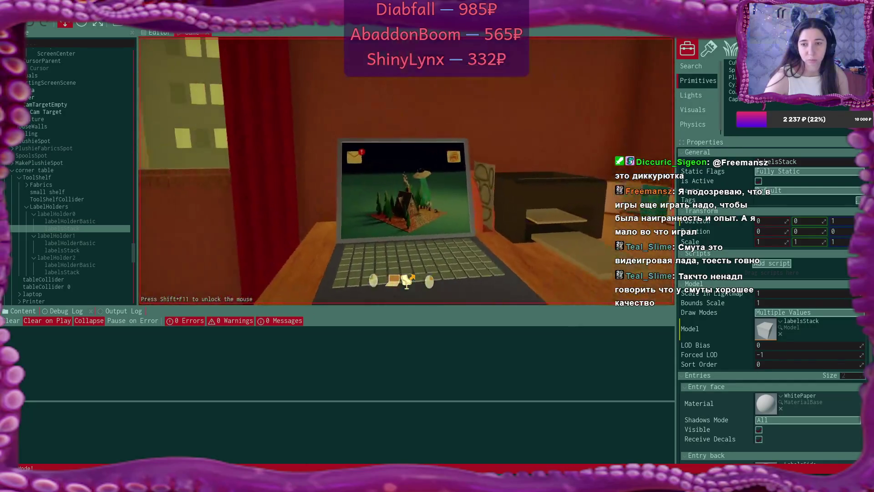
click(227, 80)
click(344, 129)
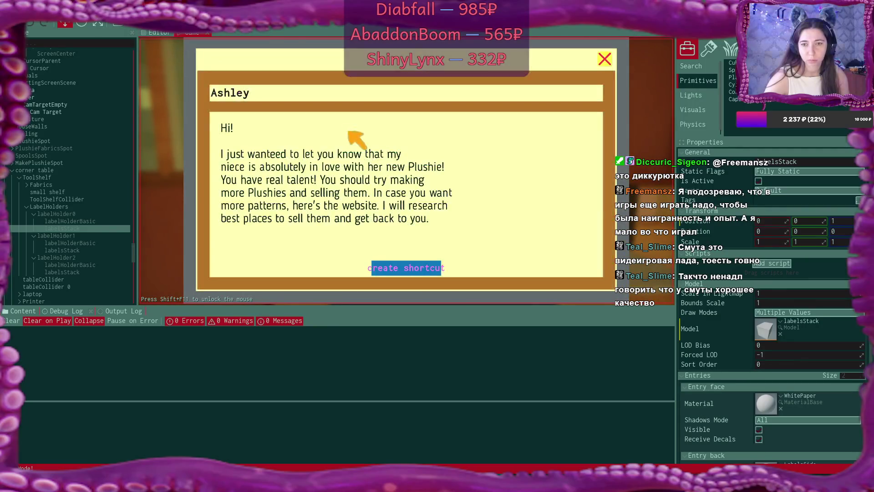
click(433, 266)
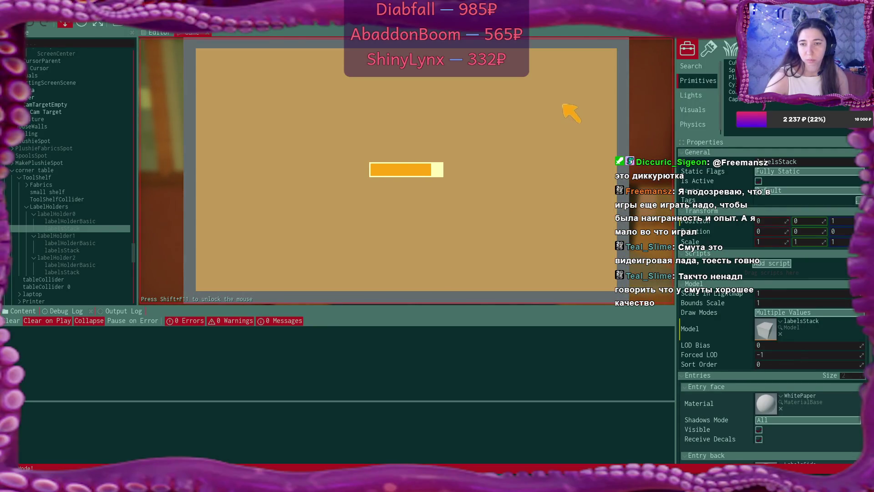
click(604, 60)
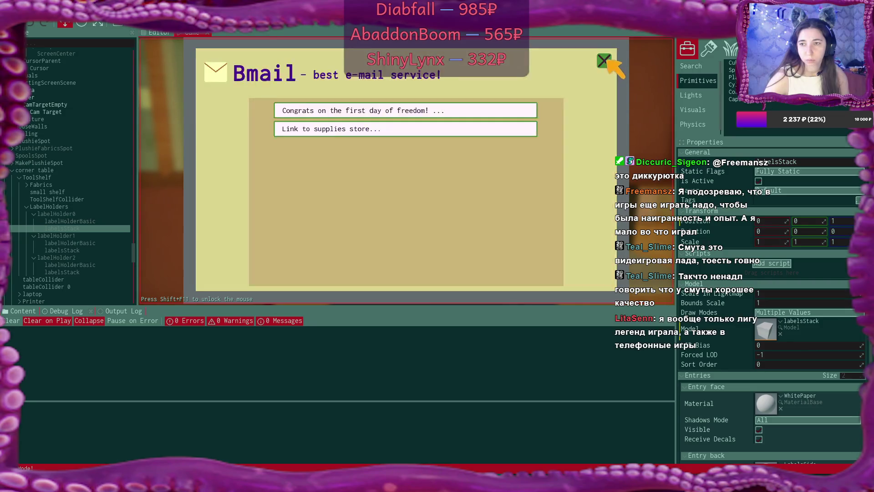
click(604, 63)
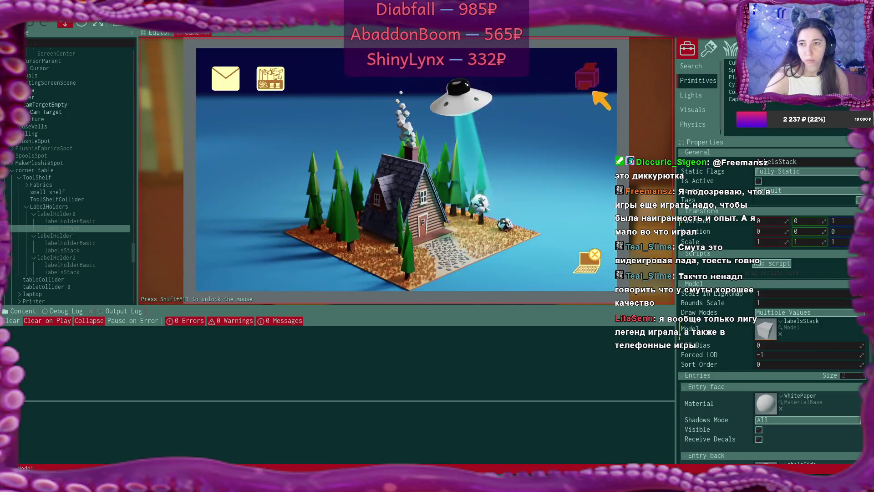
- In the supplies shop, add three fabric rolls, including the cyan one, to the cart
click(274, 84)
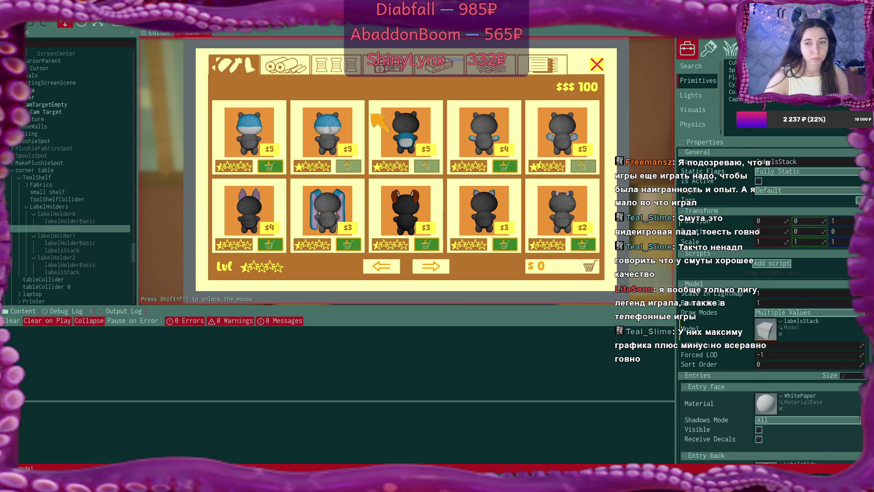
click(292, 68)
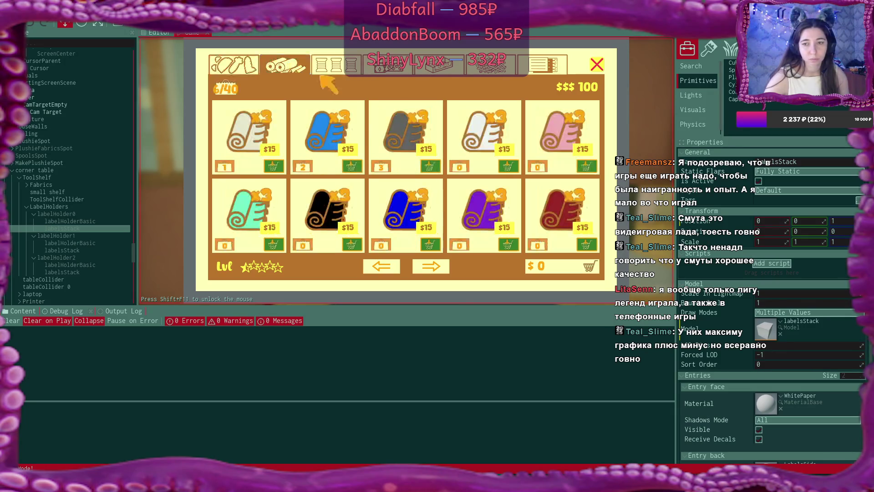
click(587, 166)
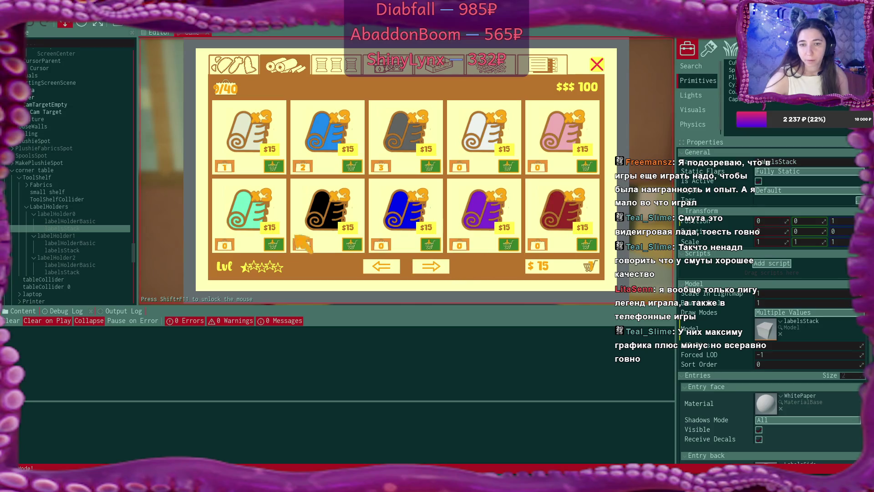
click(273, 245)
click(441, 264)
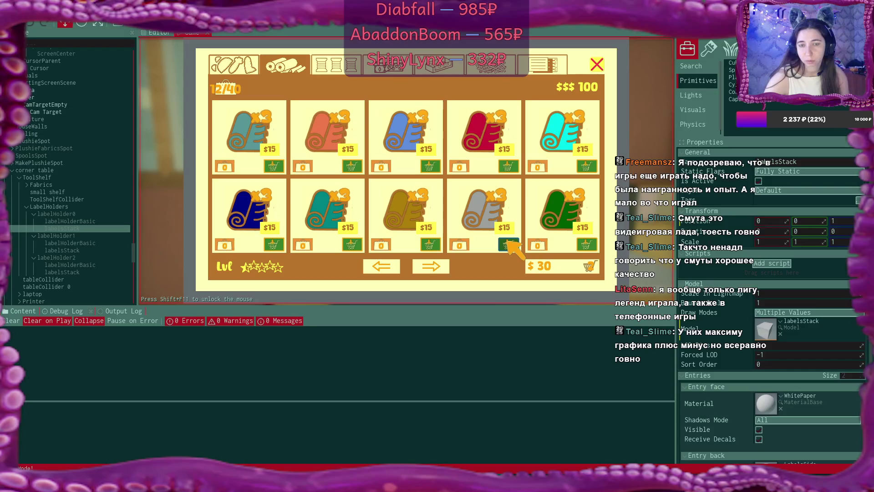
click(436, 264)
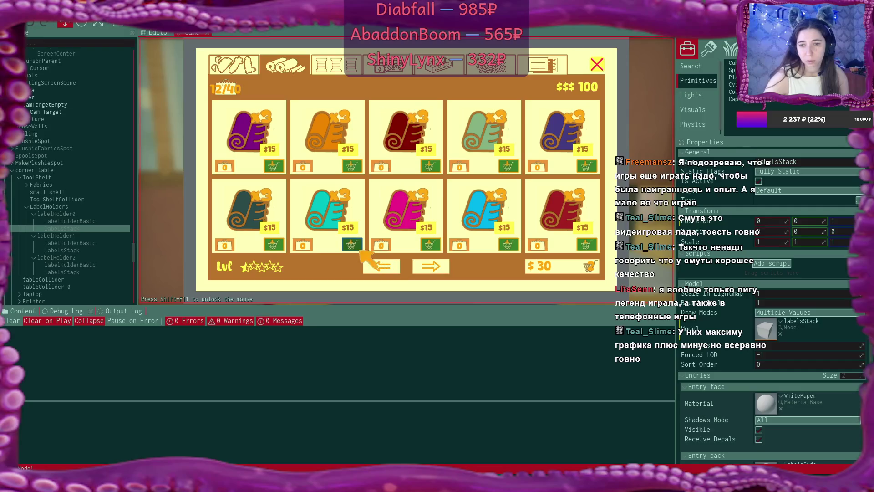
click(352, 245)
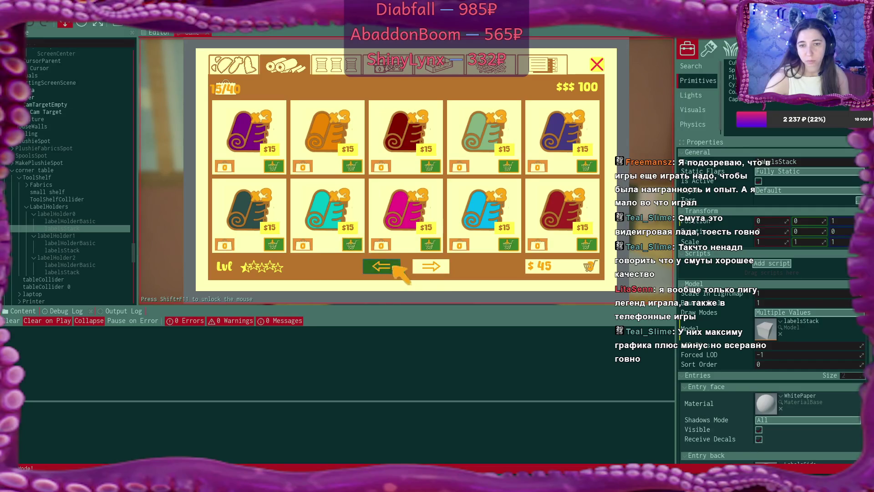
- Add the green box, another box, the blue leaf swatch and two blue labels to the cart
click(382, 70)
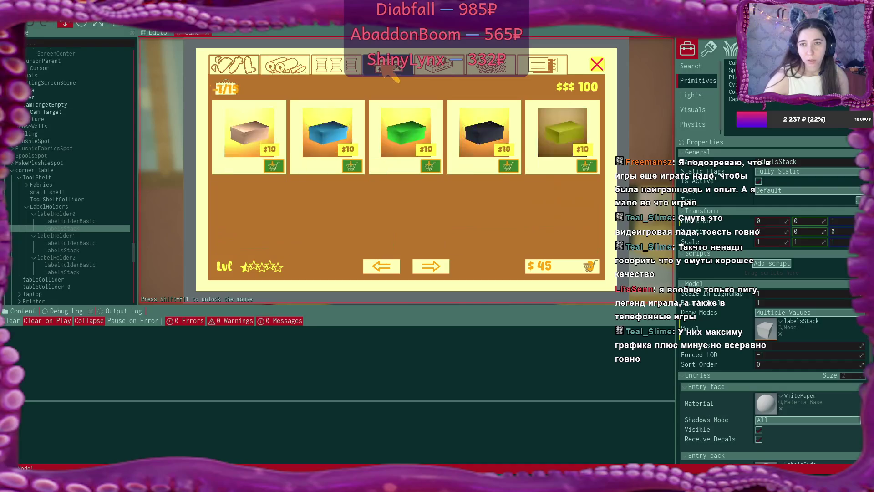
click(430, 165)
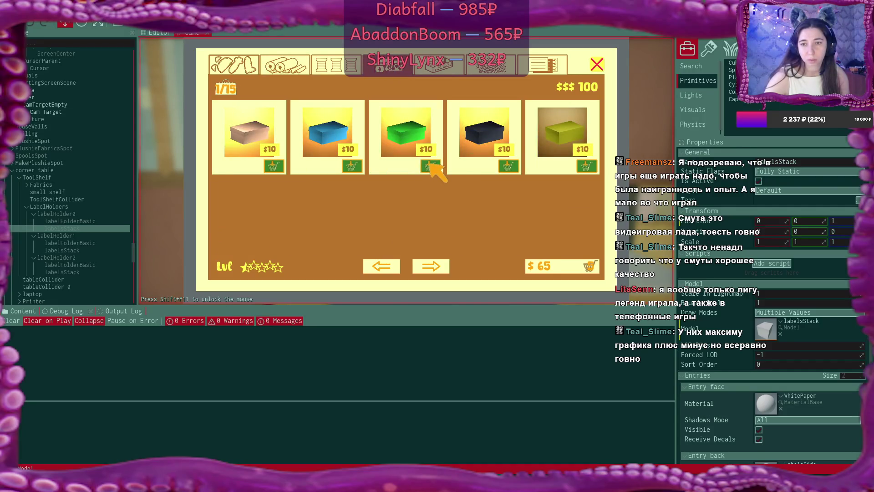
click(586, 165)
click(451, 72)
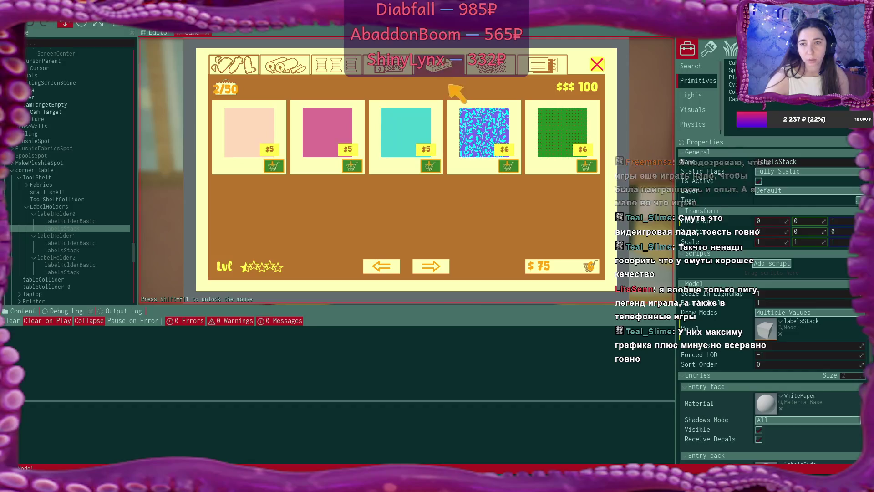
click(509, 166)
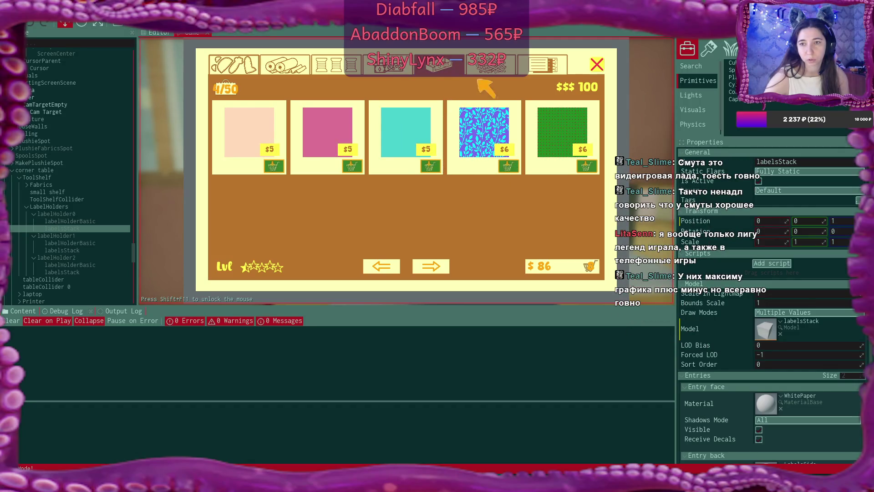
click(492, 66)
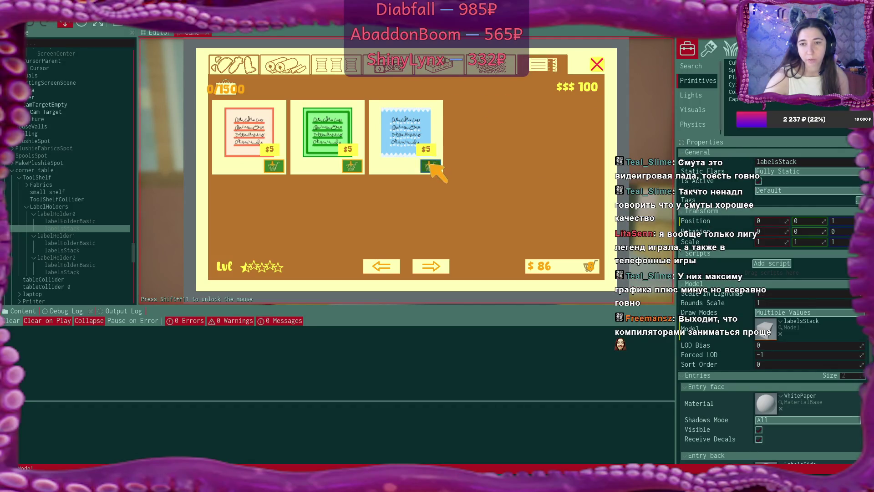
click(429, 166)
click(429, 166)
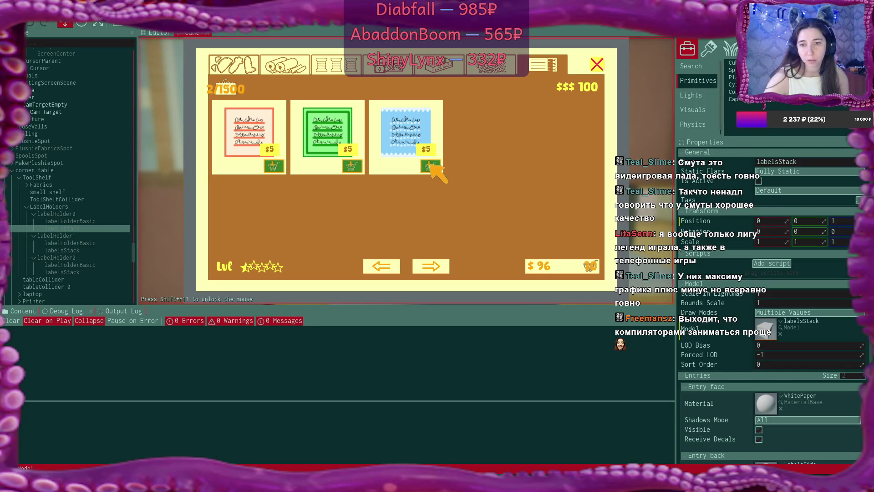
- Remove the blue $6 fabric from the cart and return to the listing
click(272, 167)
click(553, 269)
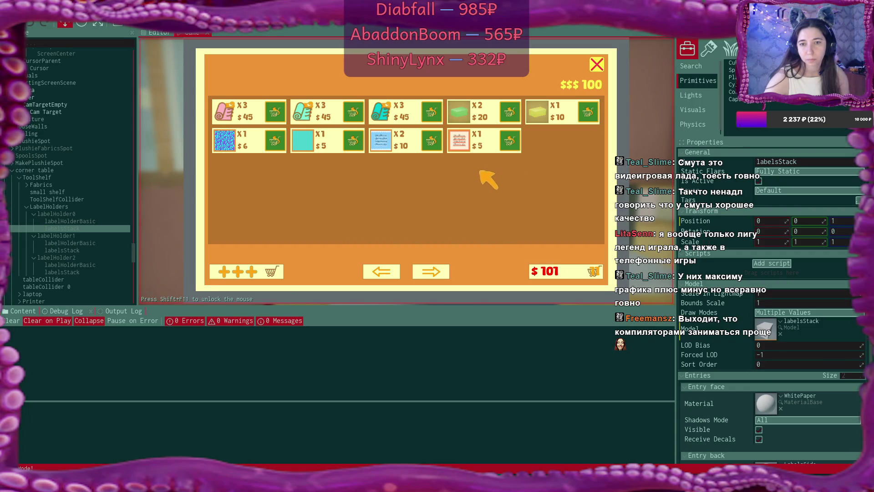
click(271, 137)
click(255, 271)
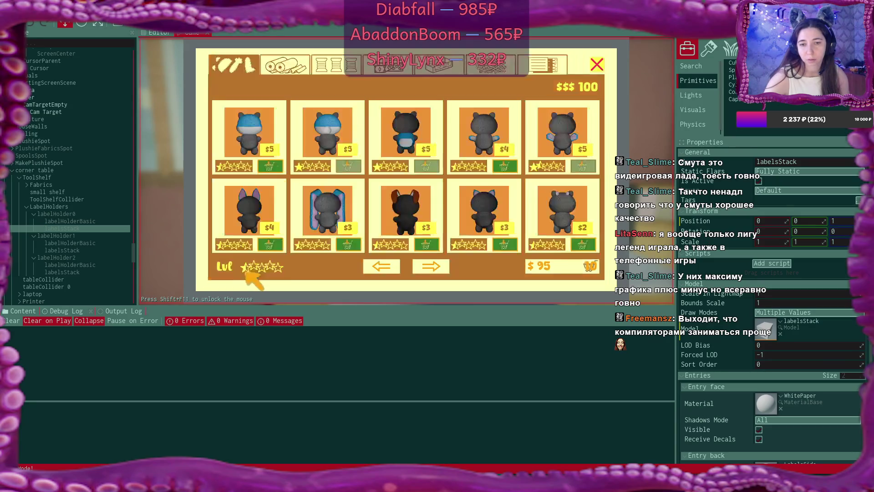
- Browse swatches and stuffing, then buy the whole cart for $100 and close the shop
click(437, 73)
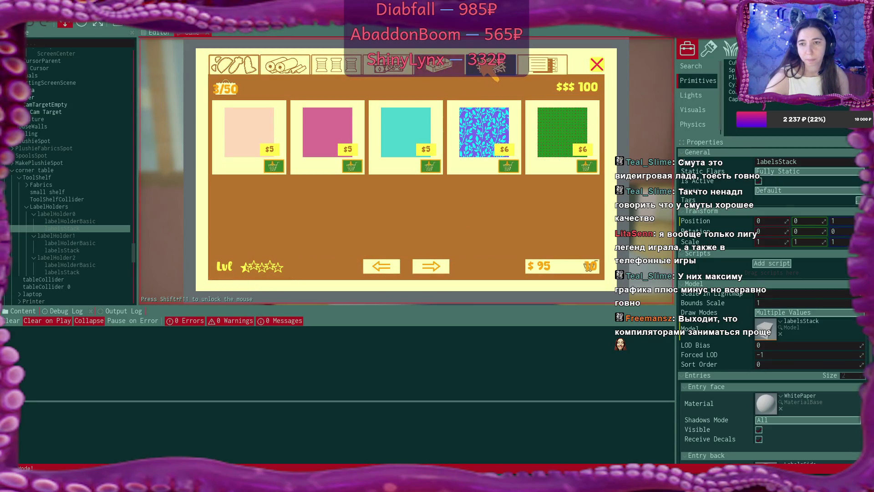
click(489, 68)
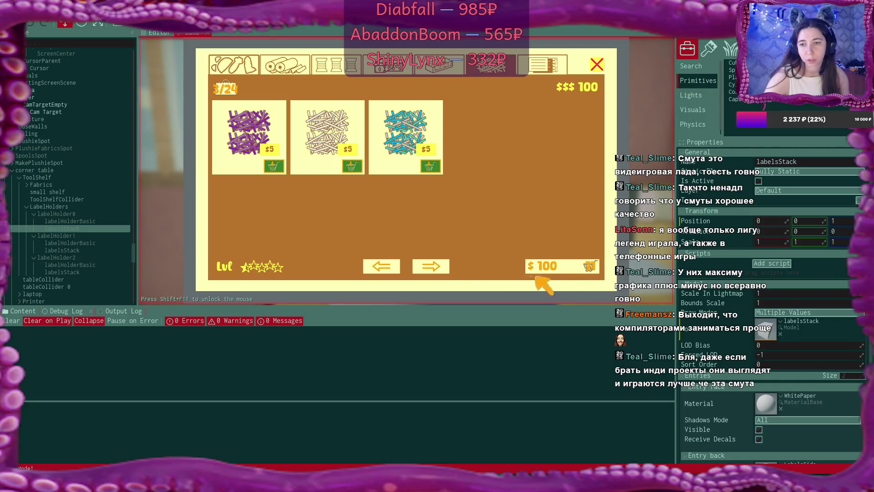
click(561, 268)
click(570, 271)
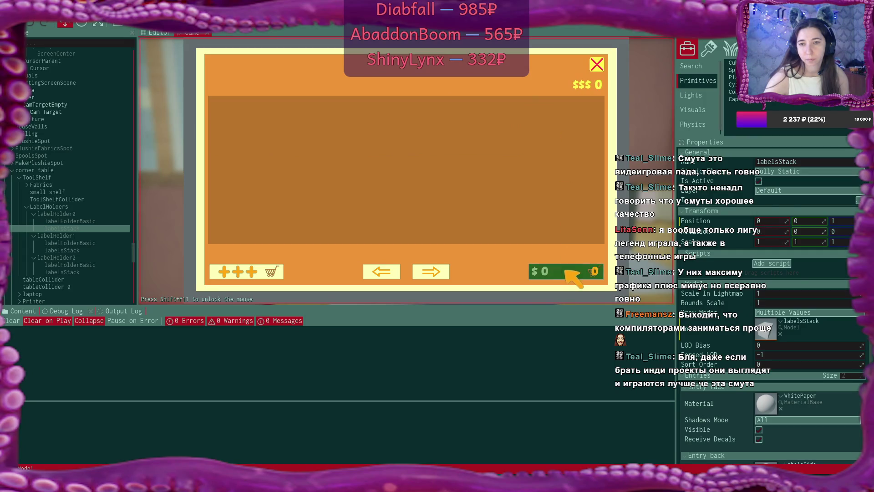
click(597, 65)
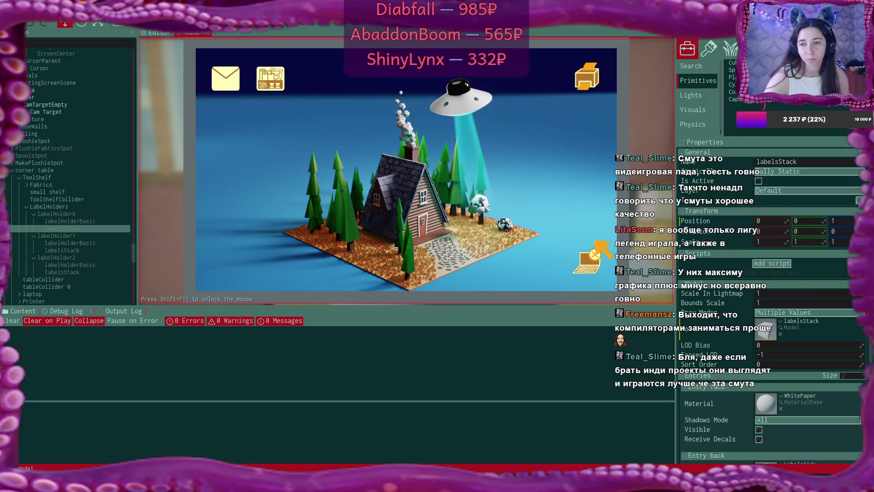
click(592, 260)
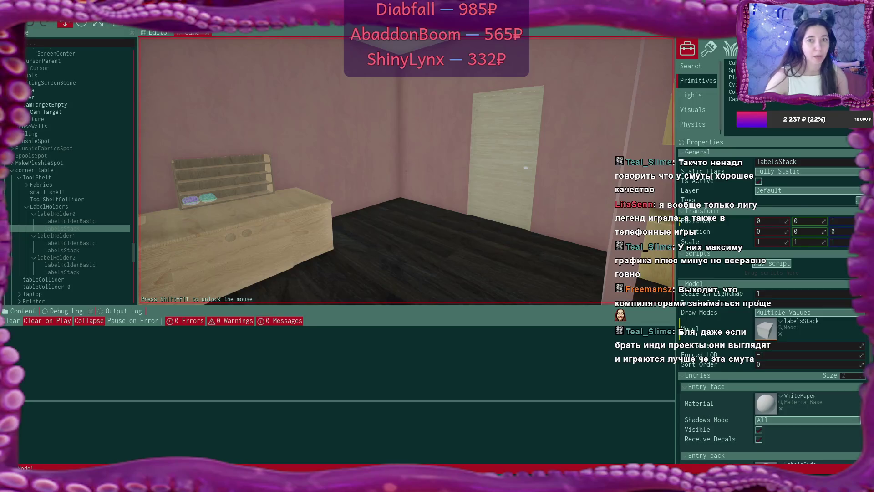
key(w)
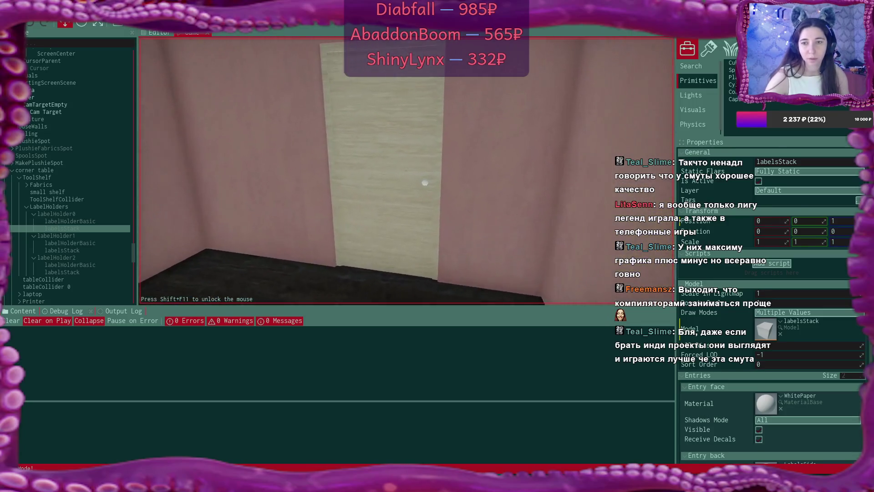
key(w)
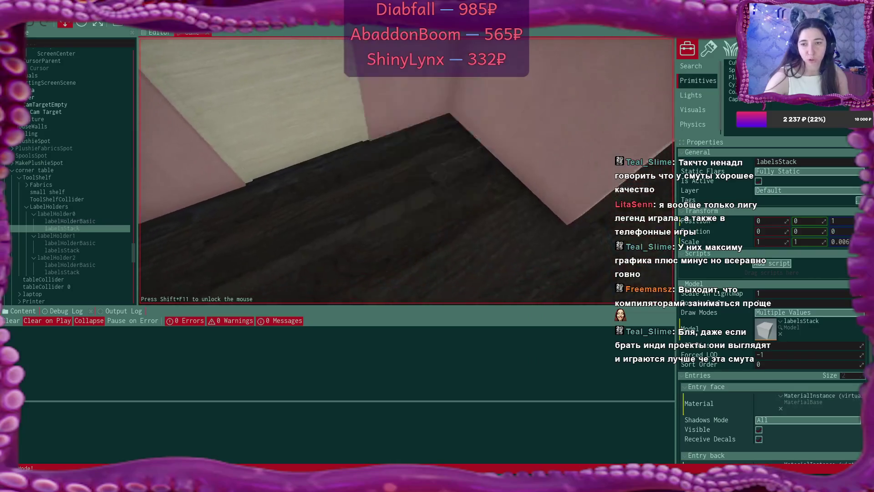
key(s)
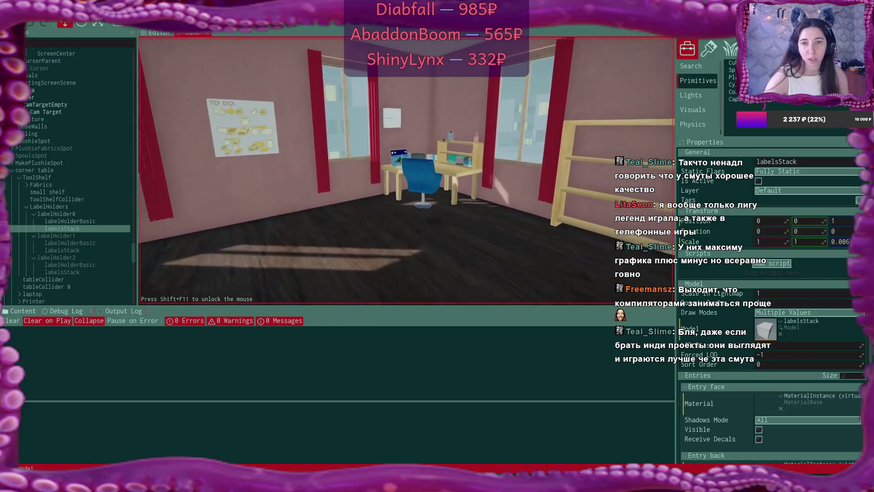
key(w)
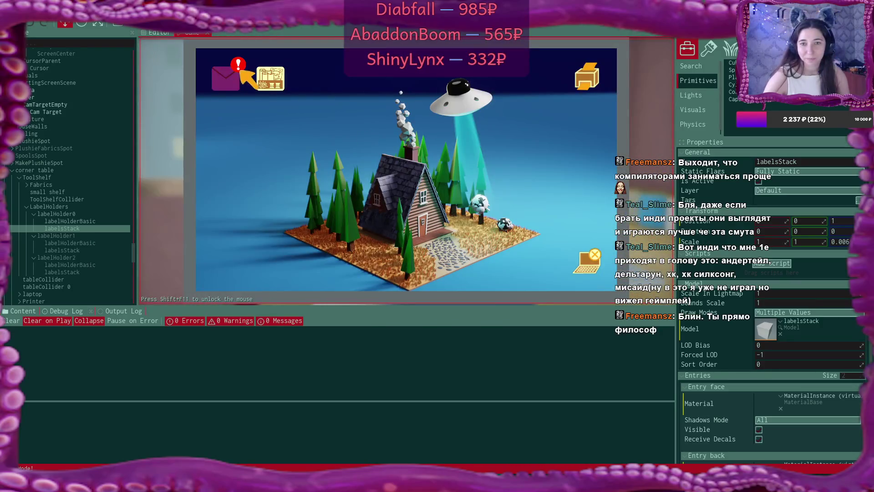
- Open the plushie-shop email in Bmail, accept its offer to create a shop, and close mail
click(232, 71)
click(364, 145)
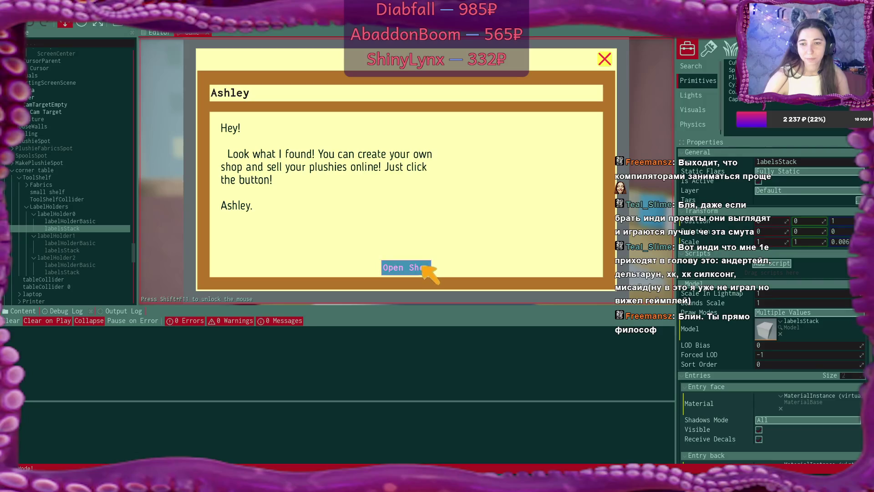
click(421, 267)
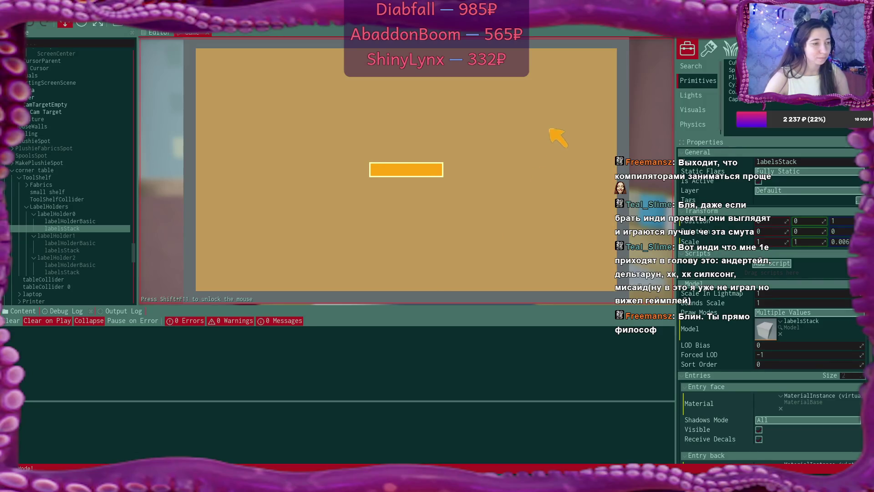
click(606, 60)
click(605, 61)
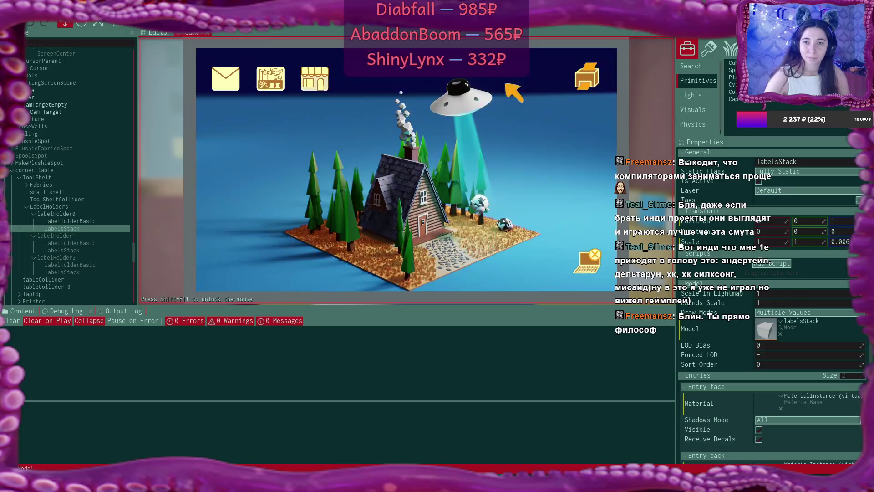
- Name the new online shop 'Shopchick', confirm it and step away from the laptop
click(309, 82)
click(441, 171)
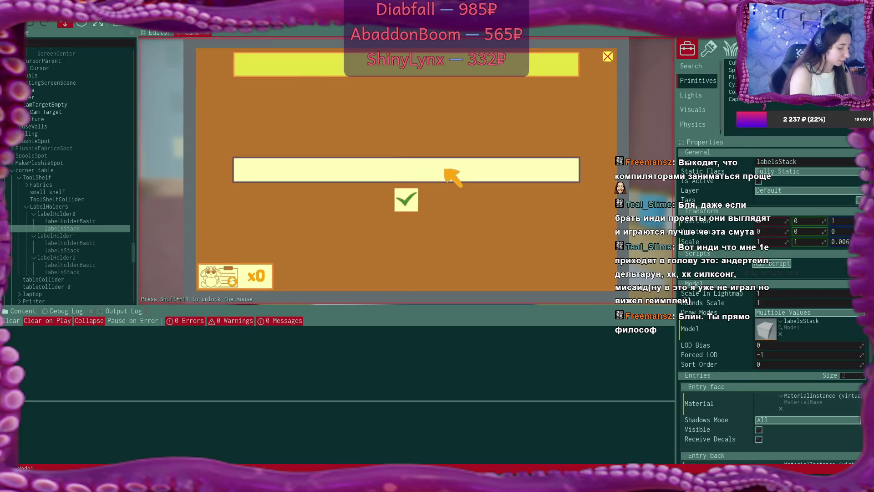
text(Shopchick)
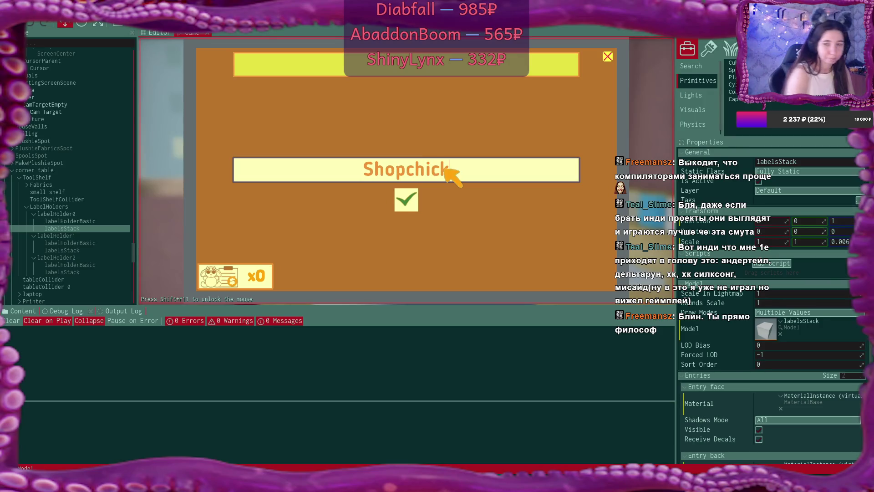
click(410, 191)
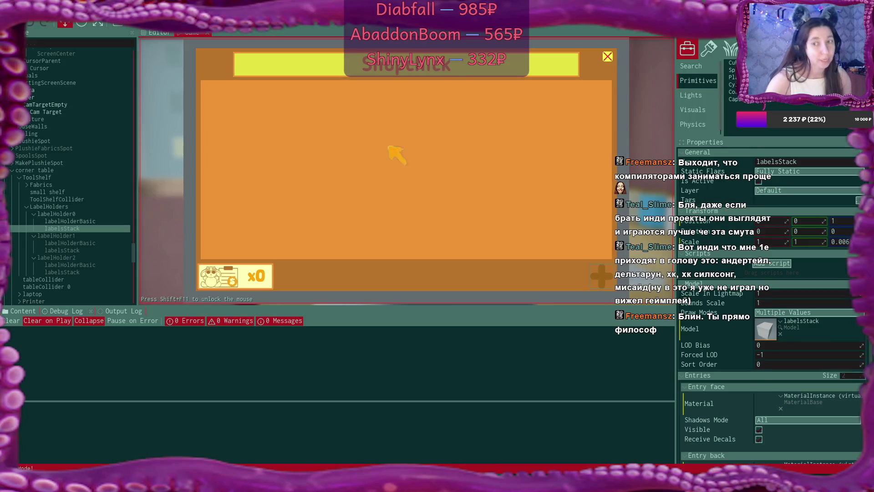
click(607, 56)
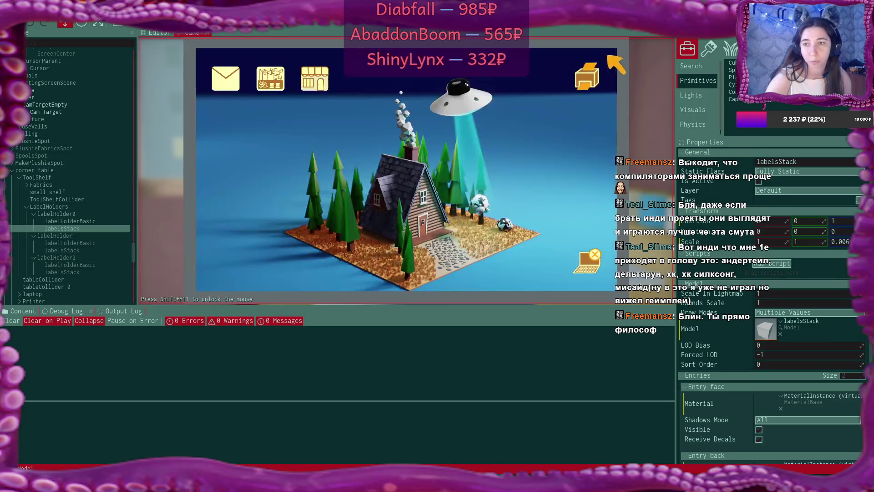
click(586, 261)
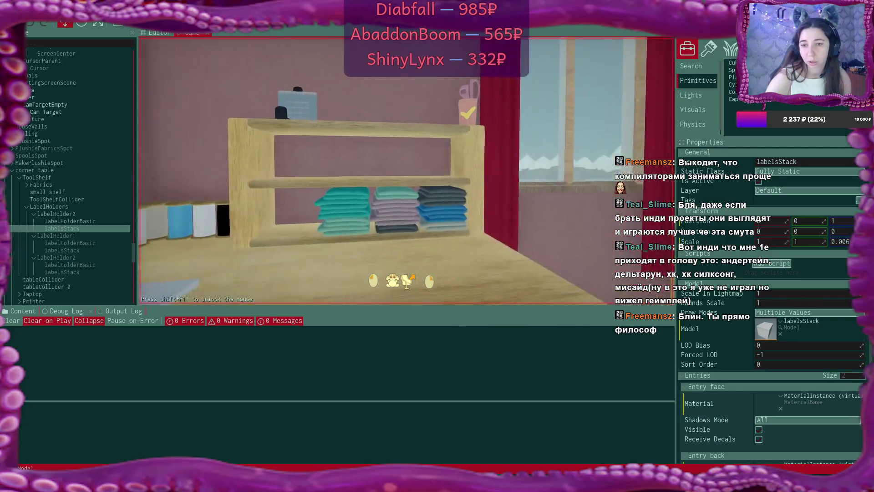
- Make a bunny-eared plushie with teal ears and body, edit its face and accept it
click(404, 276)
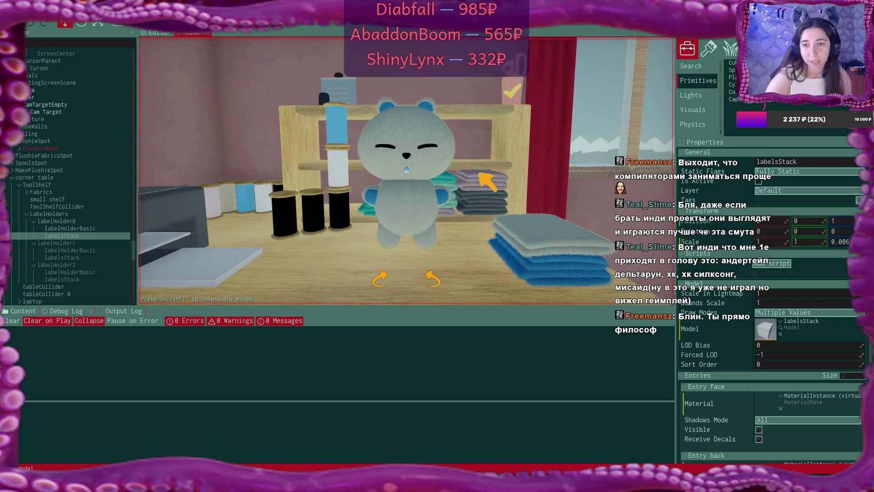
click(423, 95)
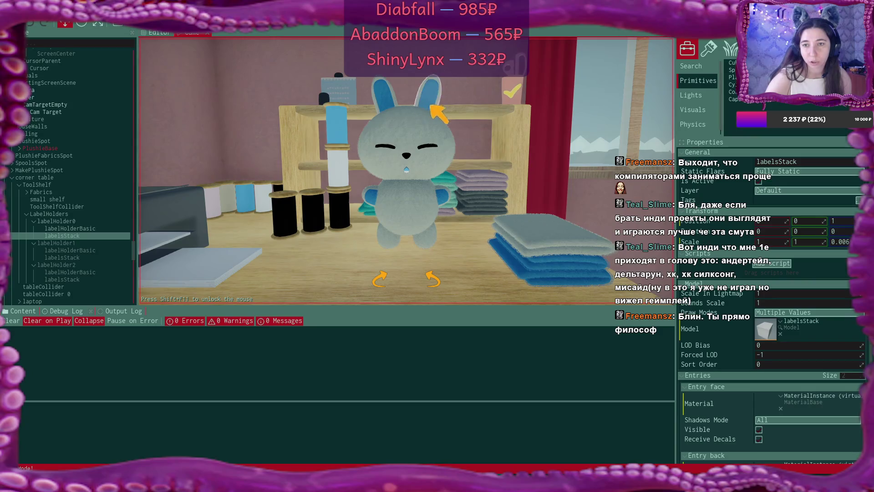
click(570, 262)
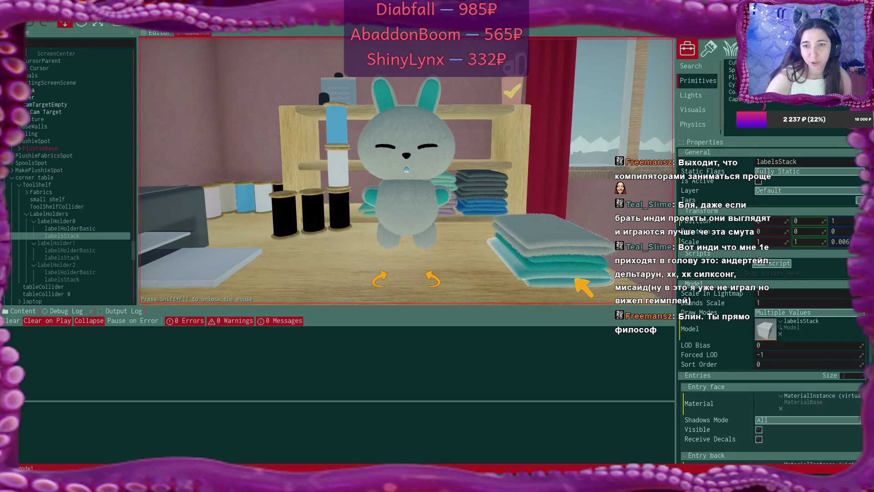
click(576, 250)
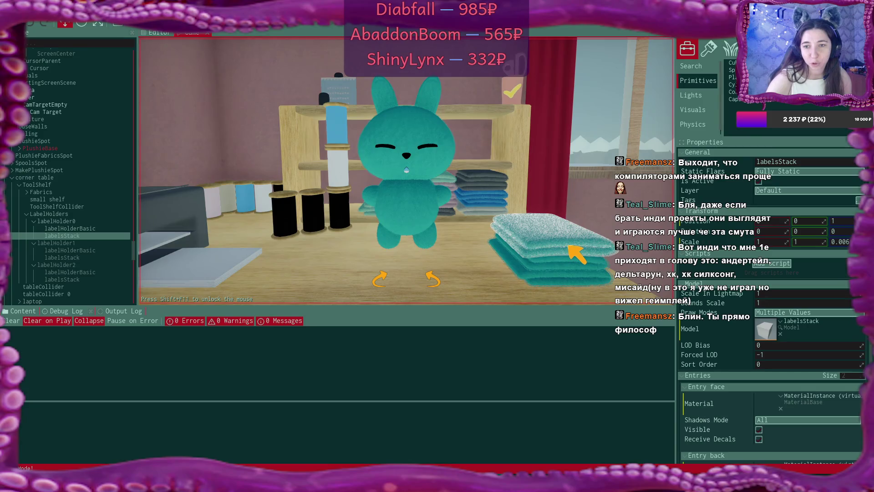
click(574, 273)
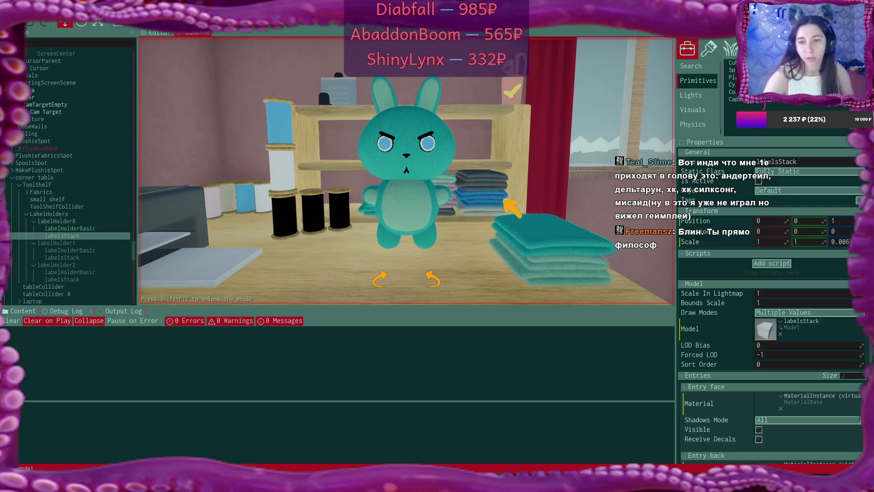
click(515, 94)
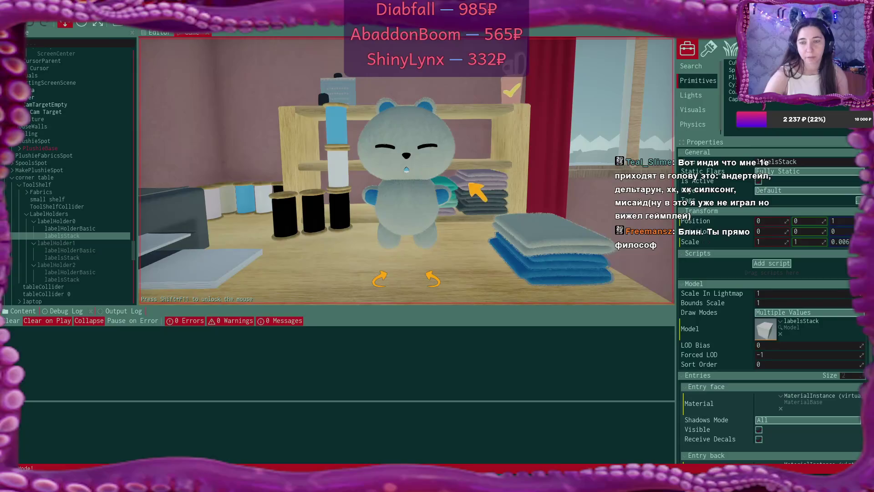
- Make the new bear plushie fully teal and give it a sleepy closed-eyed face
click(576, 251)
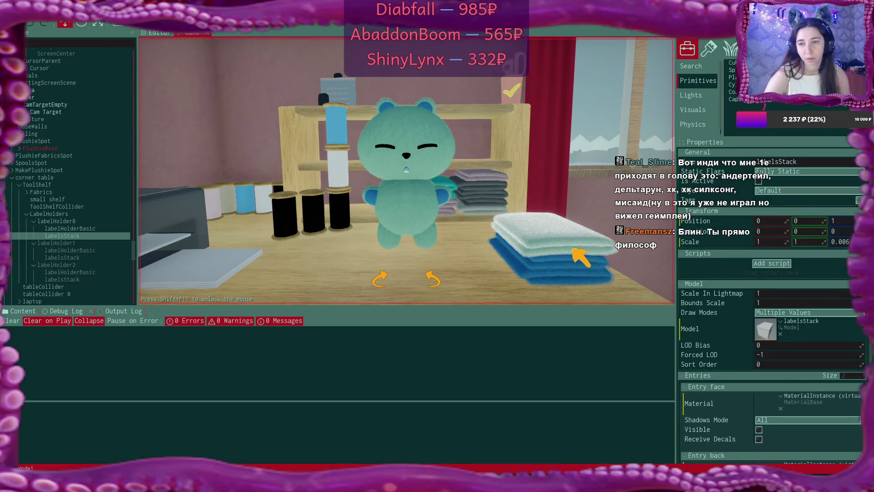
scroll(578, 264, down, 1)
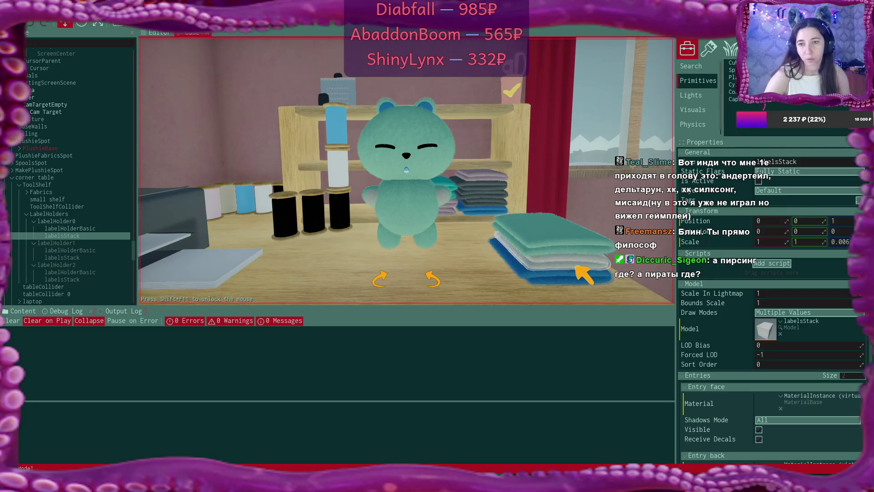
scroll(580, 280, down, 1)
scroll(578, 281, down, 1)
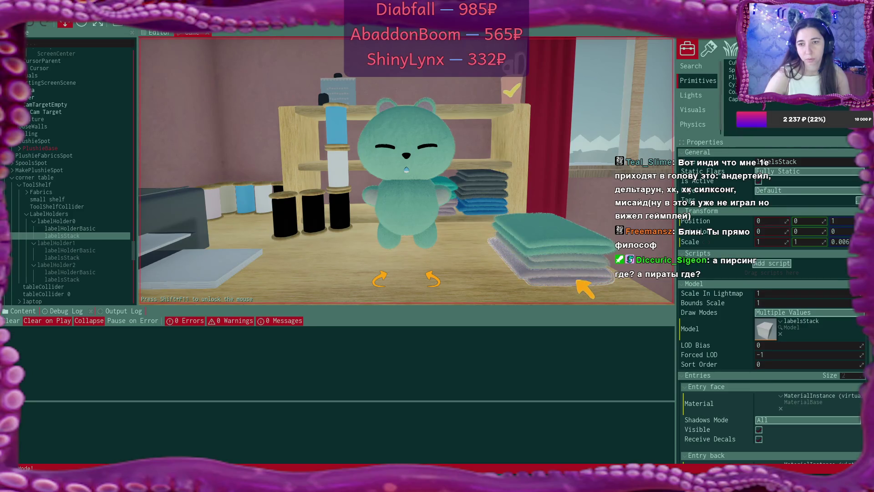
scroll(574, 263, down, 1)
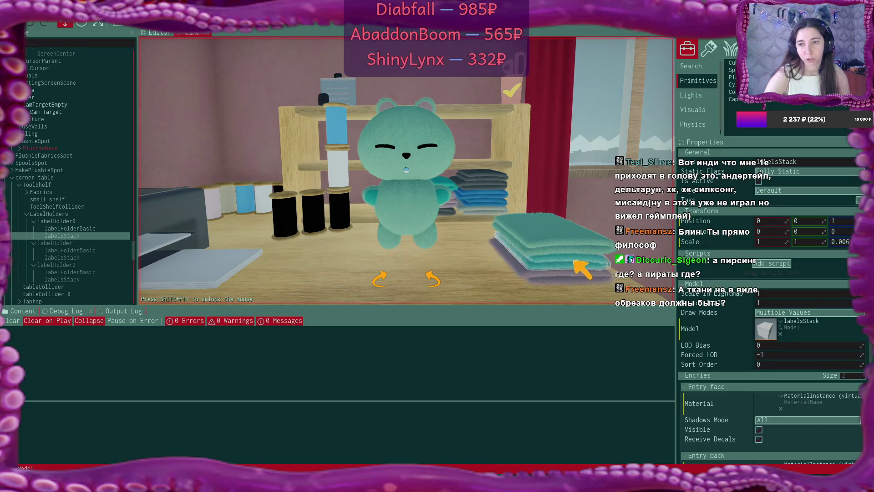
scroll(574, 261, down, 1)
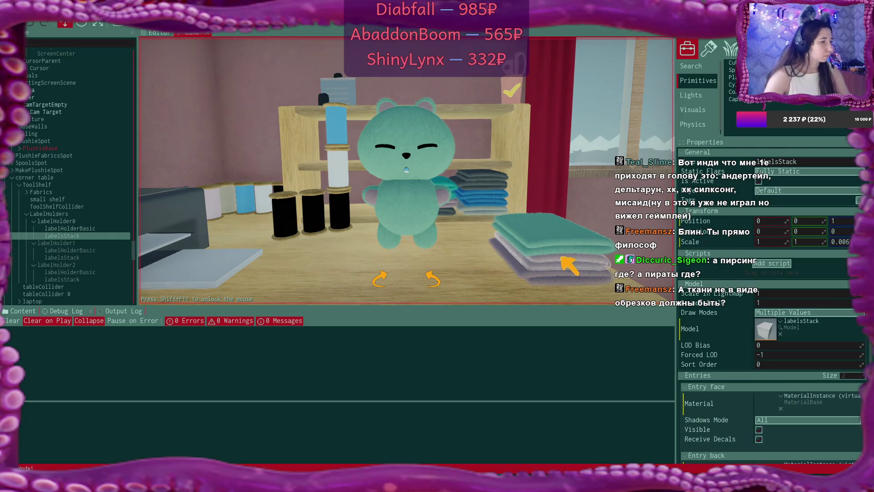
scroll(555, 250, down, 1)
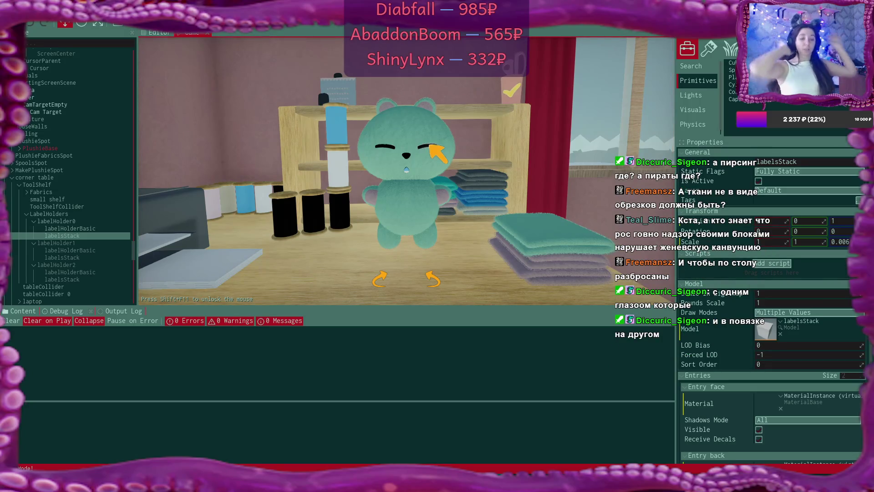
- Add 'pirate eye patch' as a new line at the end of the Sublime Text to-do list
key(alt+Tab)
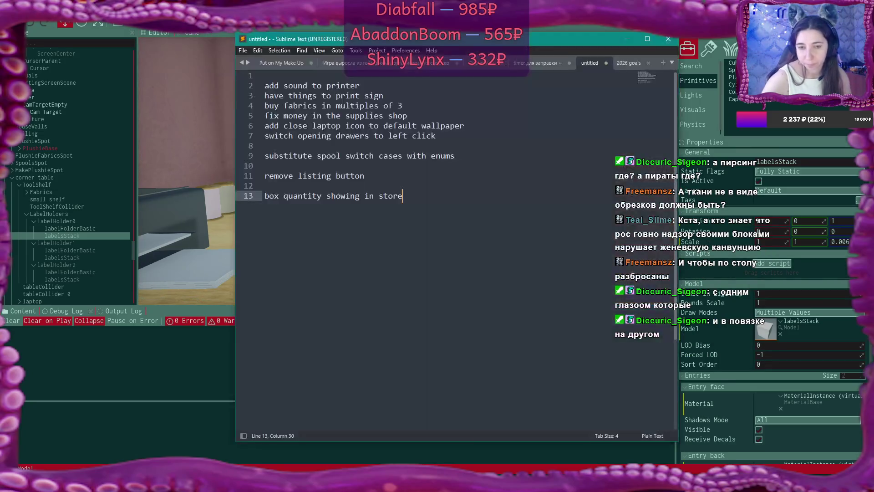
key(Return)
key(Return)
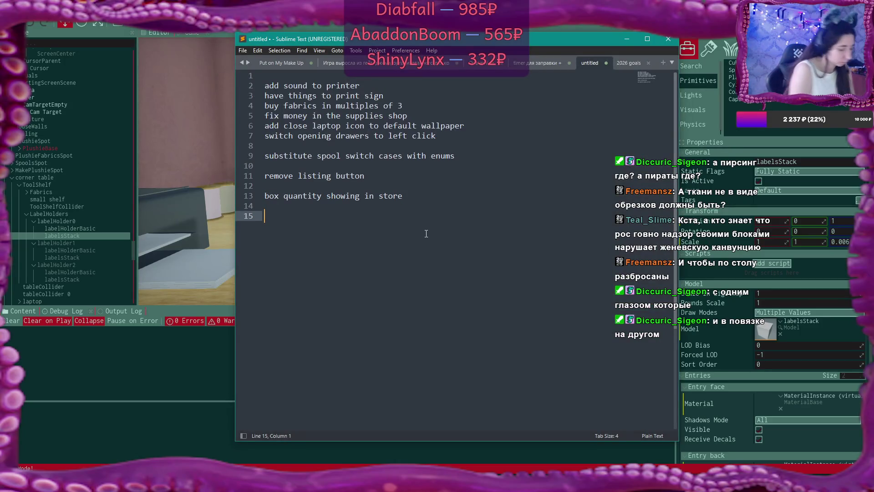
text(pir)
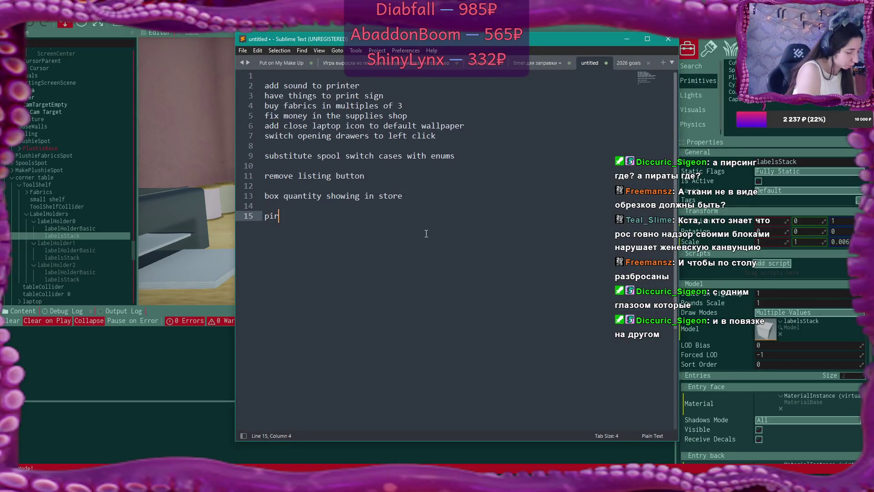
text(ate eye patch)
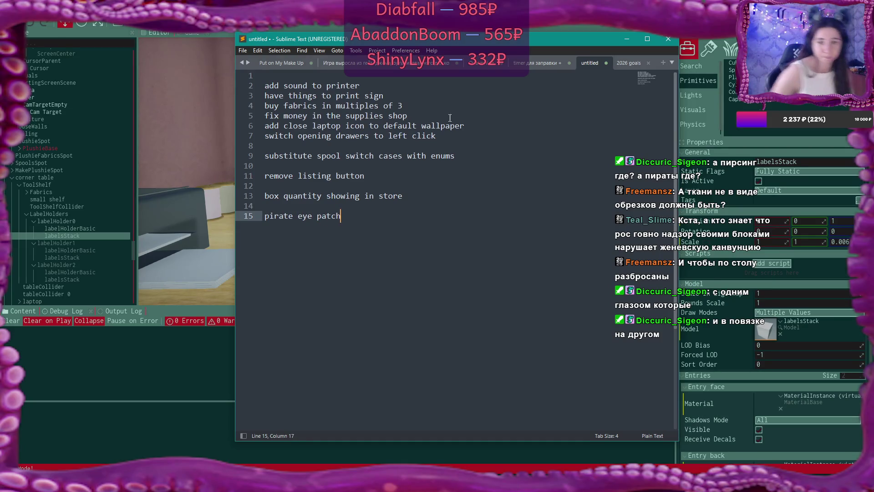
key(alt+Tab)
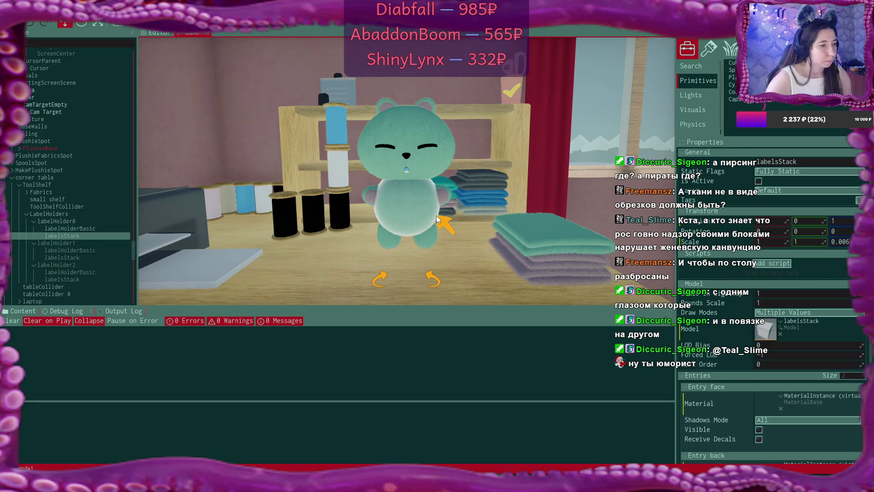
- Give the bear a pink belly and lower face, and cycle the middle spool to light thread
click(413, 206)
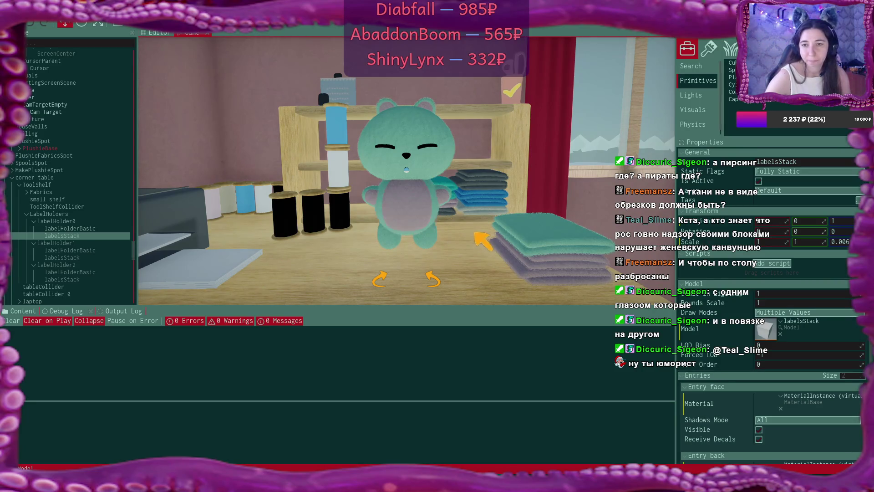
click(444, 179)
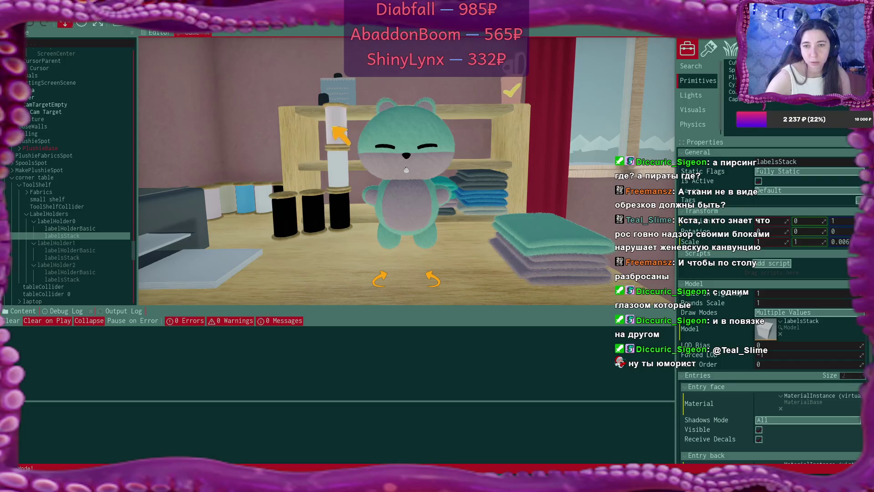
click(333, 167)
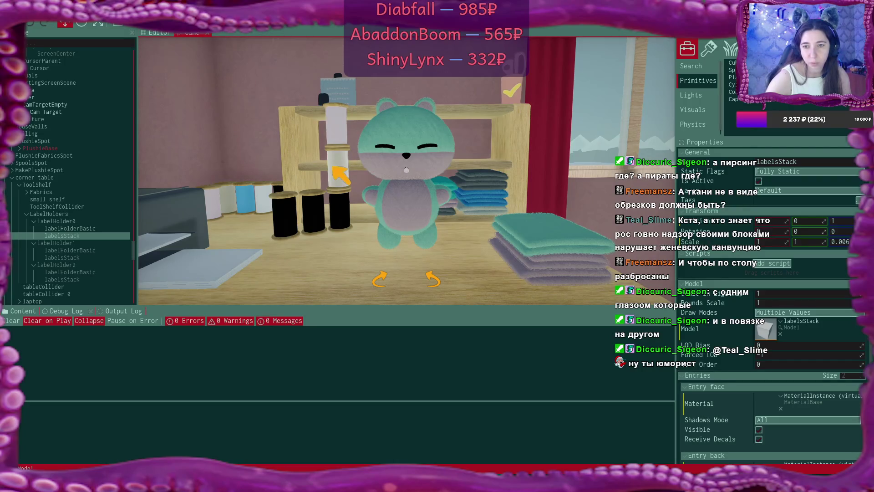
click(334, 167)
click(333, 167)
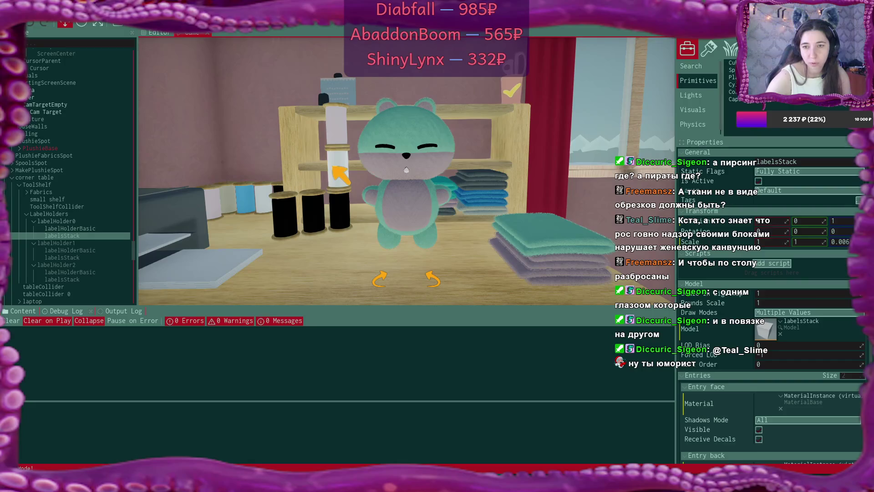
click(333, 167)
click(333, 167)
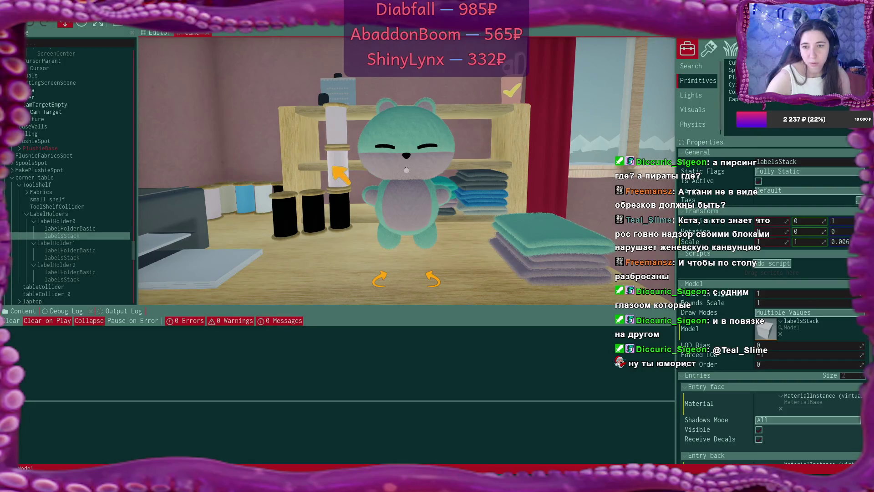
- Turn the top spool and the black spools on the table white
click(337, 122)
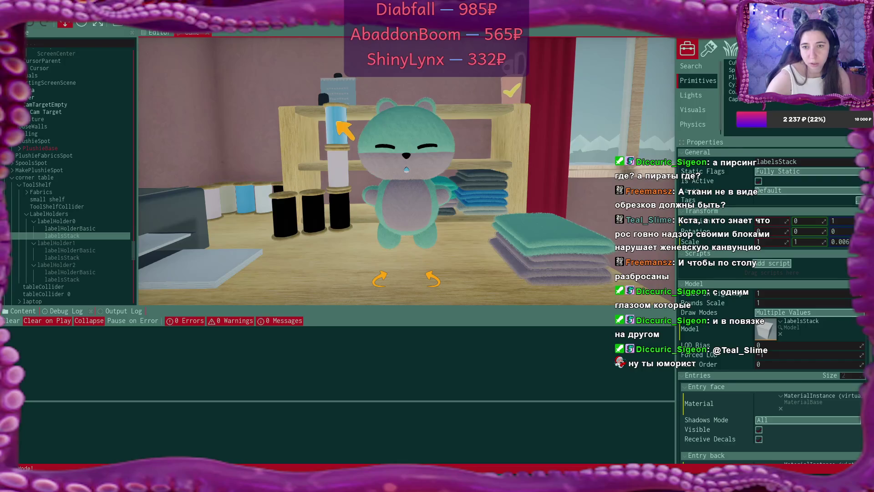
click(338, 122)
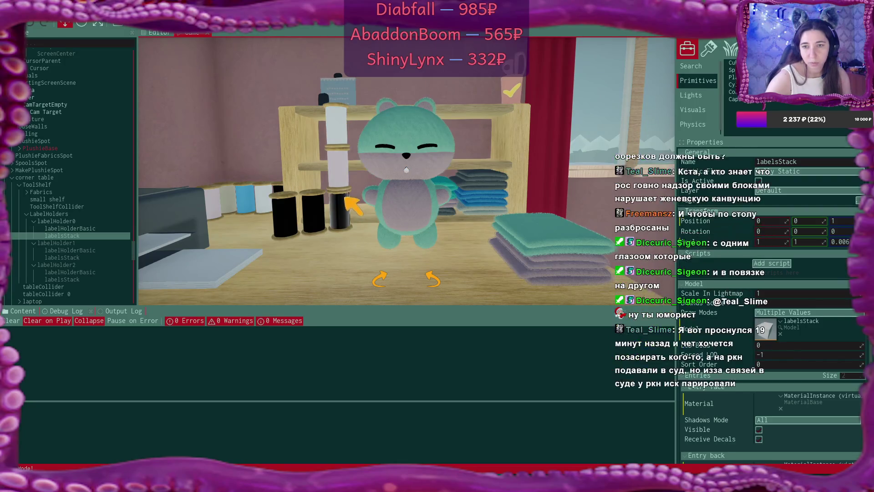
click(339, 218)
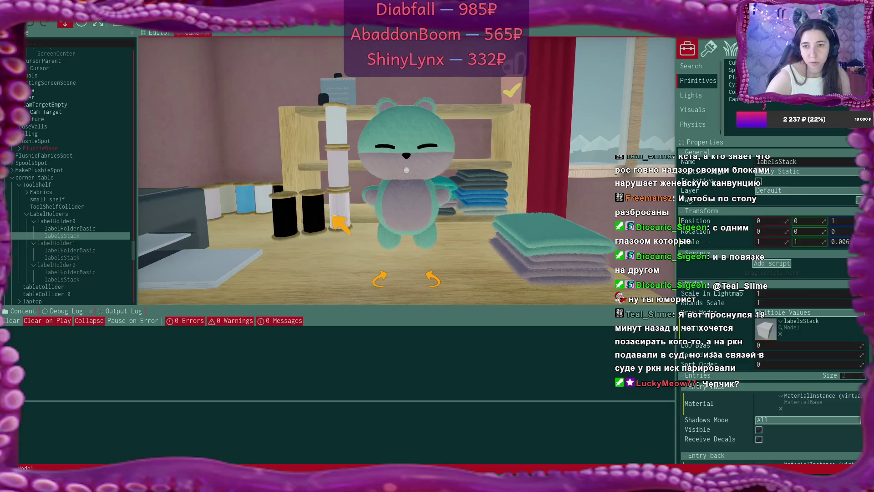
click(314, 218)
click(286, 218)
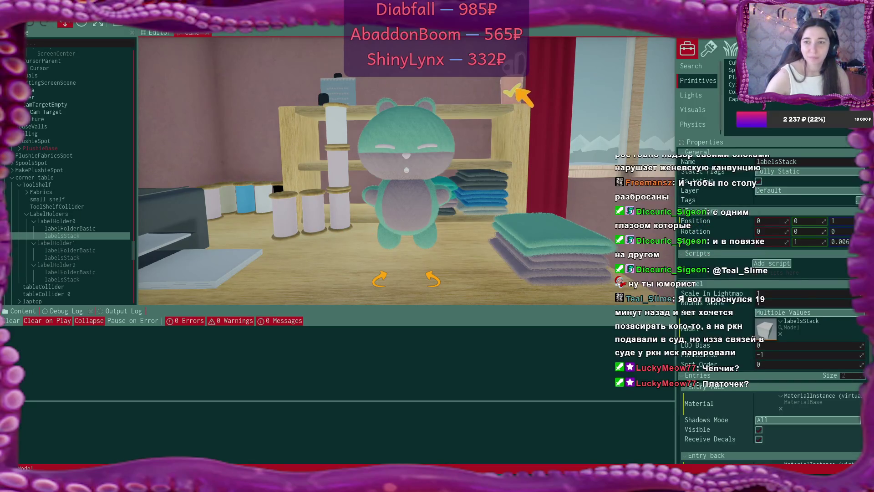
click(380, 279)
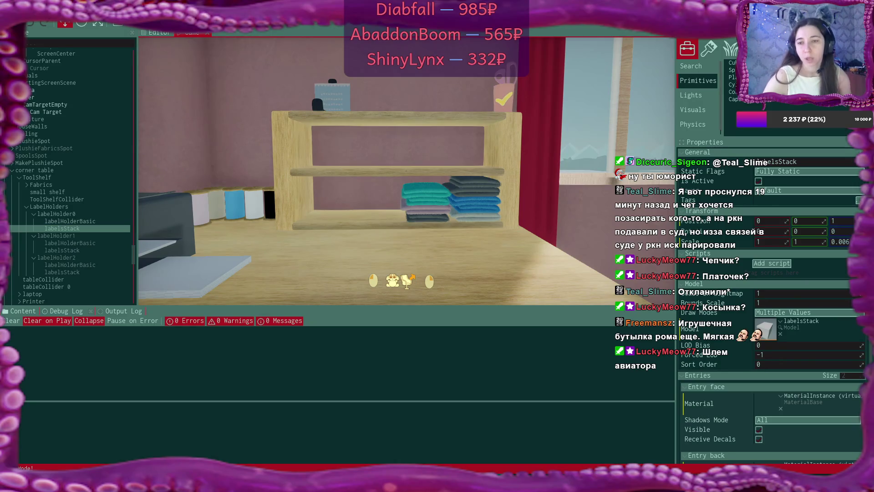
- Start a new plushie and begin cycling its body and arm fabric colours
click(409, 279)
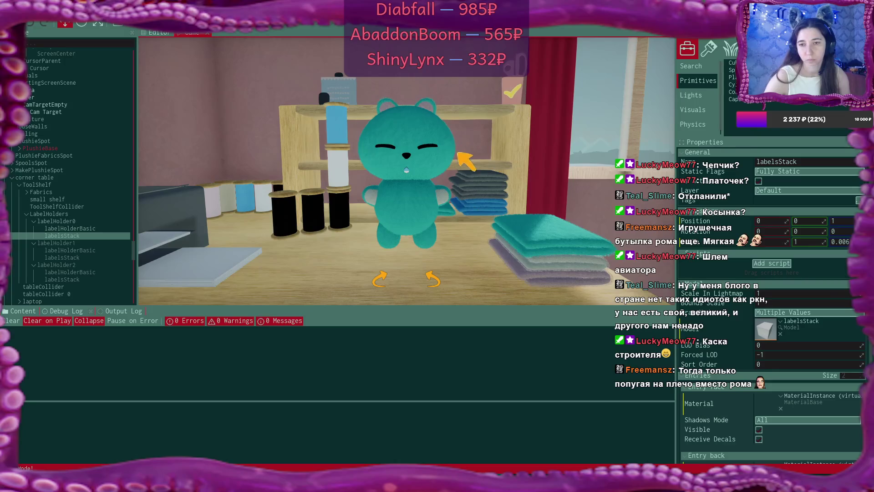
click(512, 98)
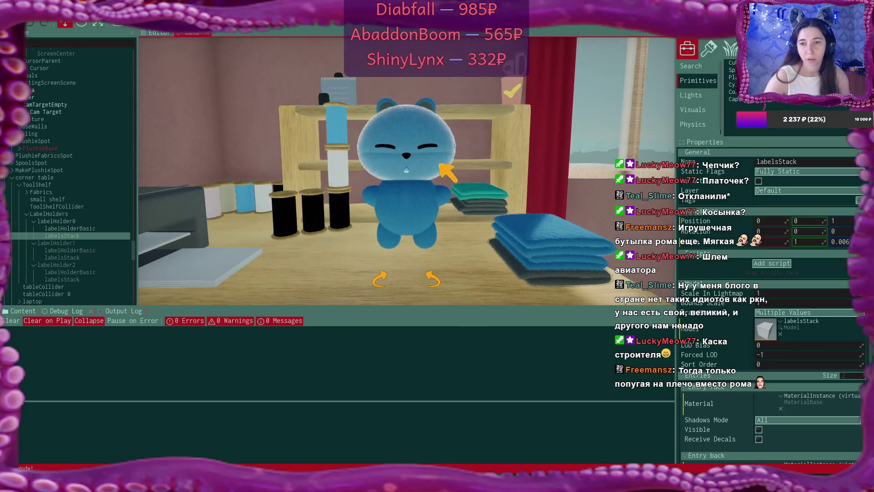
click(554, 247)
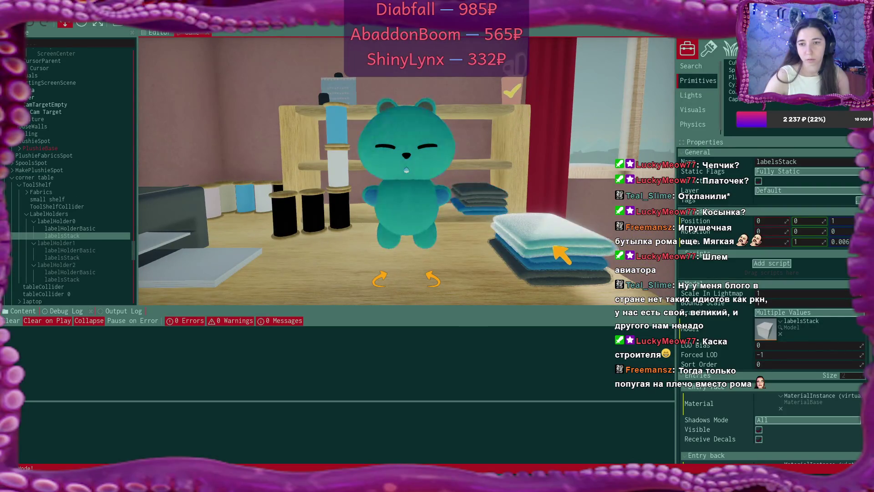
click(554, 246)
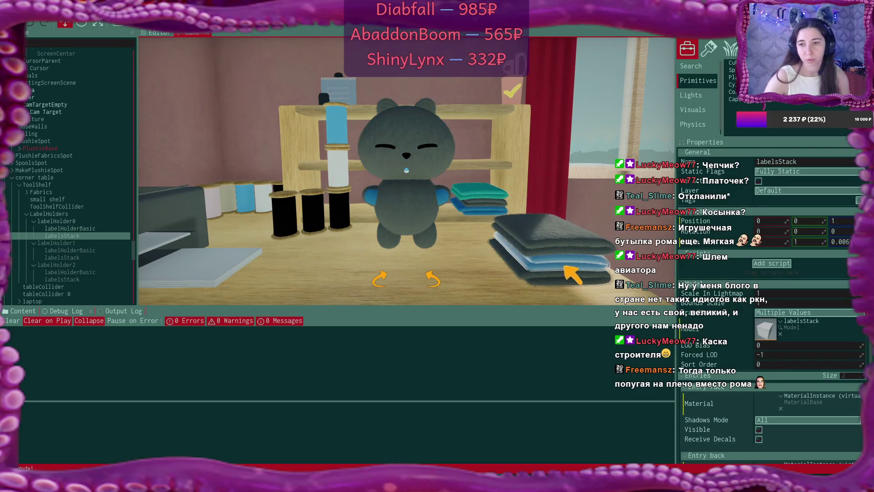
click(568, 263)
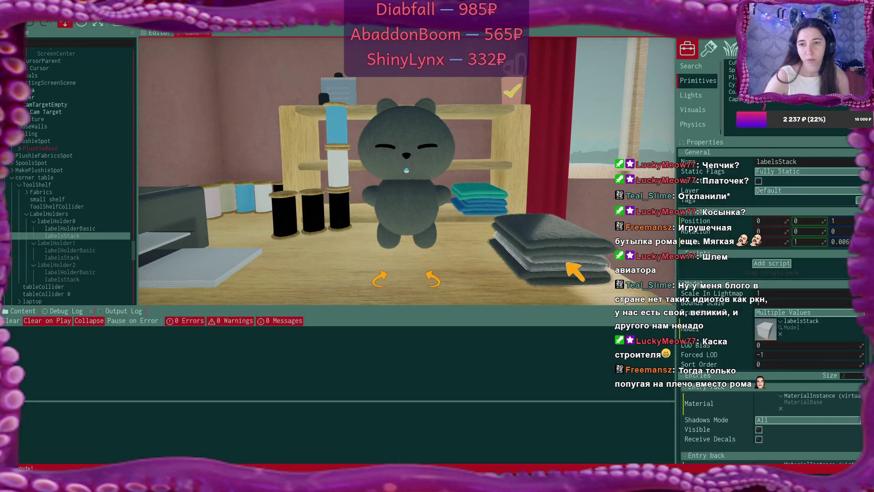
click(566, 248)
- Settle on a grey body with blue arms and blue ears, then finish the plushie
click(564, 245)
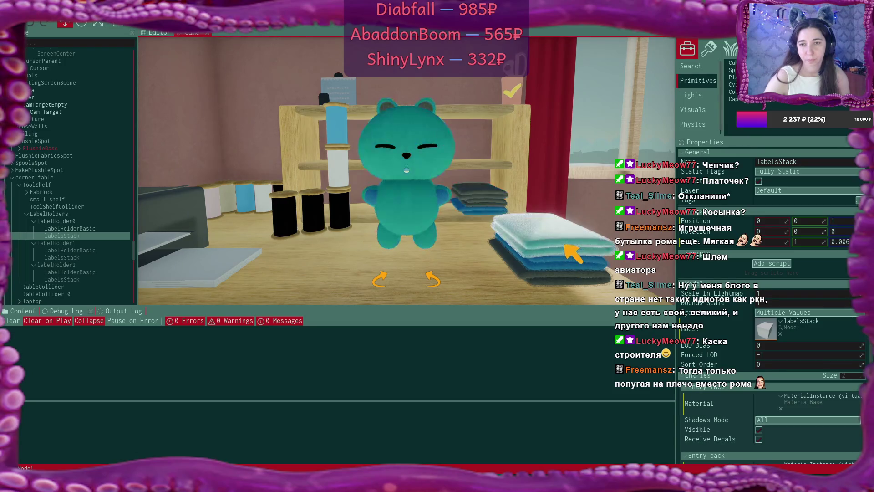
click(565, 246)
click(568, 264)
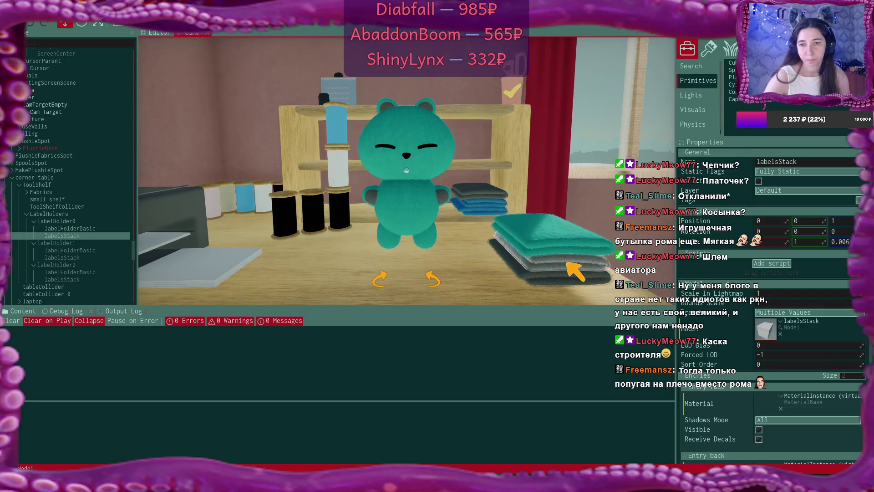
click(568, 264)
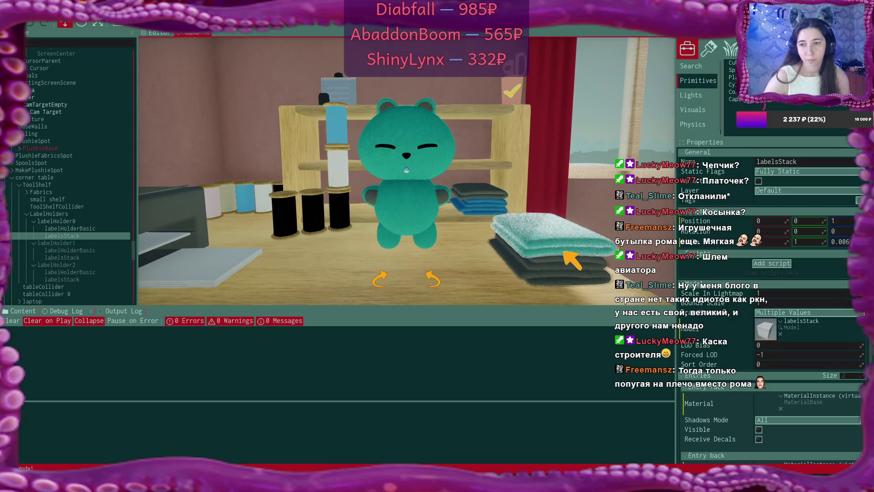
click(565, 248)
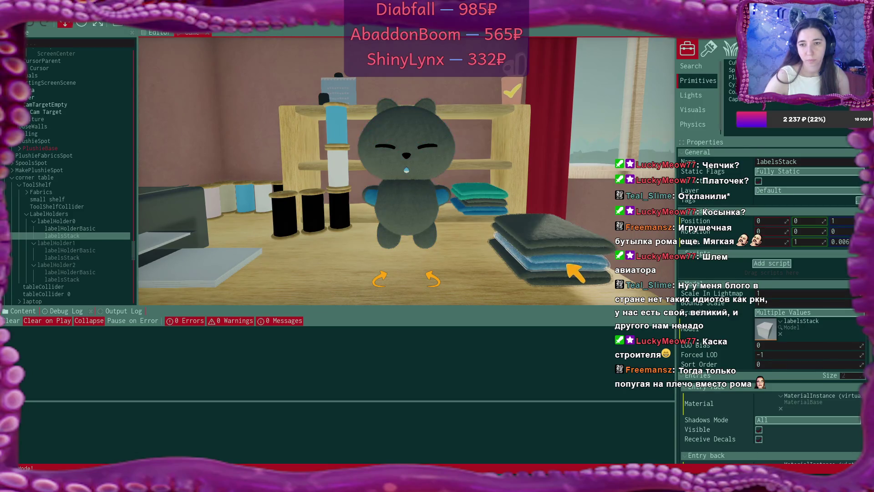
click(574, 276)
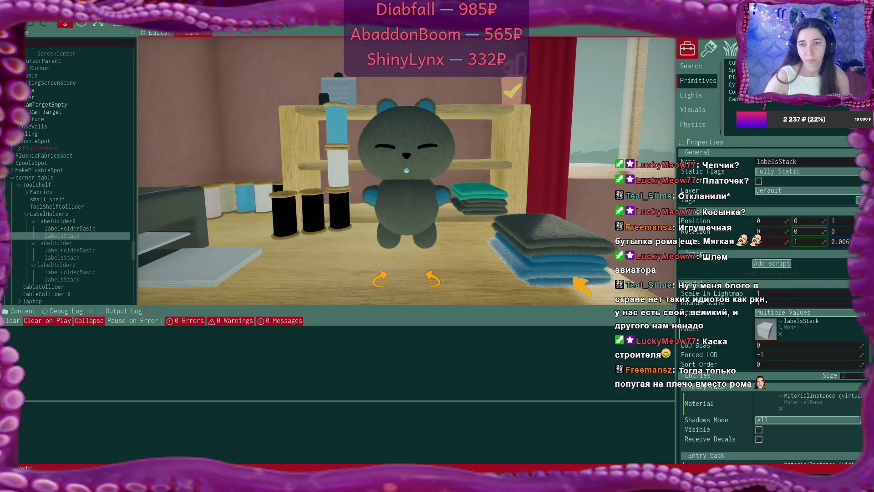
click(430, 105)
click(514, 92)
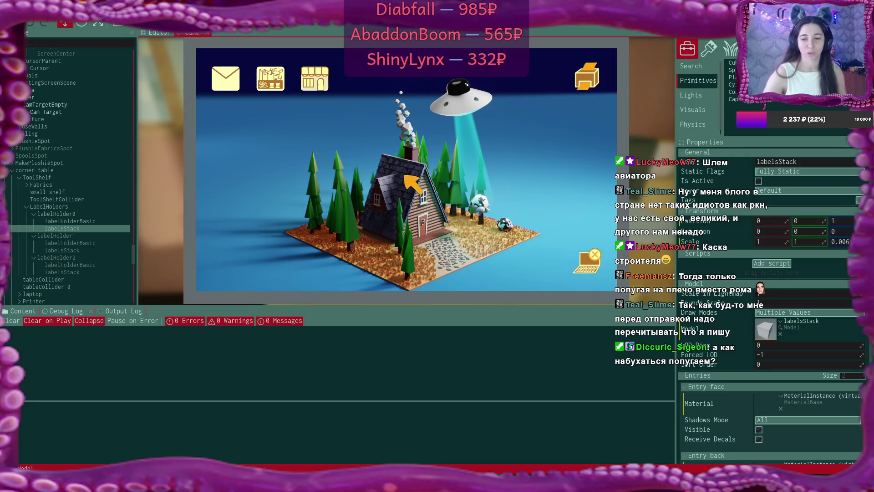
- Add 'жабо' below 'pirate eye patch' in the to-do notes, then open the in-game shop
click(413, 482)
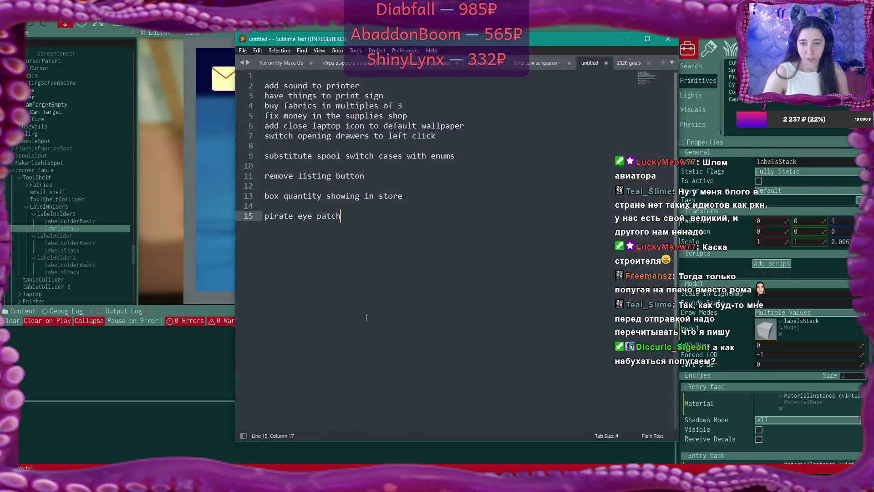
key(Return)
text(жабо)
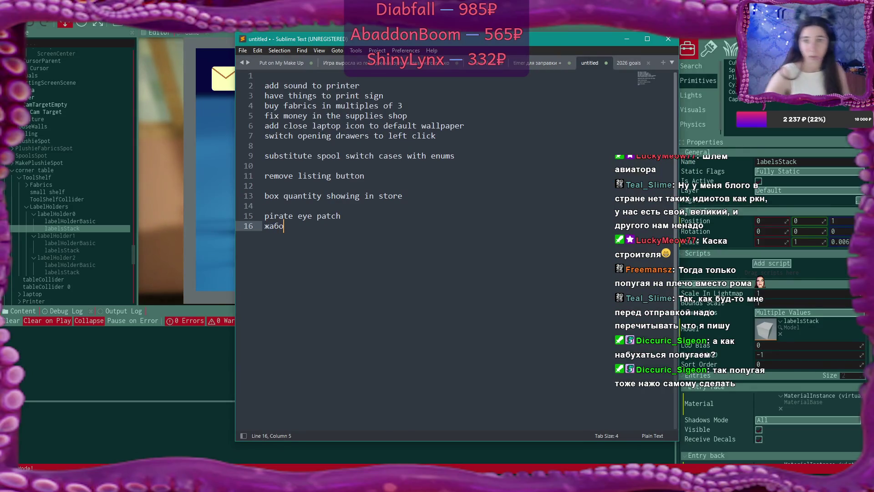
key(alt+Tab)
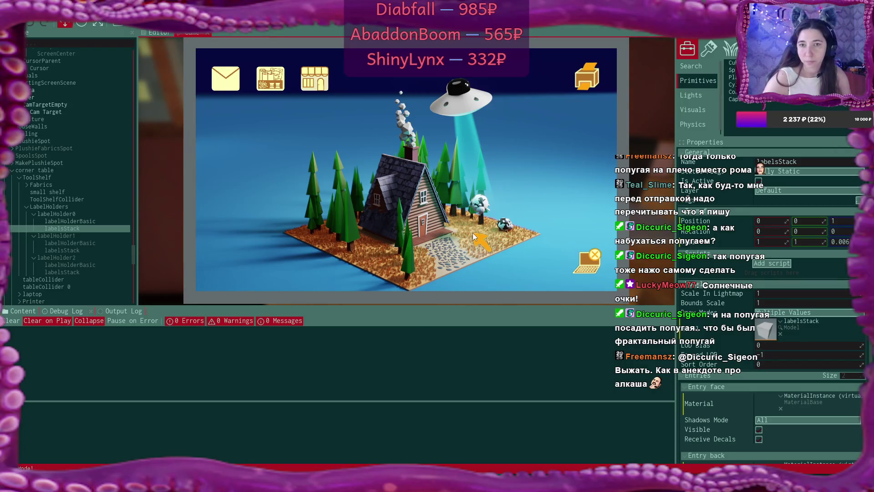
click(321, 80)
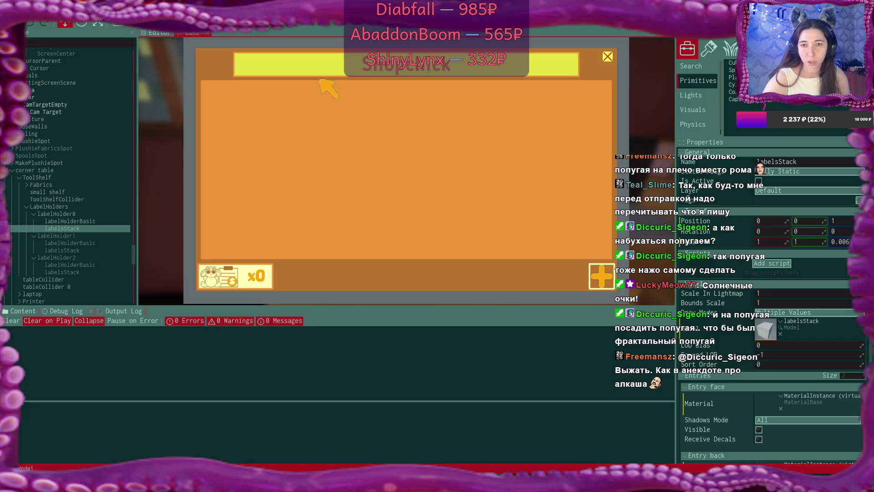
- Open the shop's plushie picker, which shows the teal bunny priced at 25
click(599, 271)
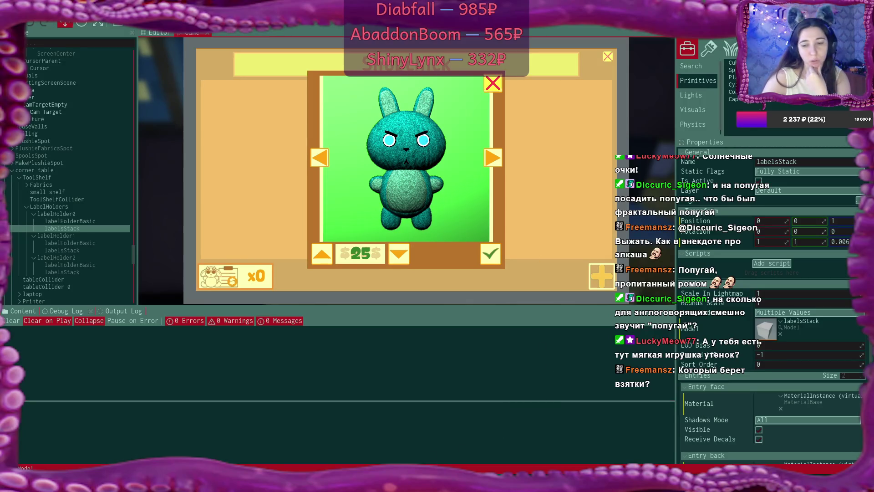
key(alt+Tab)
- Add 'голова утенка' as line 17 of the to-do list and minimize Sublime Text
key(Return)
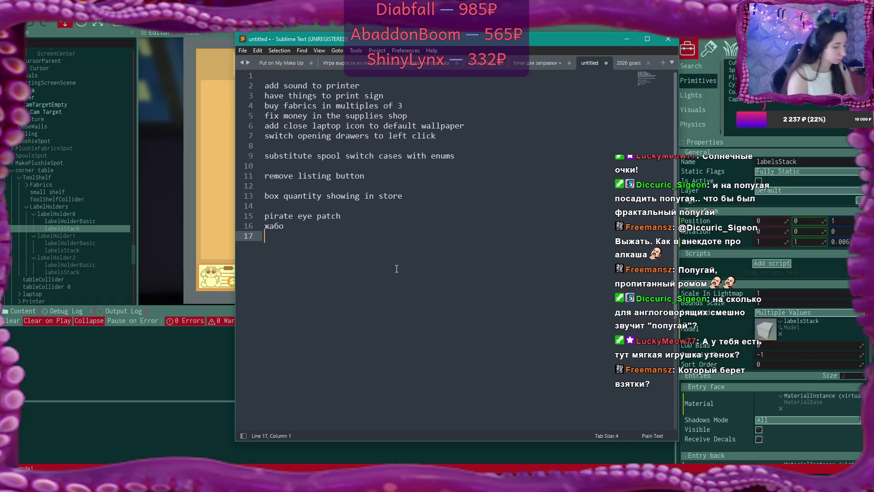
text(тут)
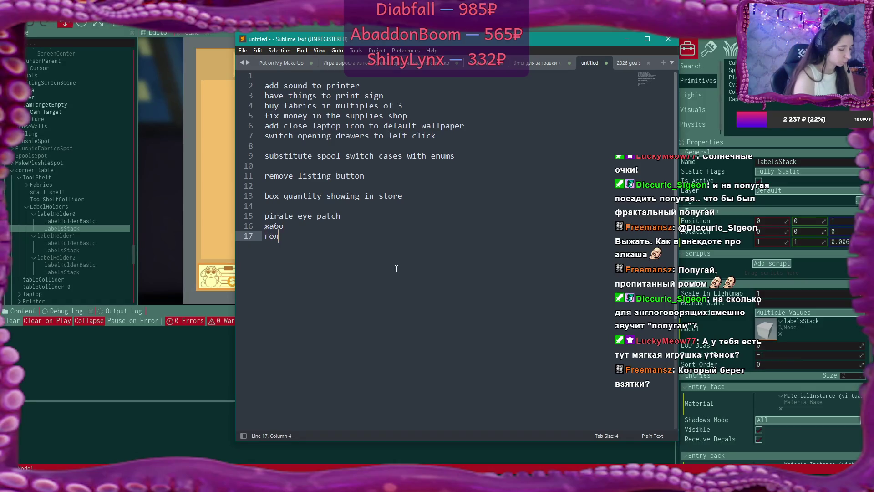
key(BackSpace)
key(BackSpace)
key(BackSpace)
text(голова ут)
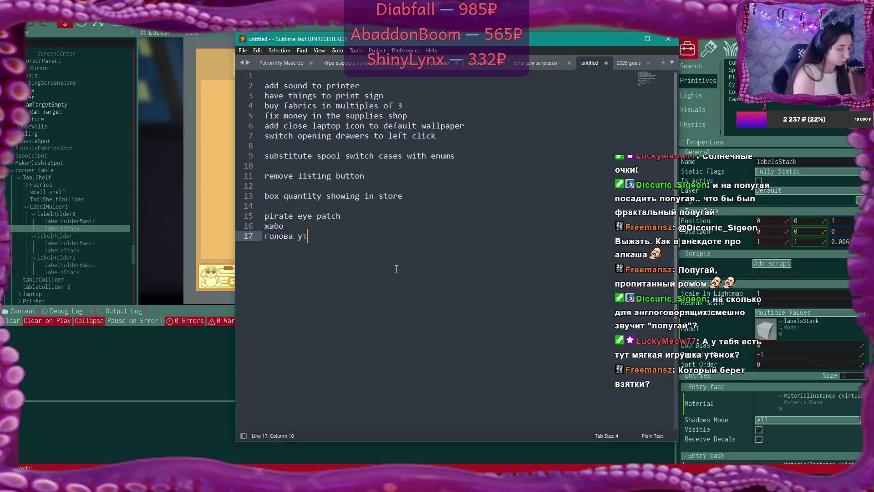
text(енка)
click(627, 39)
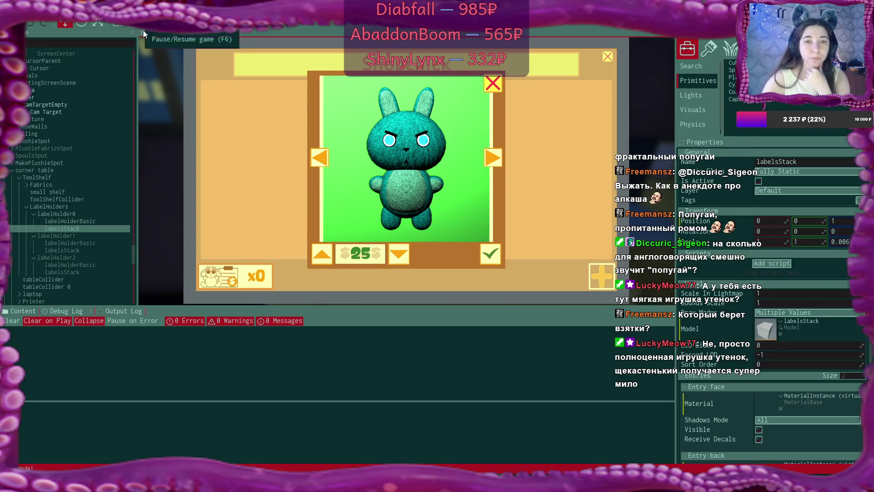
- Switch to the scene editor and zoom the viewport into the green photo-booth room
click(155, 33)
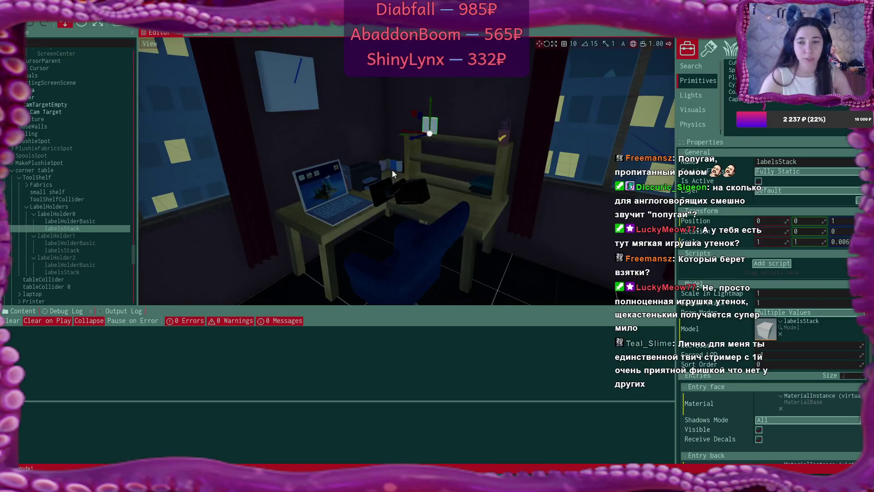
scroll(392, 170, down, 5)
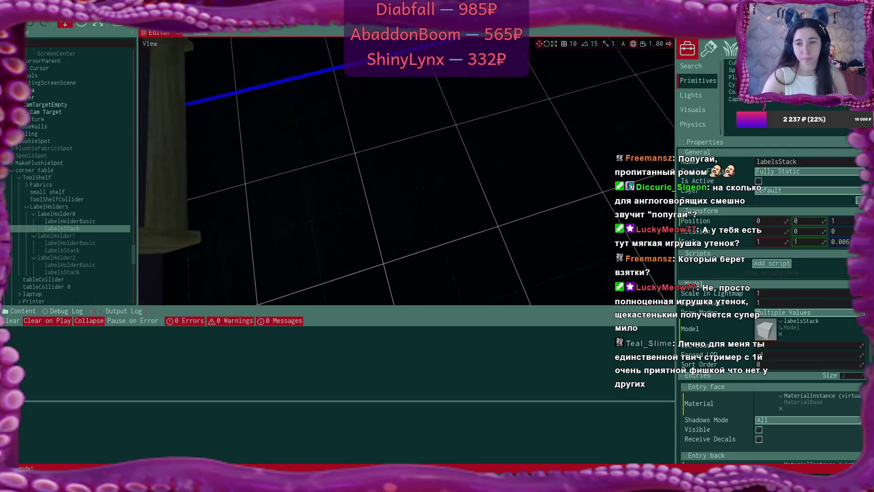
scroll(404, 180, down, 1)
scroll(405, 180, up, 6)
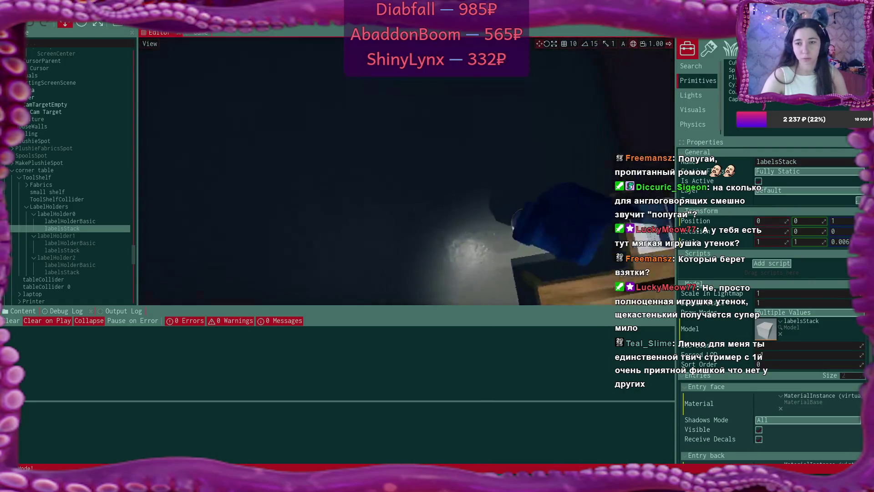
scroll(458, 153, down, 8)
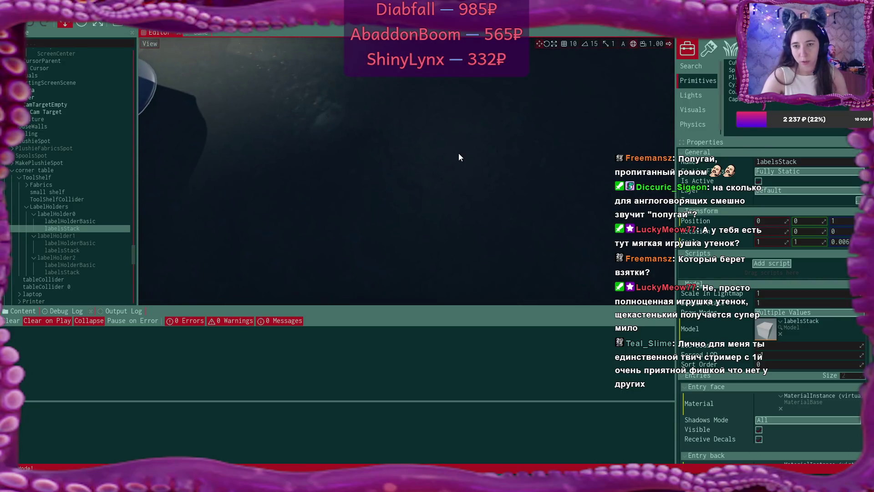
scroll(405, 171, down, 8)
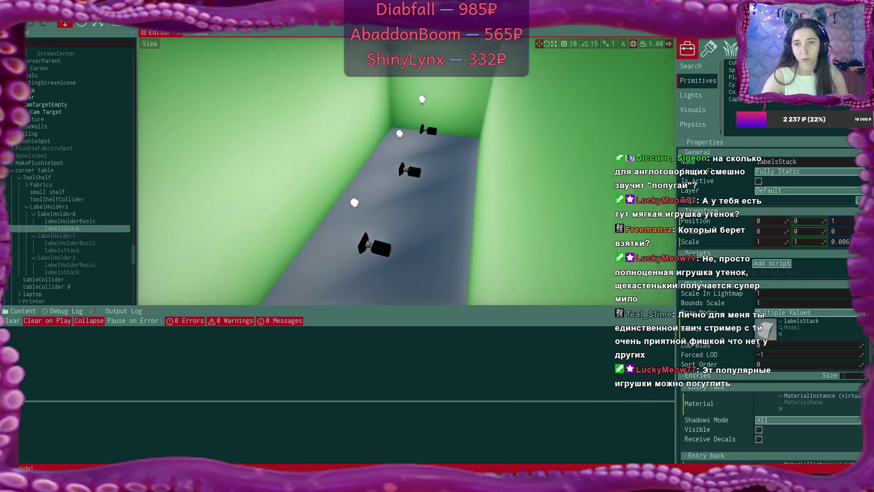
scroll(407, 171, up, 8)
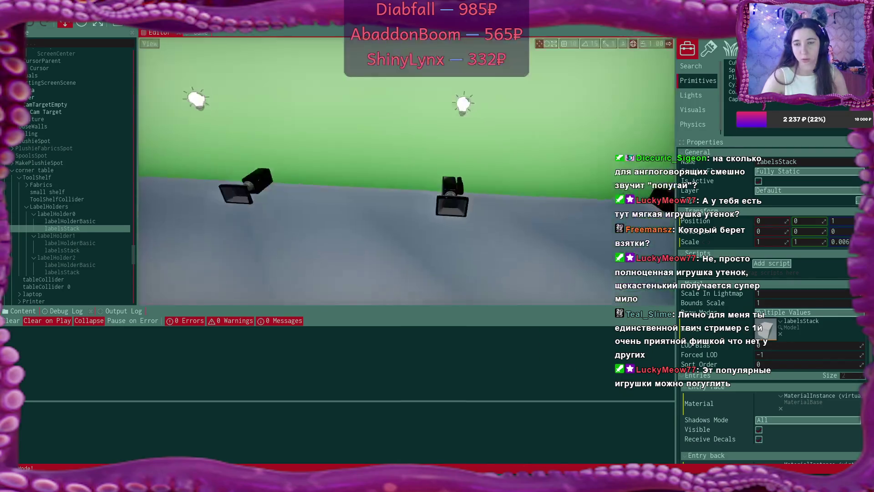
scroll(424, 108, up, 6)
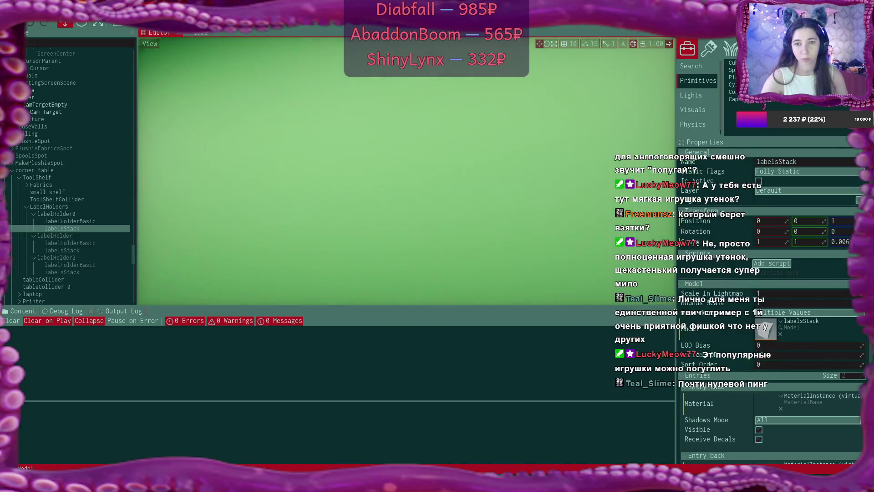
scroll(424, 107, down, 4)
scroll(424, 107, up, 6)
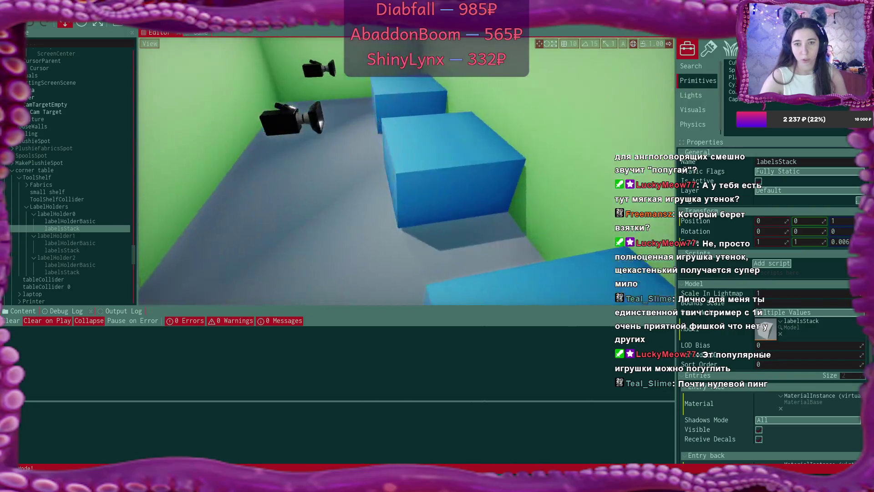
scroll(425, 108, up, 6)
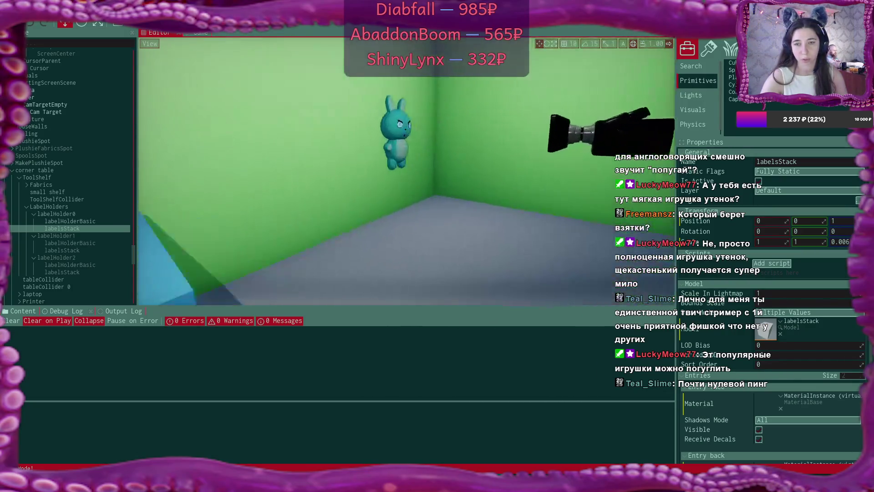
scroll(424, 107, up, 5)
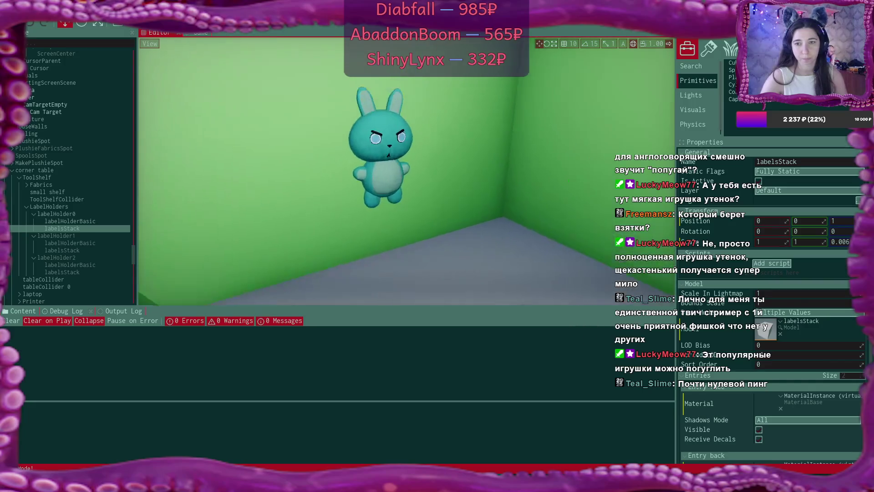
scroll(424, 107, down, 5)
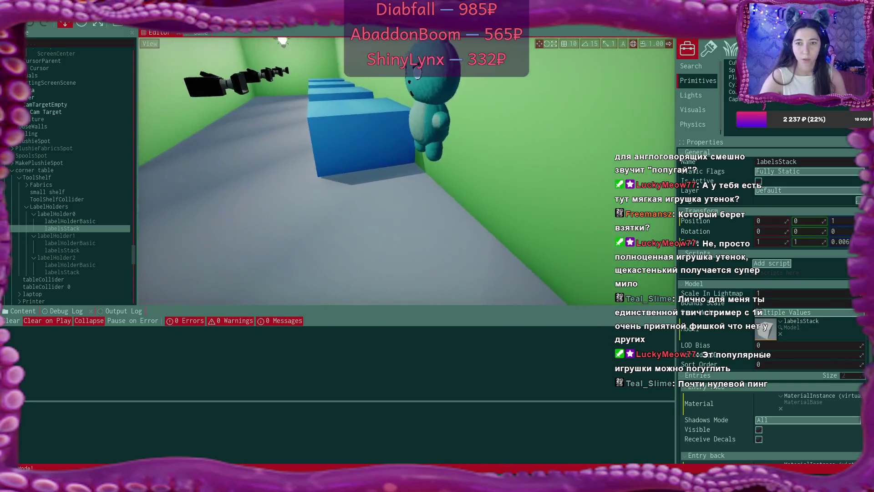
scroll(424, 107, up, 3)
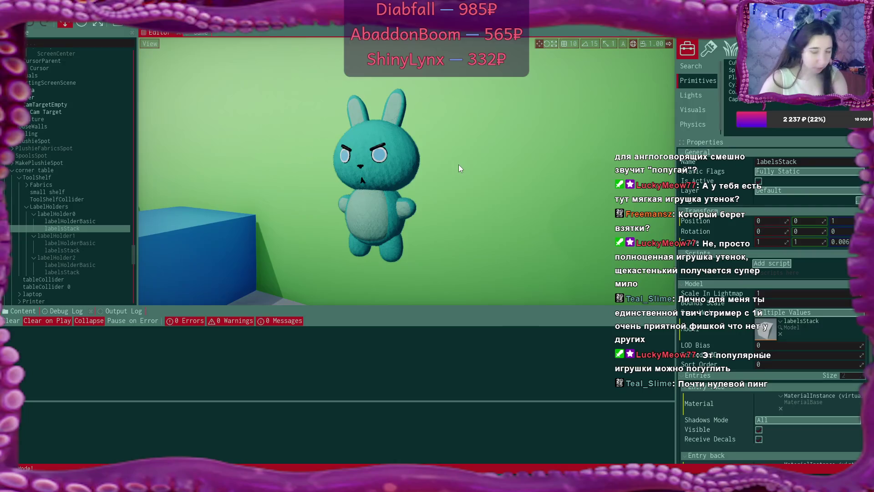
- Orbit around the bunny plushie and select Camera10, the camera facing it
mouse_move(458, 165)
mouse_down()
mouse_move(423, 173)
mouse_move(583, 171)
mouse_move(456, 168)
mouse_move(412, 237)
mouse_up()
scroll(410, 182, up, 3)
scroll(348, 176, down, 5)
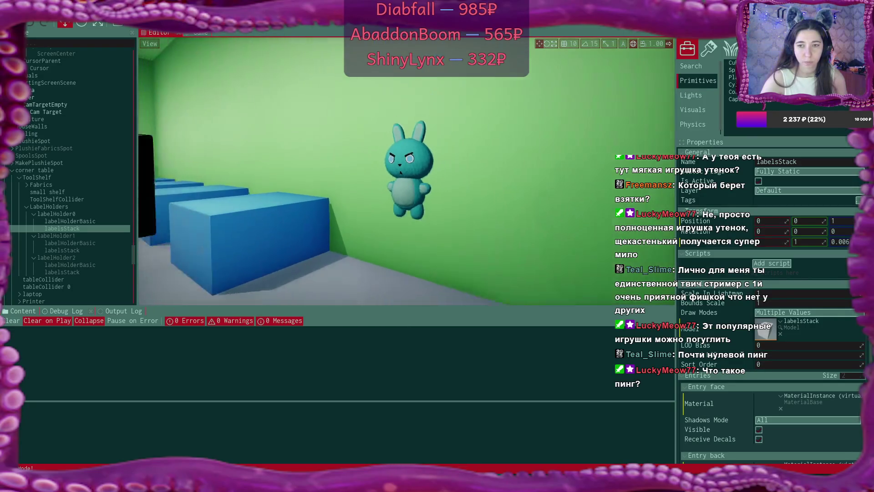
click(332, 182)
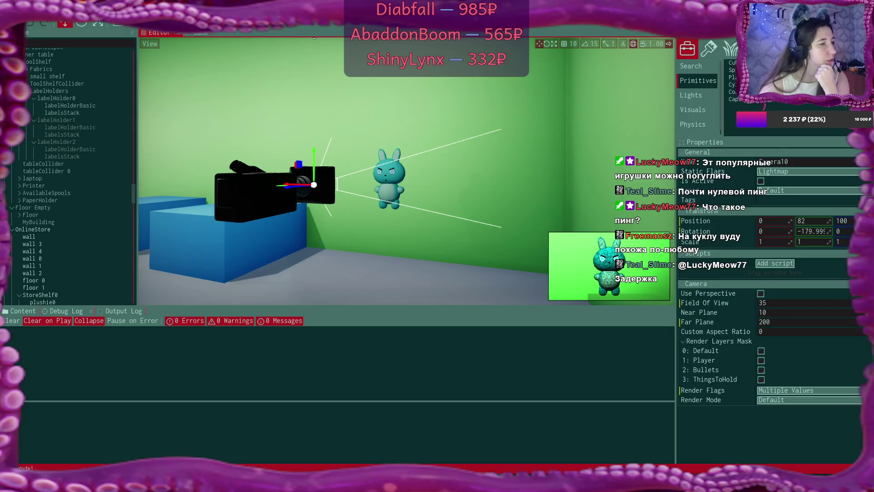
- Open the Render Mode dropdown in Camera10's properties
click(782, 401)
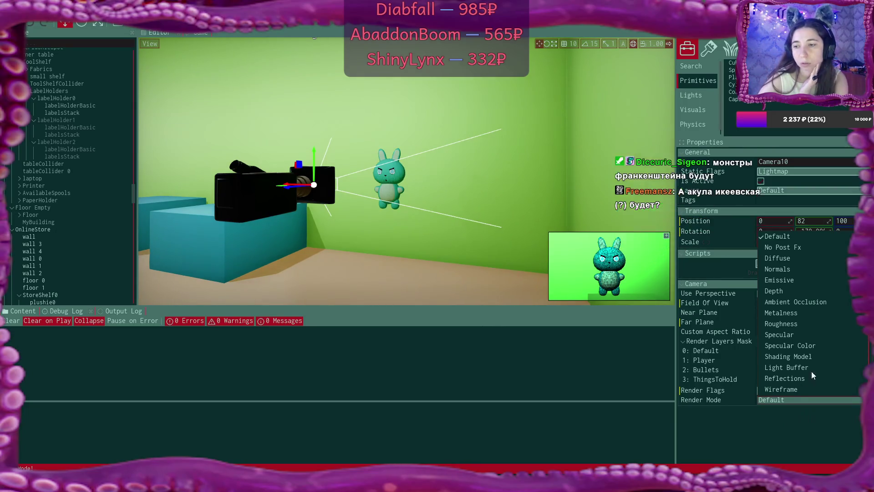
- Preview Camera10 in Material Complexity, Quad Overdraw, Global SDF and Global Surface Atlas modes
scroll(829, 358, down, 2)
scroll(828, 358, down, 3)
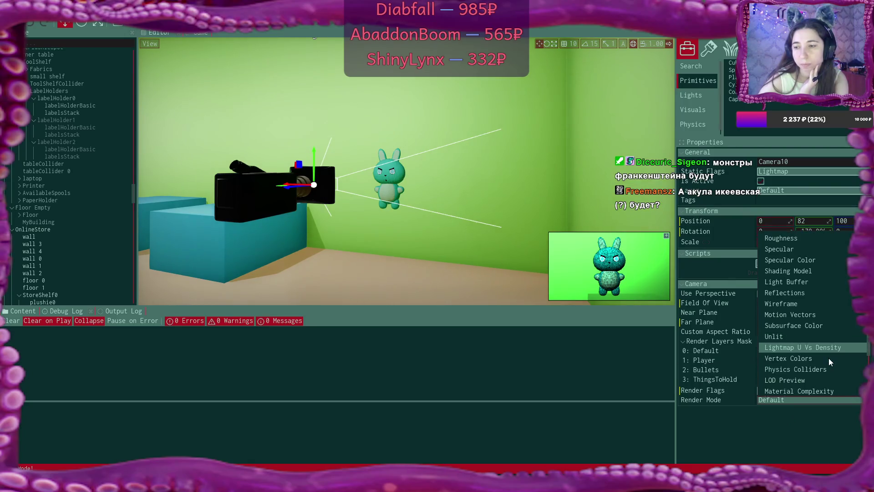
scroll(829, 361, down, 1)
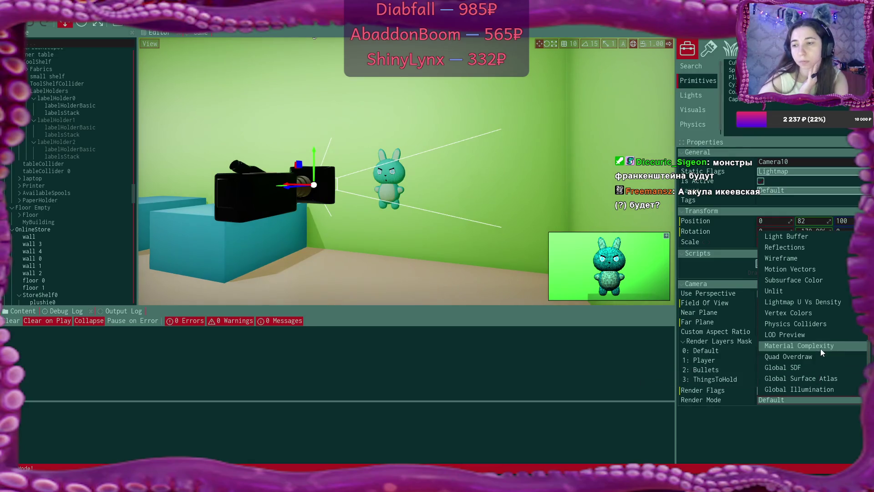
click(820, 349)
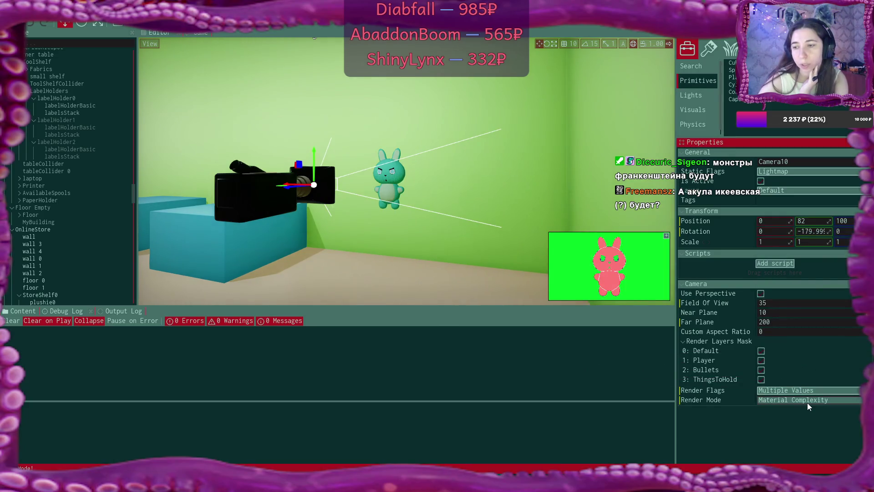
click(808, 400)
click(816, 357)
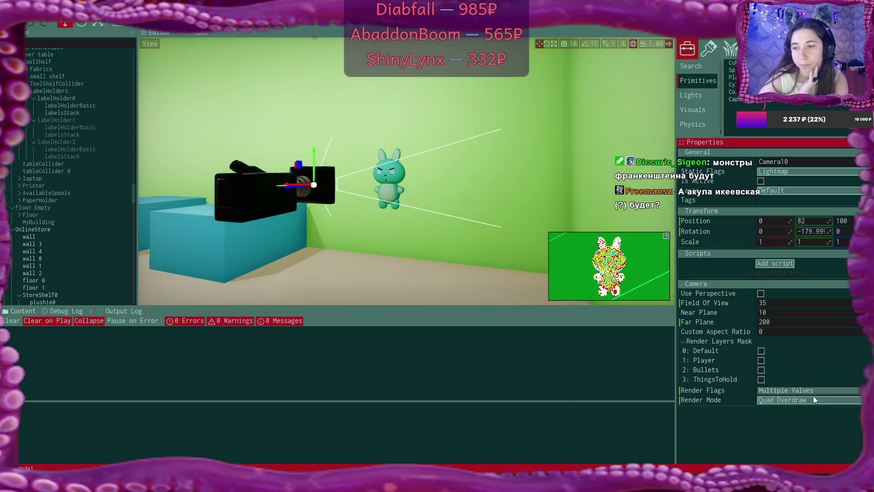
click(814, 399)
click(815, 369)
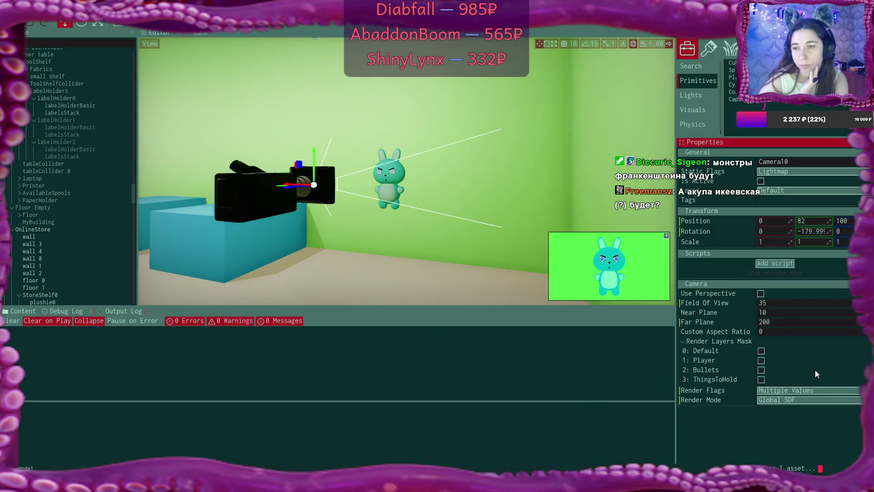
click(813, 400)
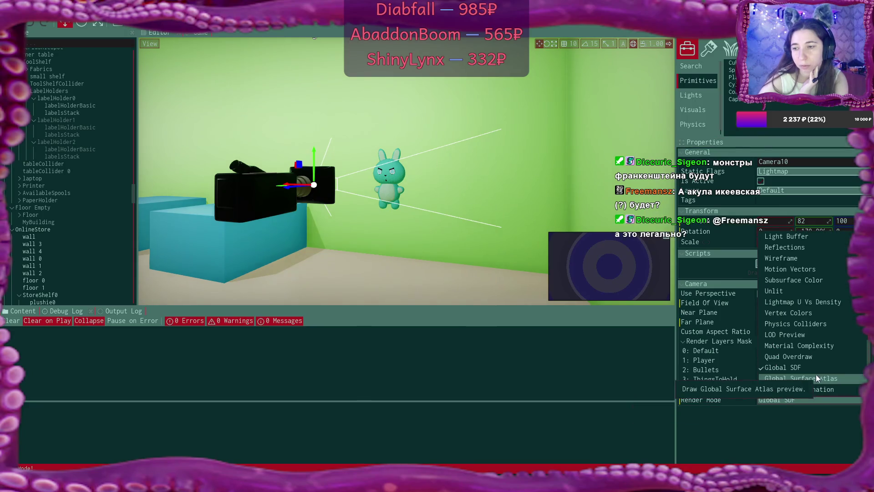
click(827, 378)
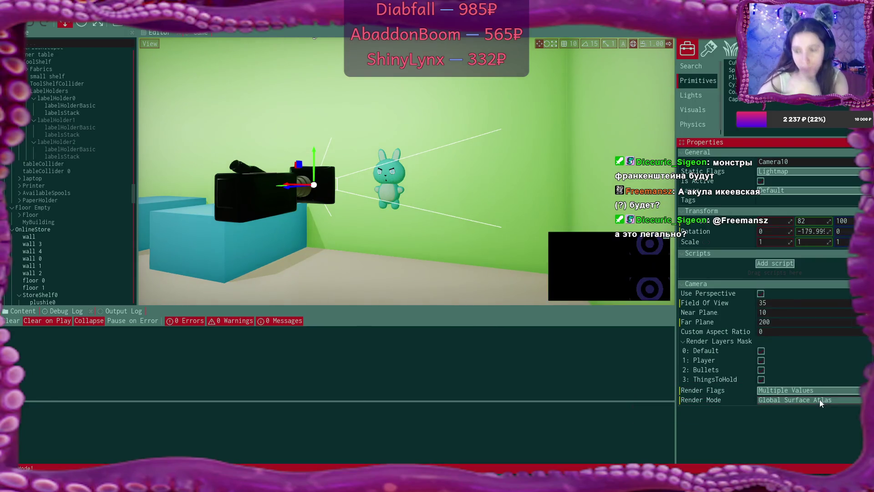
- Try Global Illumination, LOD Preview and Lightmap UVs Density, then settle on Unlit
click(819, 400)
click(818, 389)
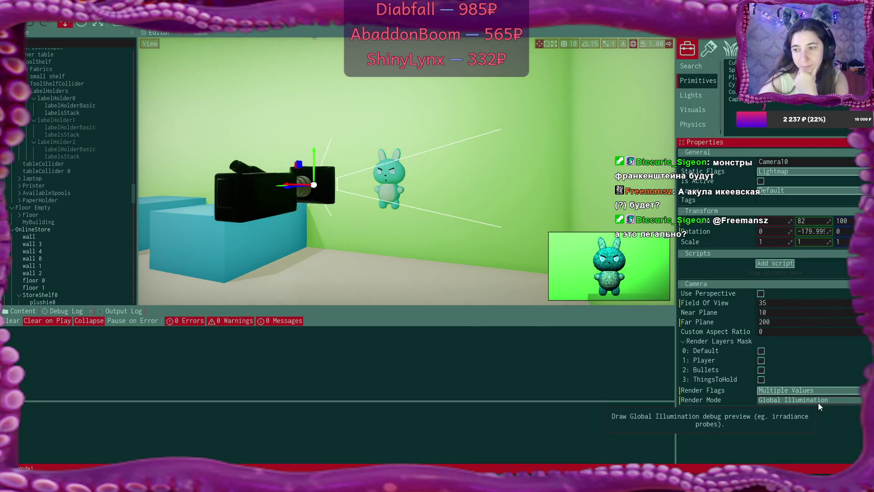
click(818, 401)
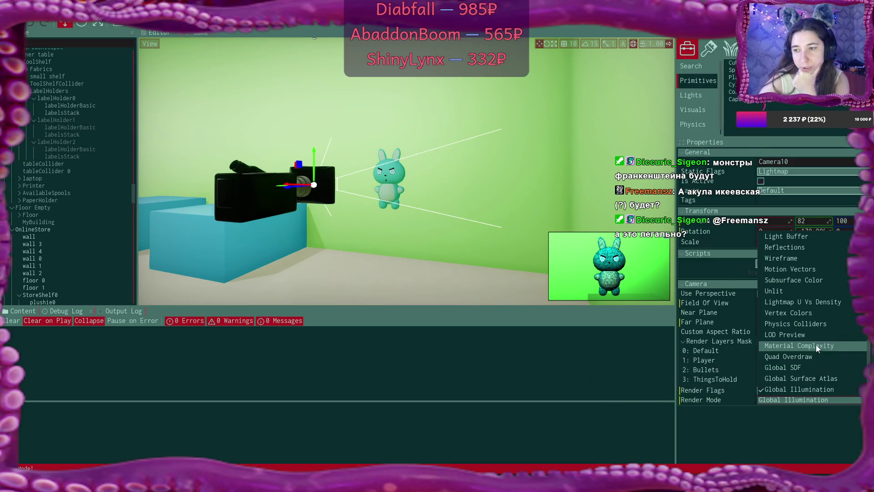
click(816, 336)
click(807, 400)
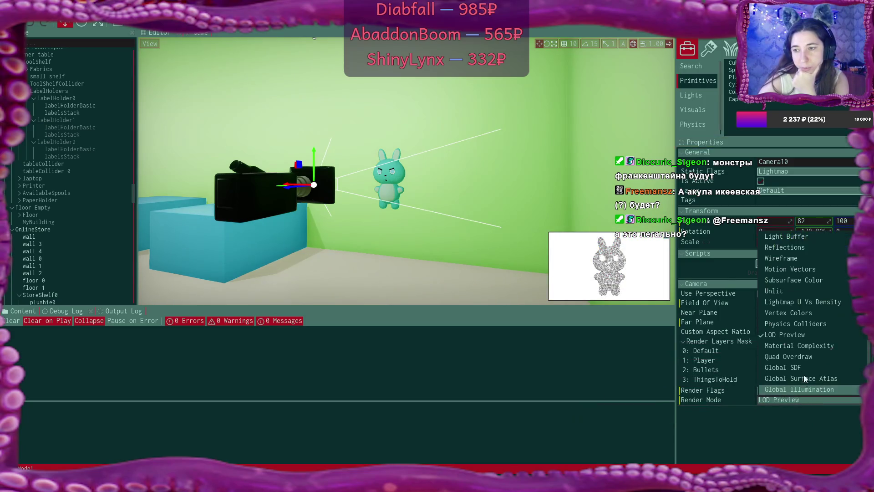
click(809, 302)
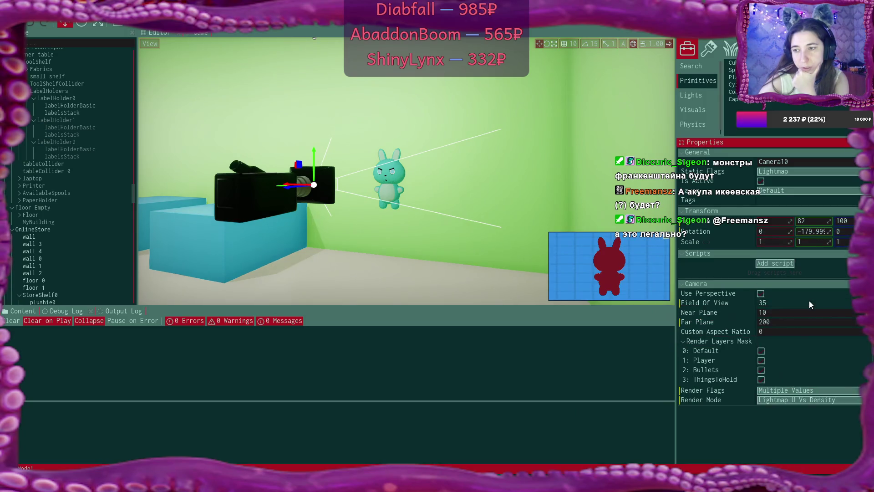
click(812, 400)
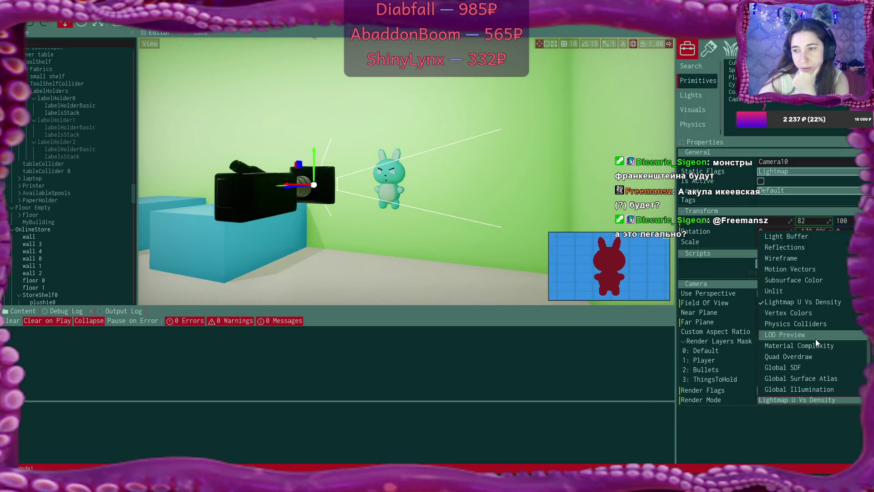
click(804, 292)
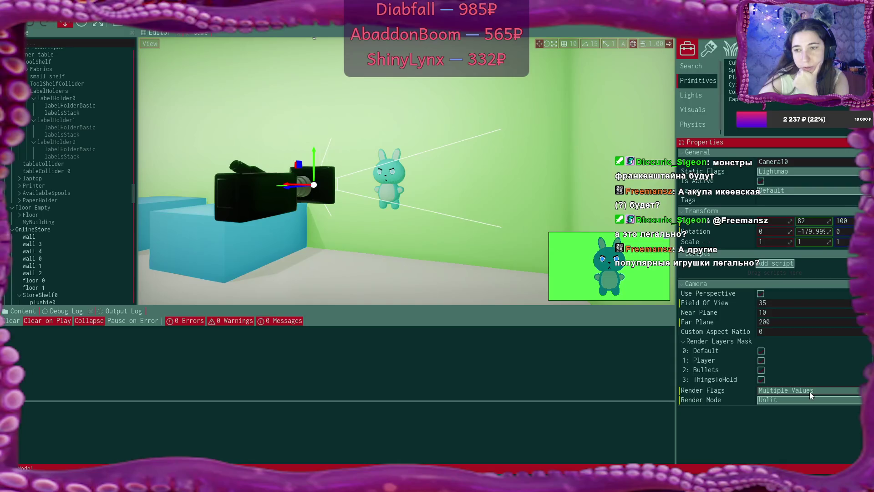
- Preview Camera10 in Subsurface Color, Motion Vectors, Wireframe and Reflections render modes
click(807, 400)
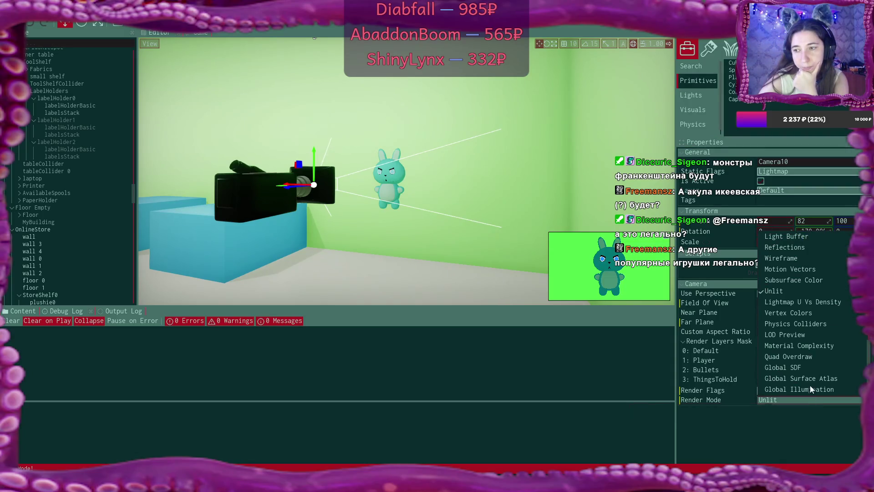
click(809, 280)
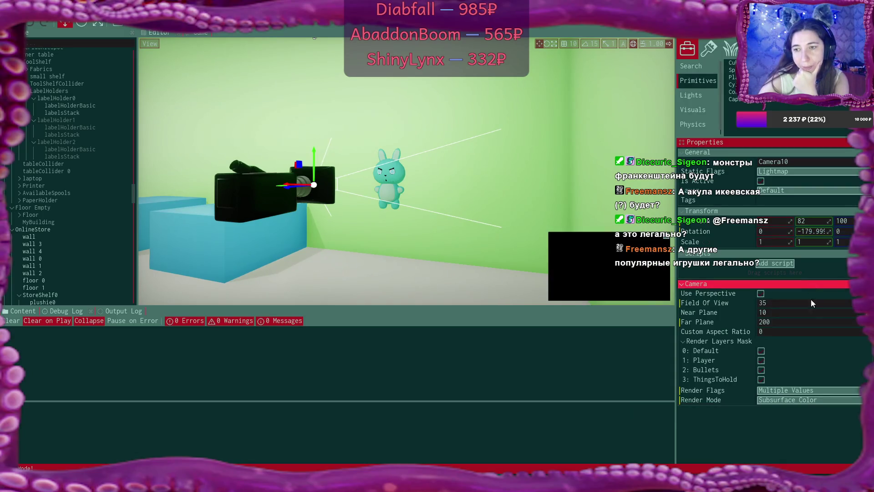
click(809, 400)
click(797, 272)
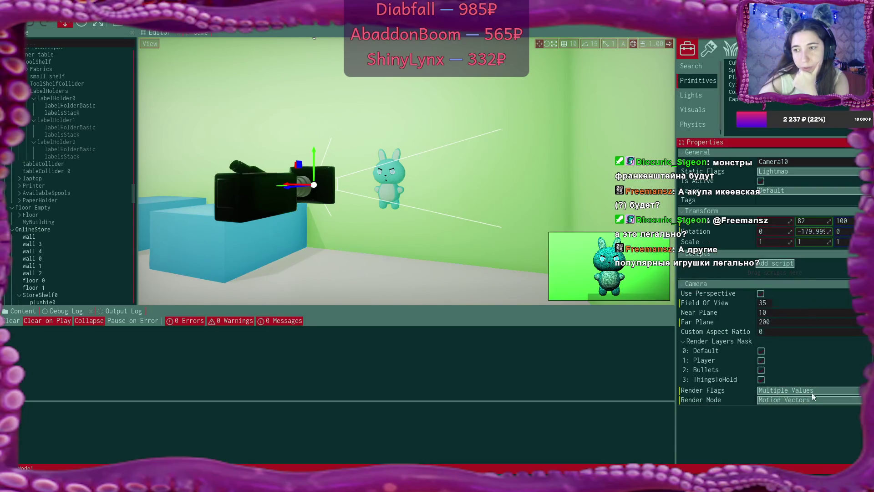
click(810, 401)
click(796, 260)
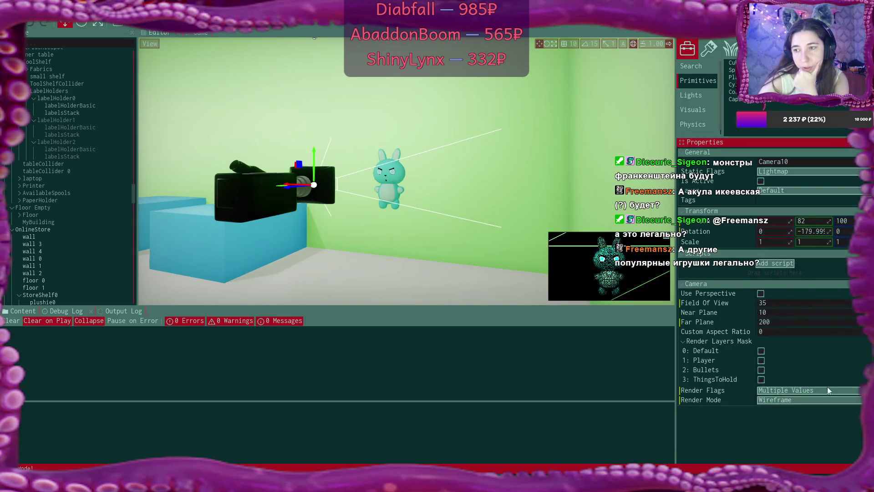
click(825, 400)
click(794, 249)
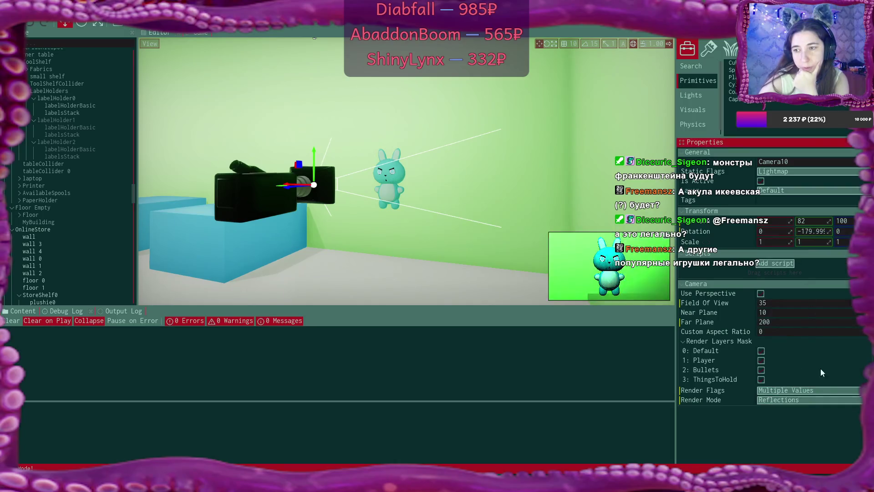
click(806, 400)
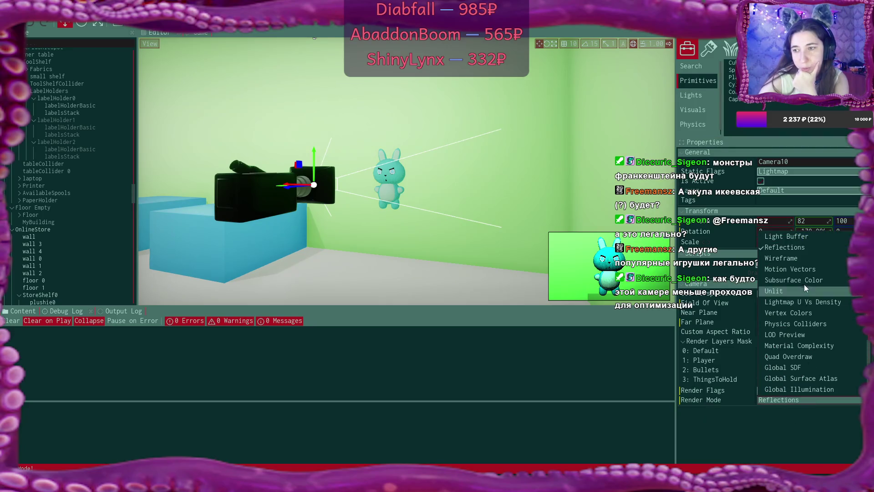
click(804, 239)
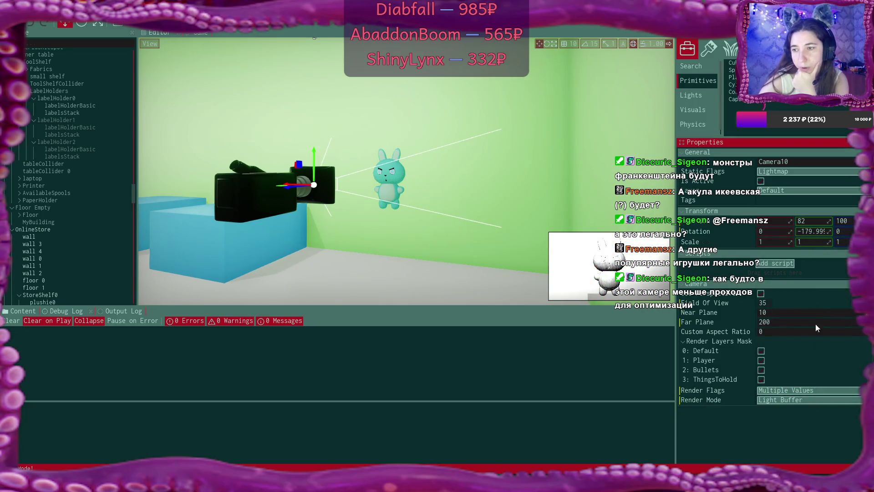
- Try Light Buffer, Shading Model, Specular Color, Specular, Roughness and Ambient Occlusion modes
click(809, 401)
scroll(806, 272, up, 3)
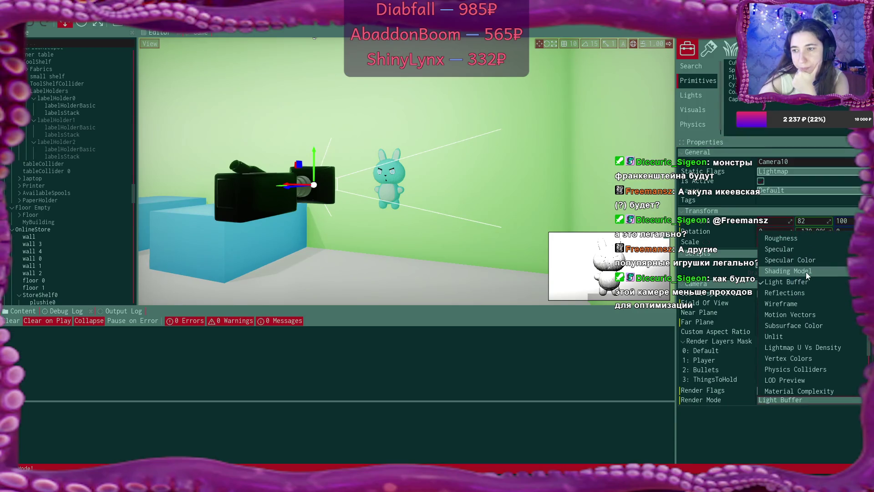
click(805, 272)
click(798, 400)
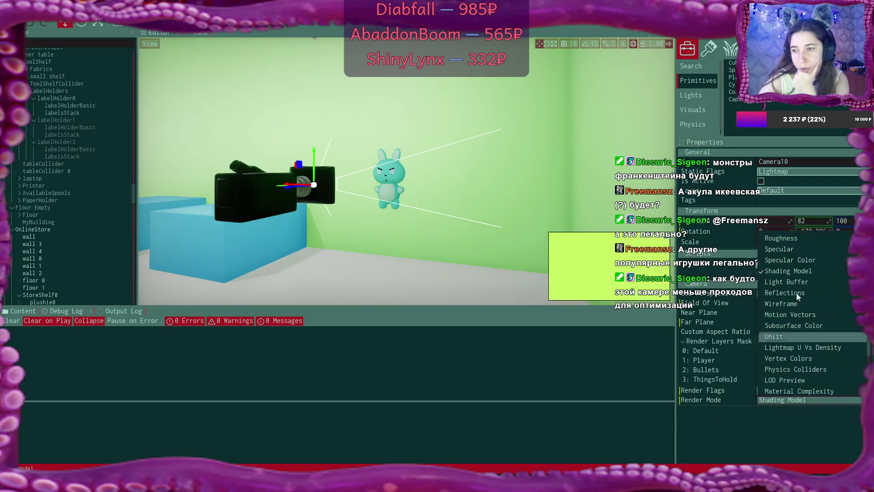
click(799, 266)
click(808, 400)
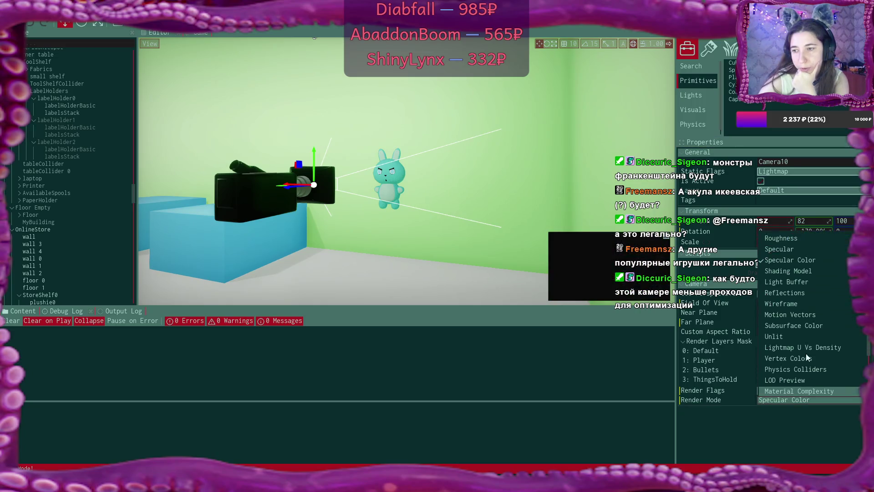
click(797, 249)
click(807, 402)
click(800, 241)
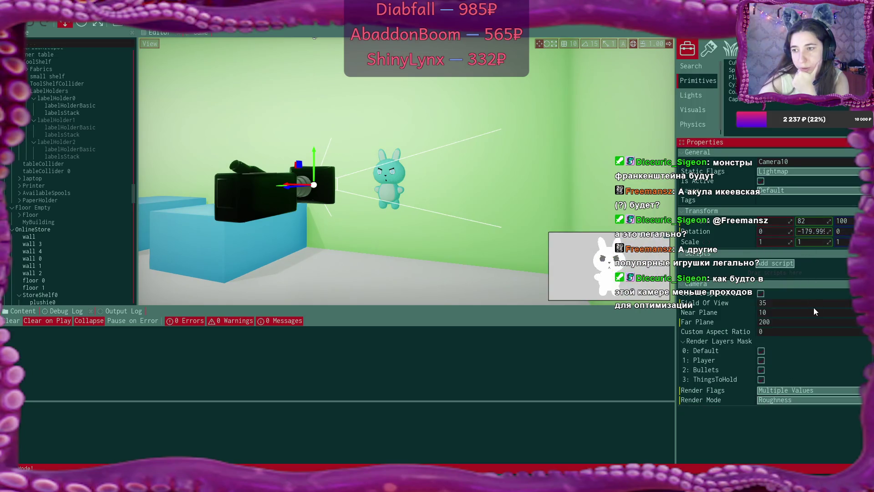
click(819, 400)
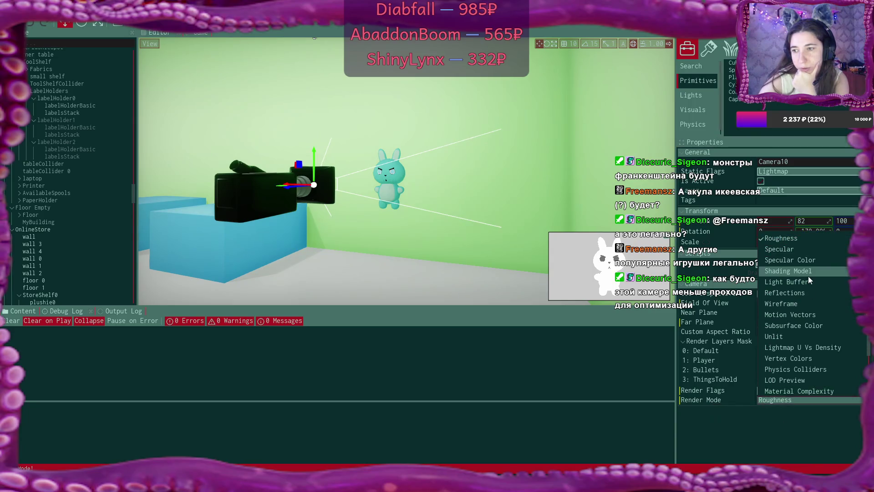
scroll(808, 276, up, 3)
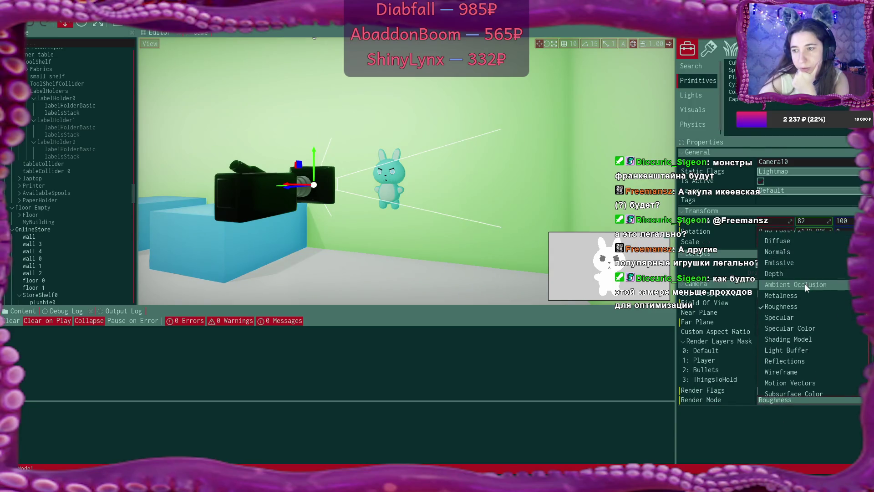
click(805, 284)
- Try the Depth, Emissive, Normals and Diffuse render modes on Camera10
click(799, 401)
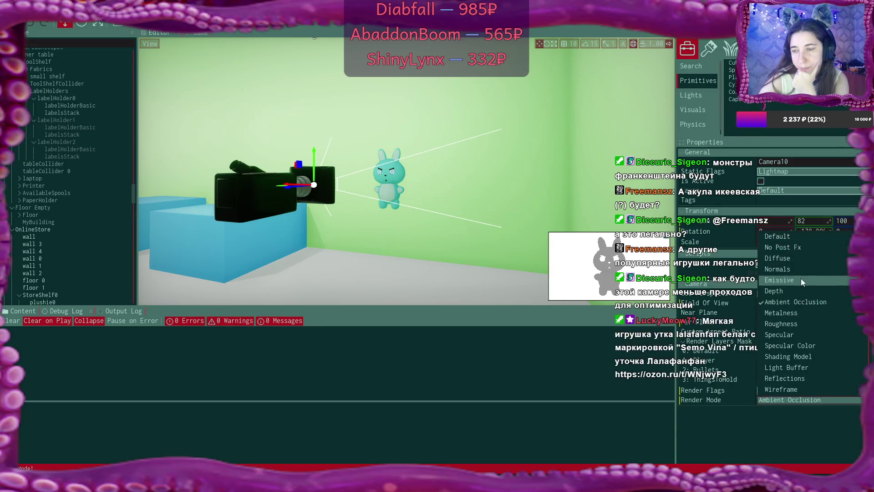
click(832, 291)
click(826, 400)
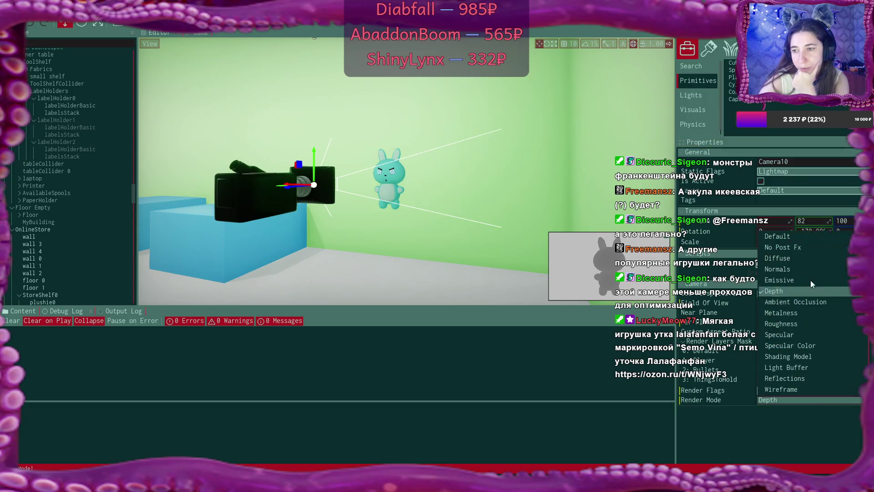
click(810, 280)
click(829, 400)
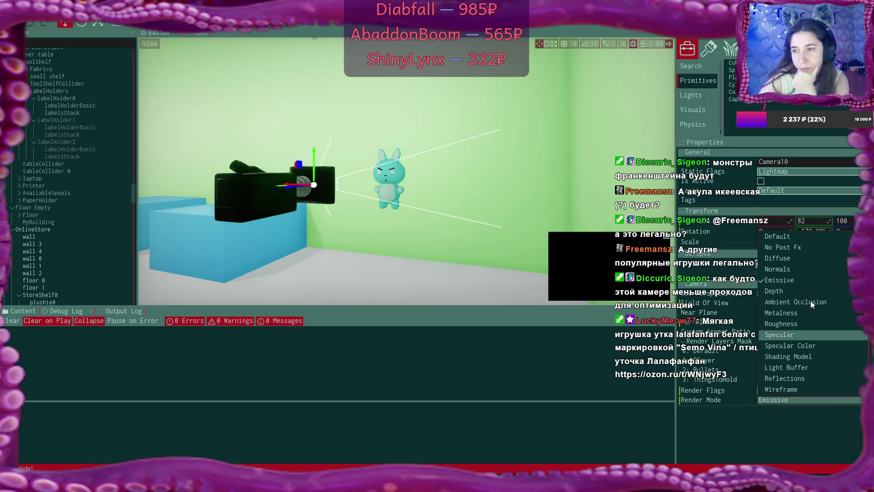
click(805, 266)
click(823, 401)
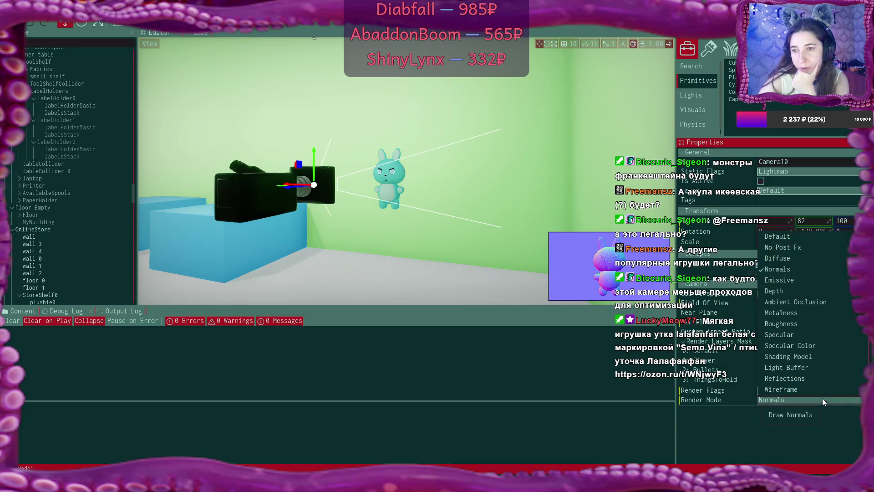
click(807, 258)
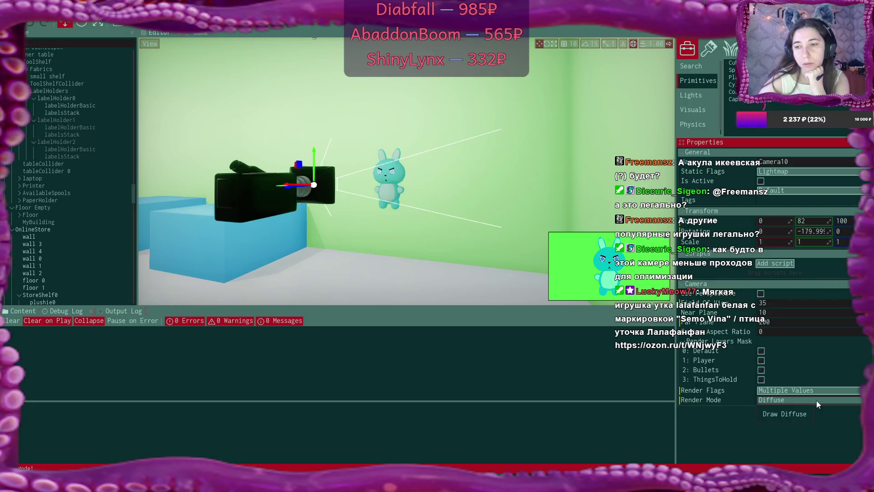
- Compare No Post Fx and Default rendering, then set Camera10 to Diffuse
click(816, 400)
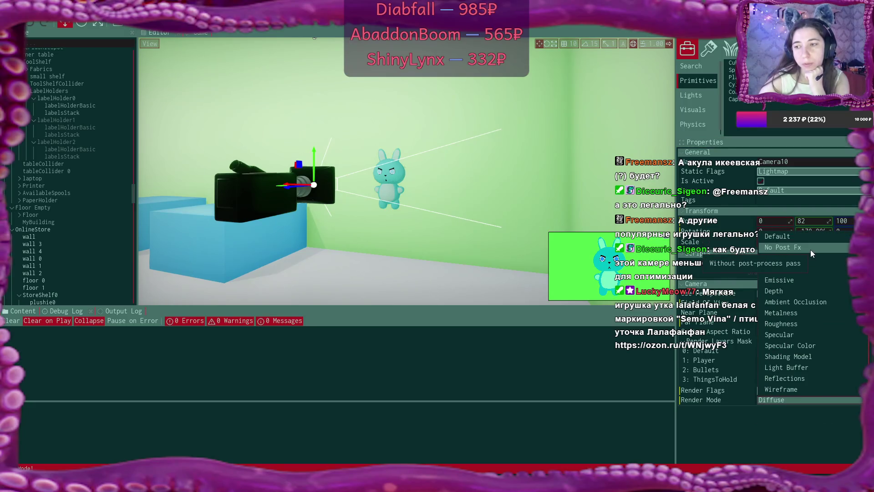
click(811, 249)
click(821, 403)
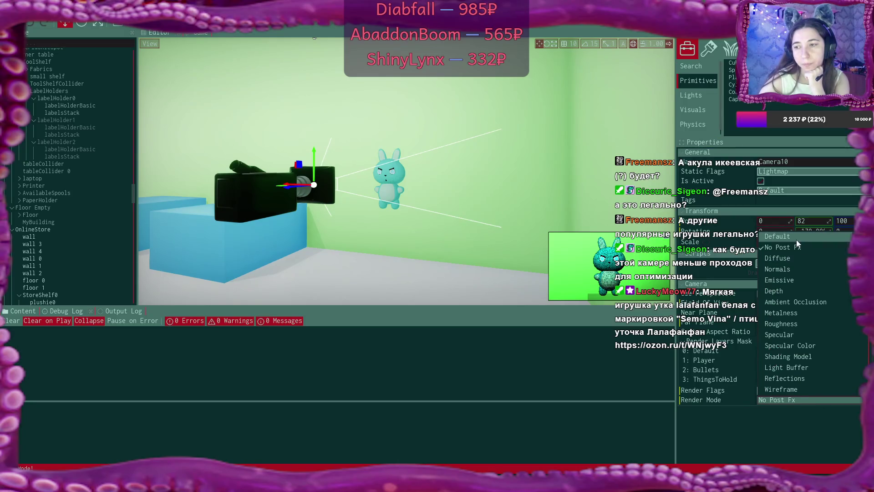
click(796, 240)
click(819, 402)
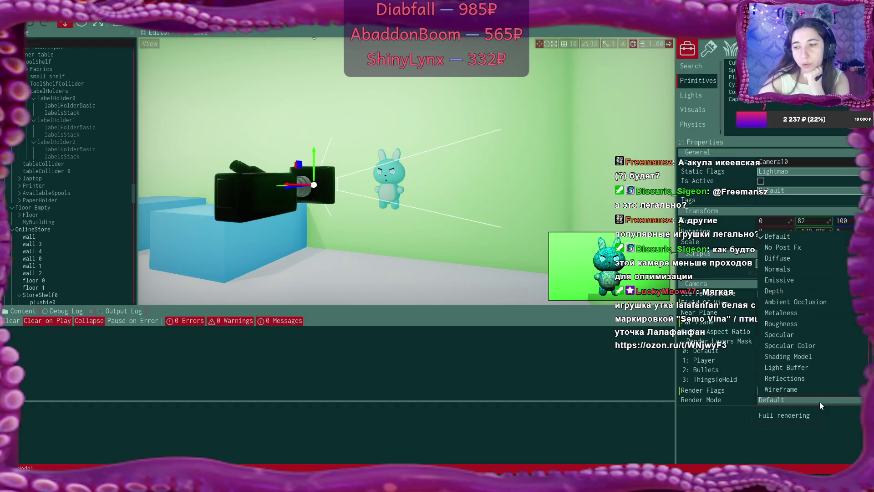
click(796, 259)
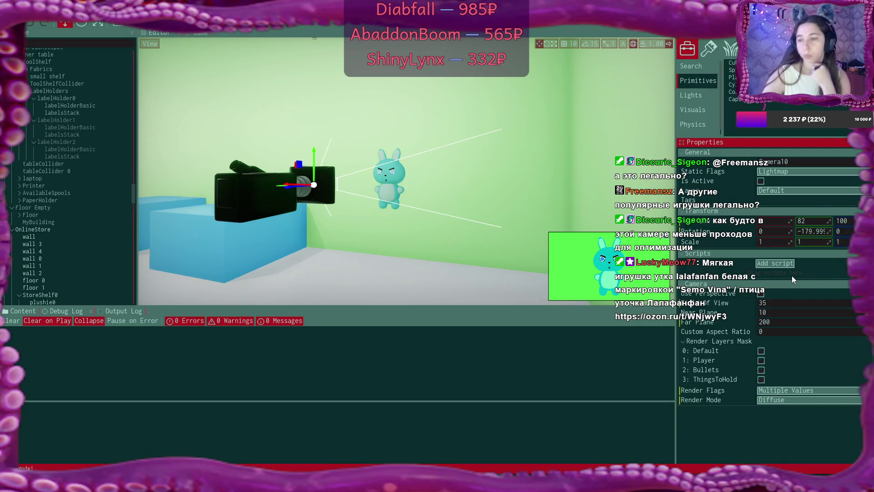
- Check Specular Light, Directional Lights and Tone Mapping in Camera10's Render Flags list
click(805, 392)
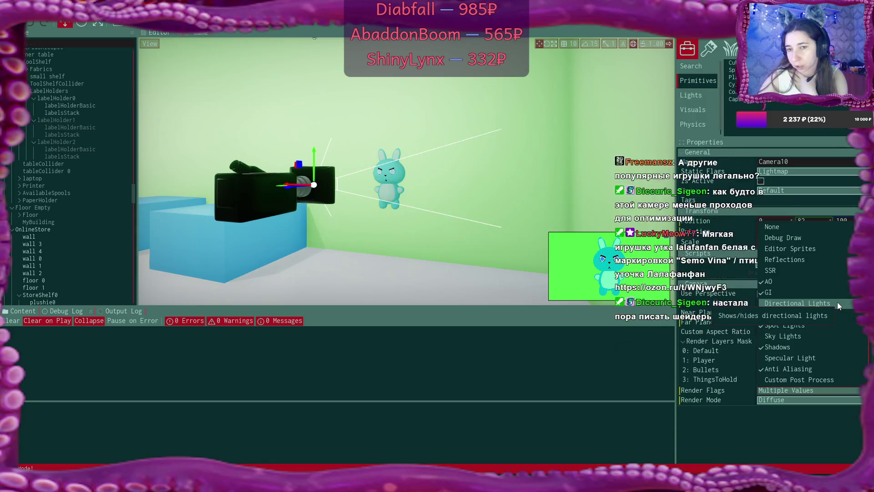
click(829, 358)
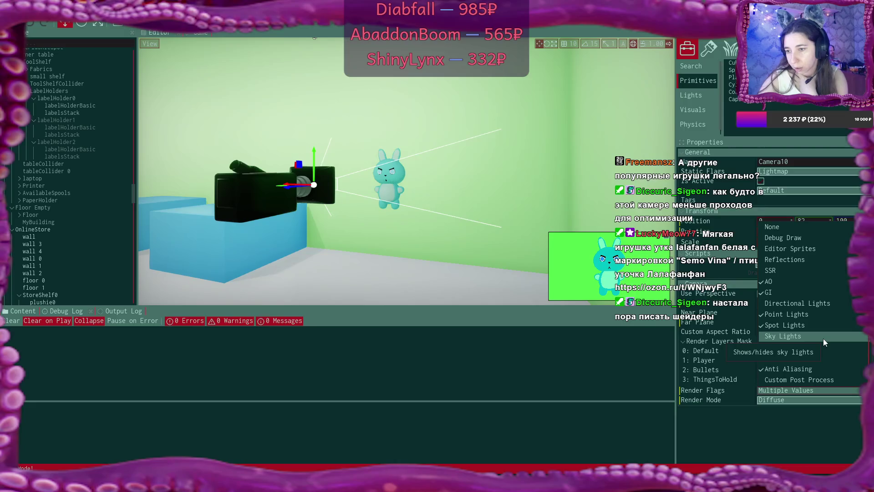
click(822, 302)
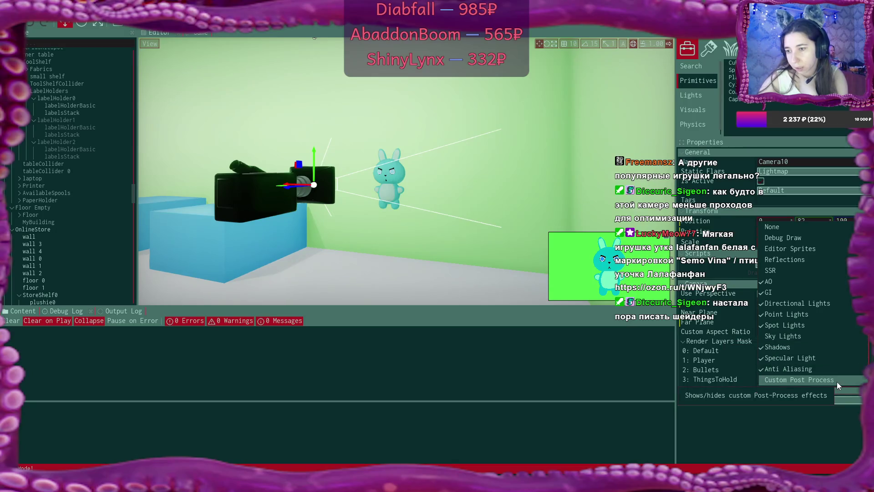
scroll(837, 382, down, 1)
scroll(837, 381, down, 8)
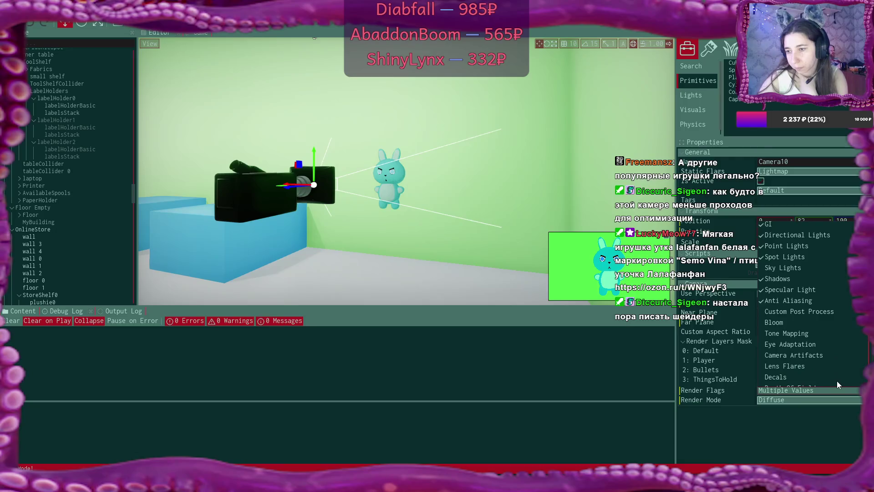
scroll(837, 381, down, 6)
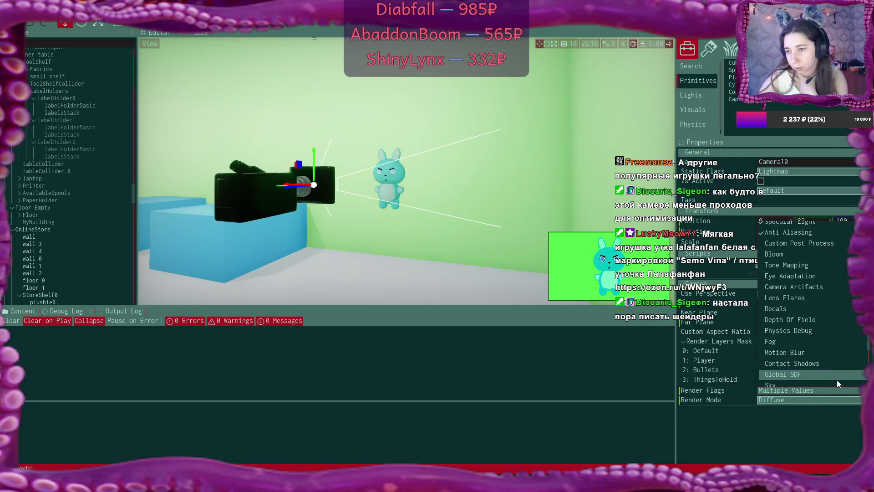
scroll(837, 380, down, 2)
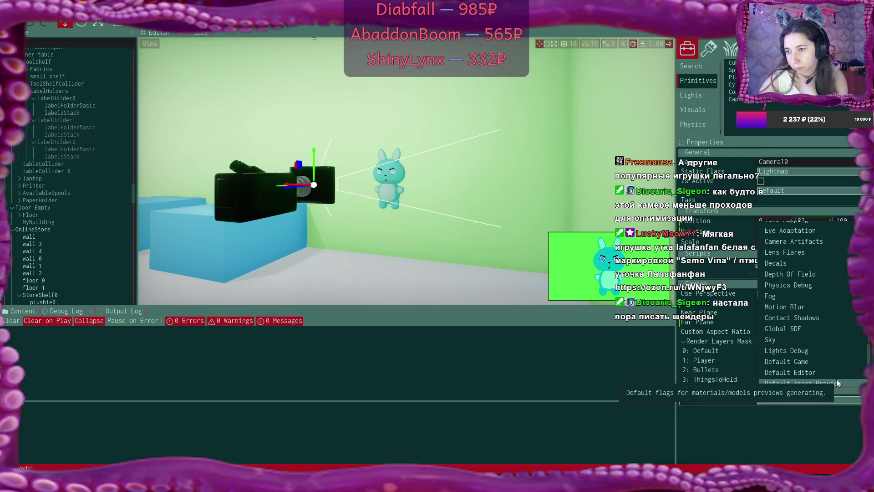
scroll(837, 379, up, 4)
scroll(837, 378, up, 2)
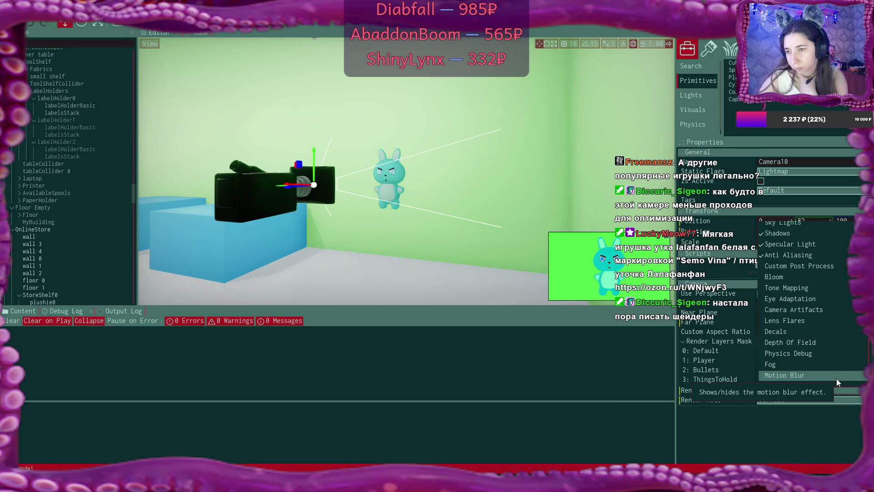
click(810, 289)
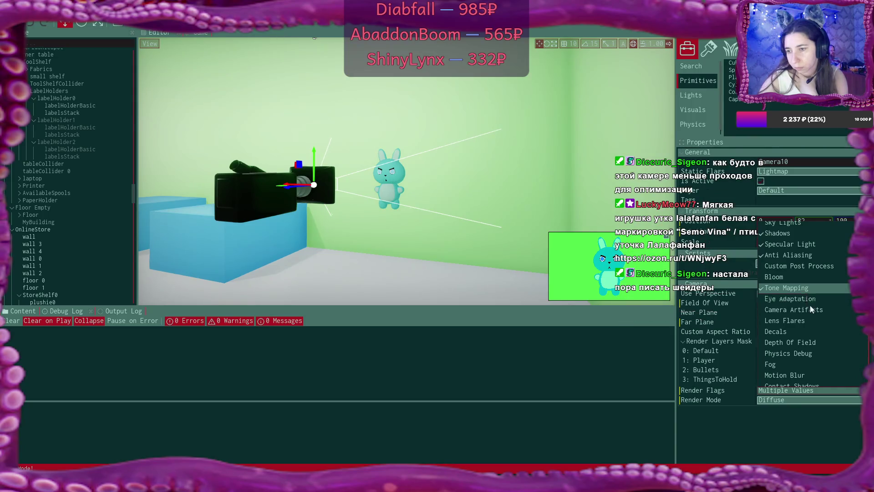
click(804, 399)
- Return Camera10 to Default render mode and turn off Eye Adaptation, Camera Artifacts, Lens Flares and Depth of Field
click(802, 400)
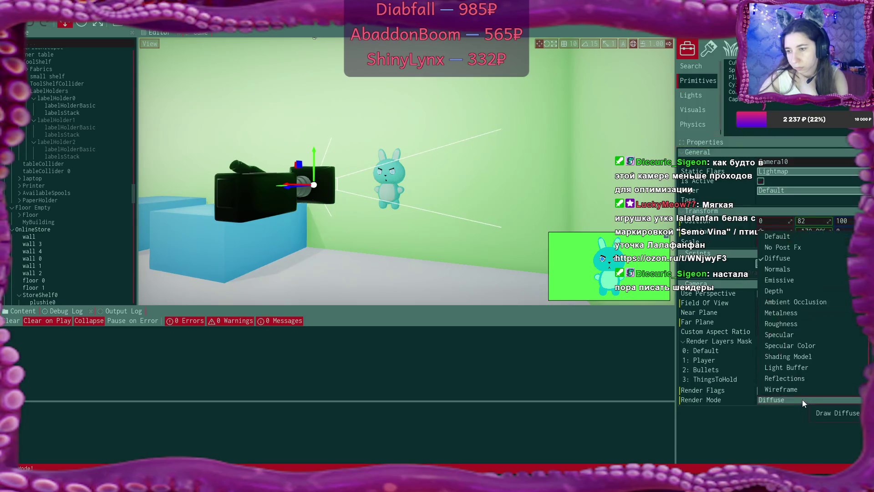
click(787, 245)
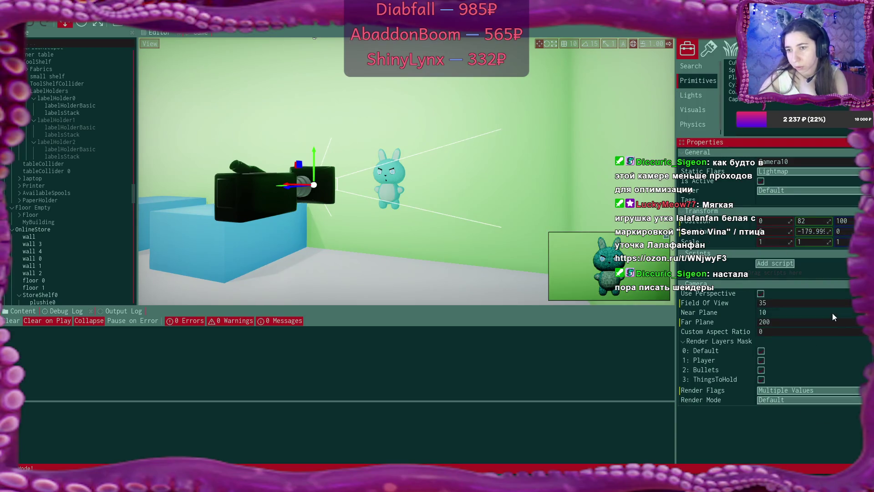
click(806, 390)
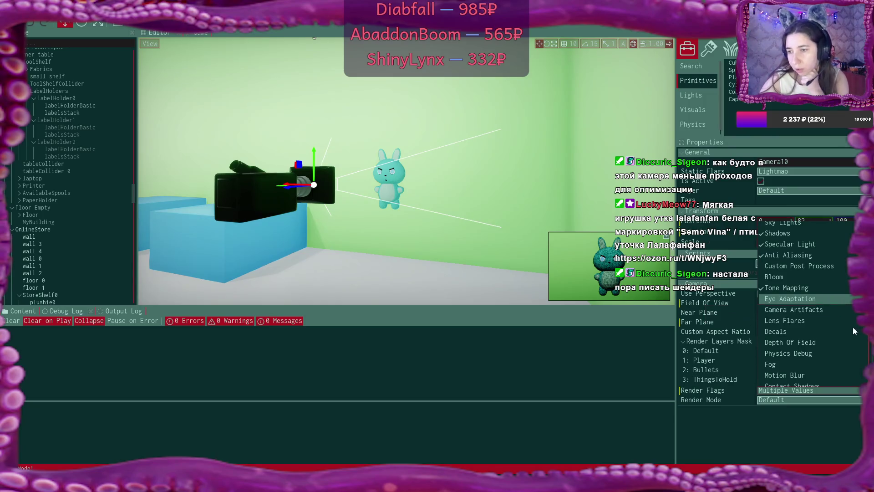
click(833, 300)
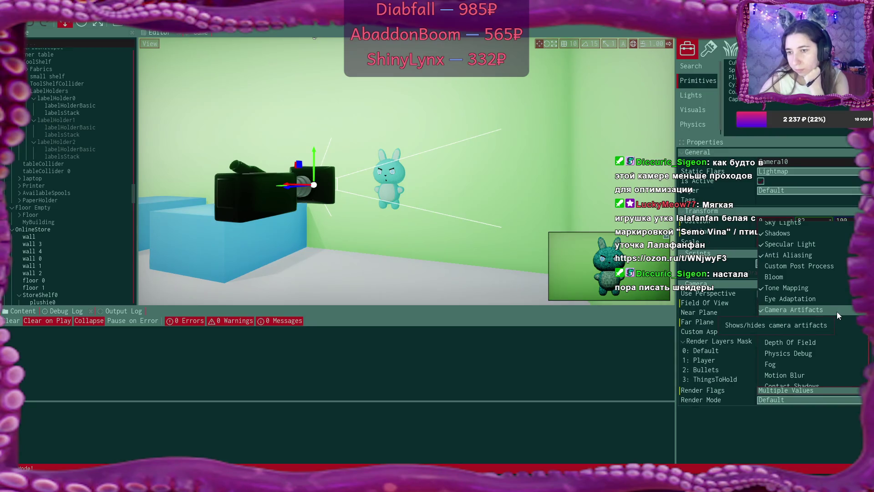
click(837, 312)
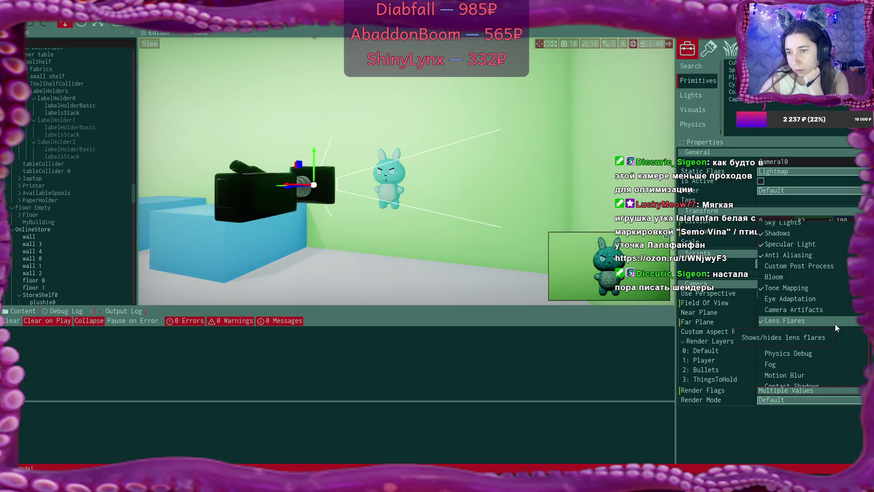
click(835, 324)
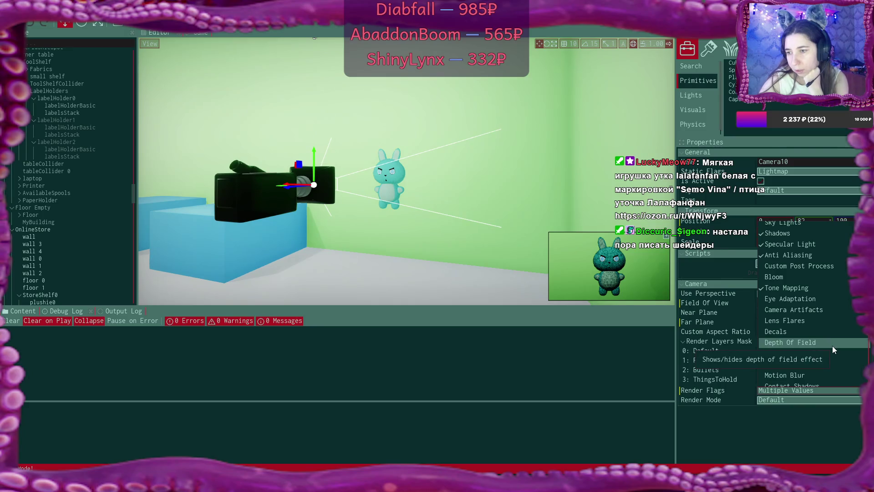
click(833, 346)
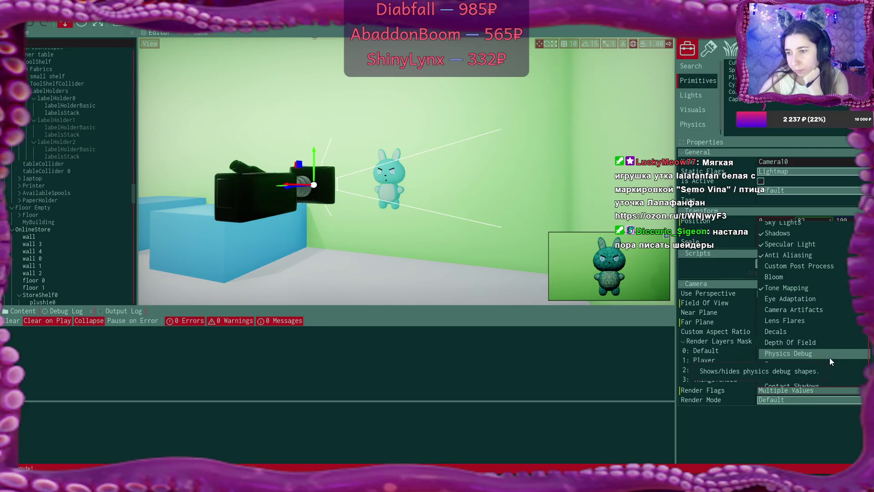
- Turn on Contact Shadows, turn off Global SDF, and briefly toggle Sky and Light Debug shapes
scroll(831, 368, down, 3)
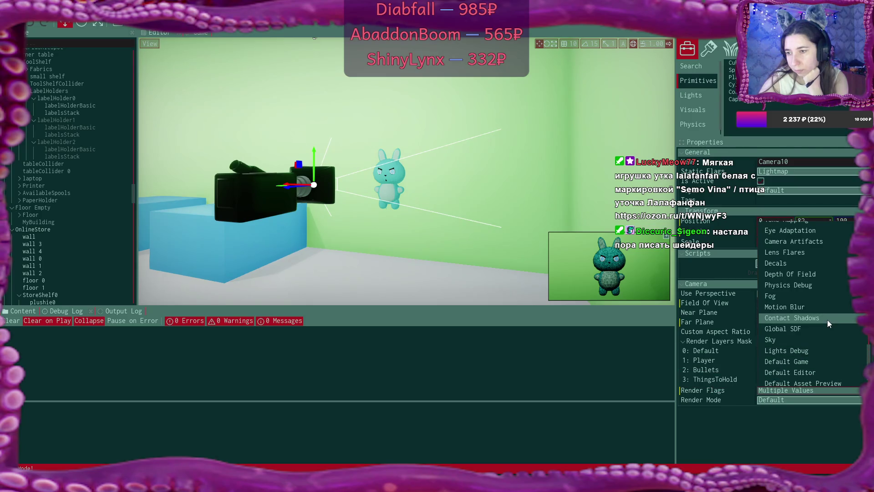
click(827, 319)
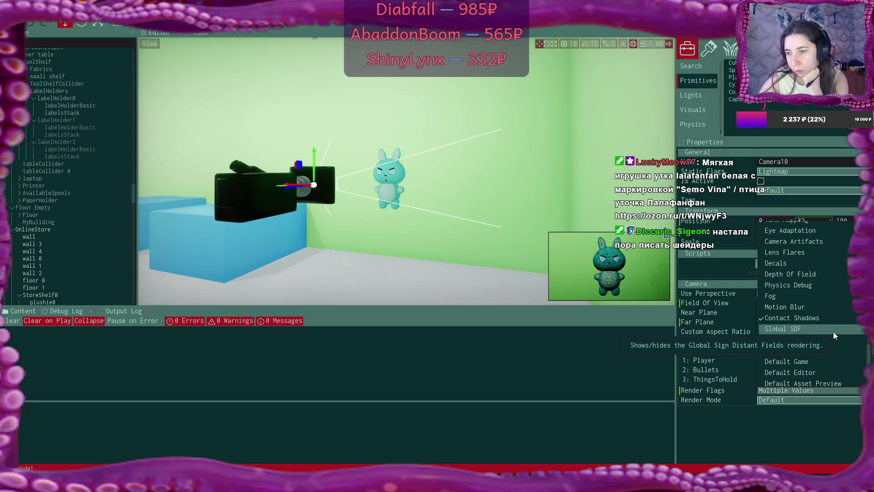
click(834, 332)
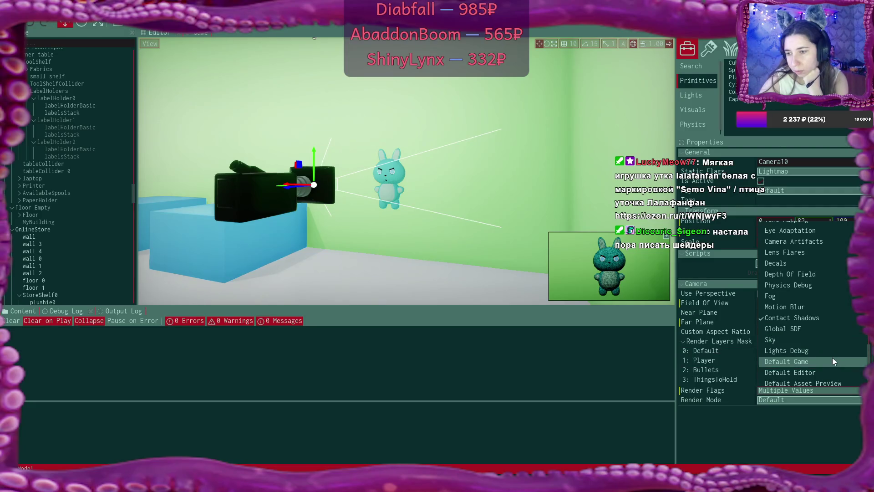
click(828, 342)
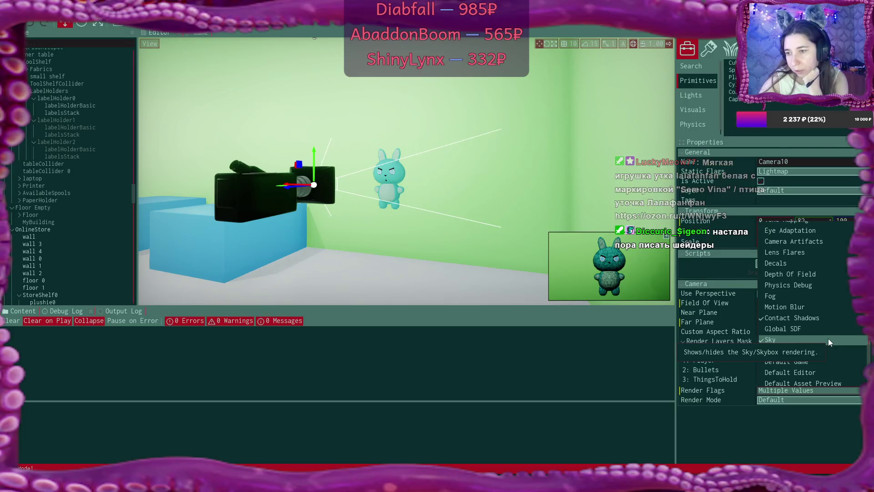
click(829, 340)
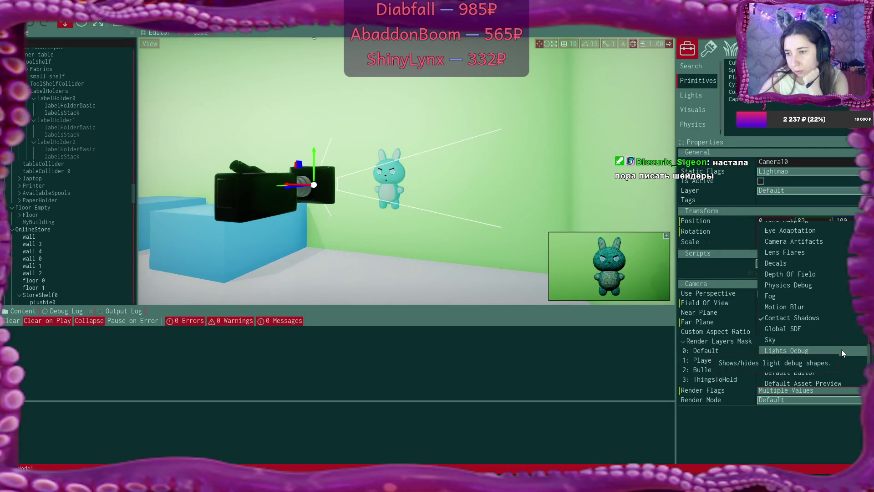
click(842, 351)
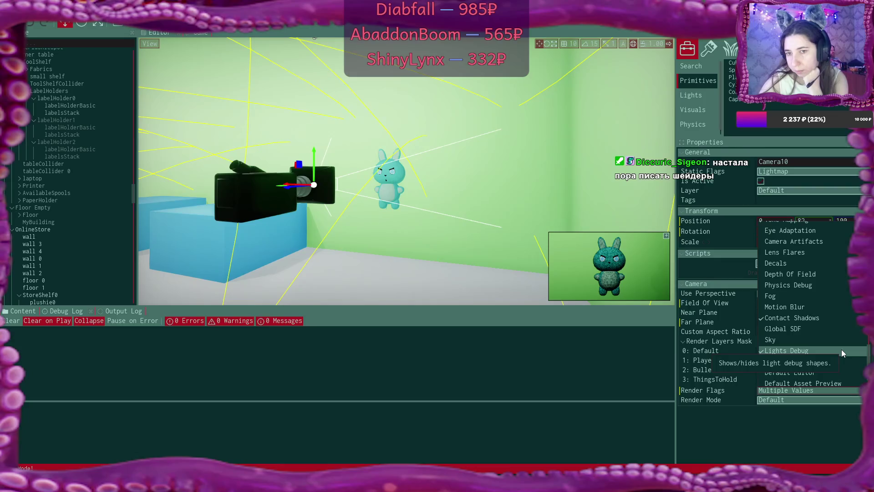
click(842, 349)
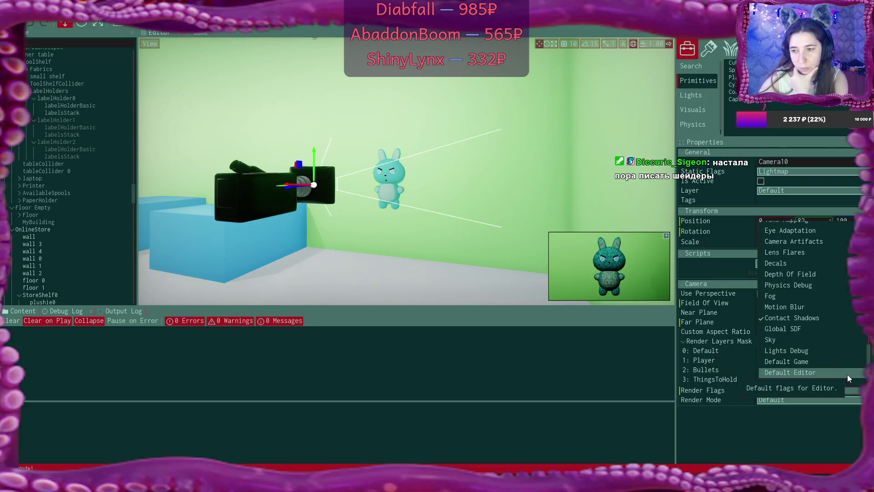
- Apply the Default Game render flags preset and return to the running game
click(836, 359)
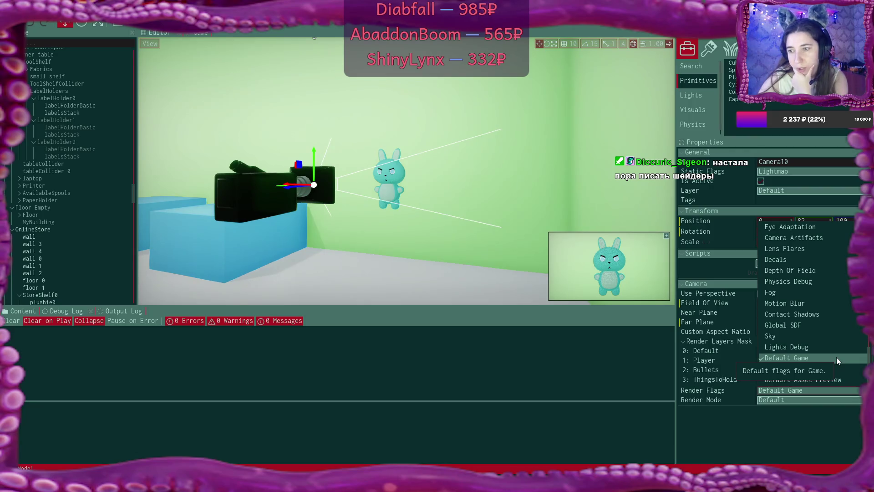
scroll(848, 304, up, 2)
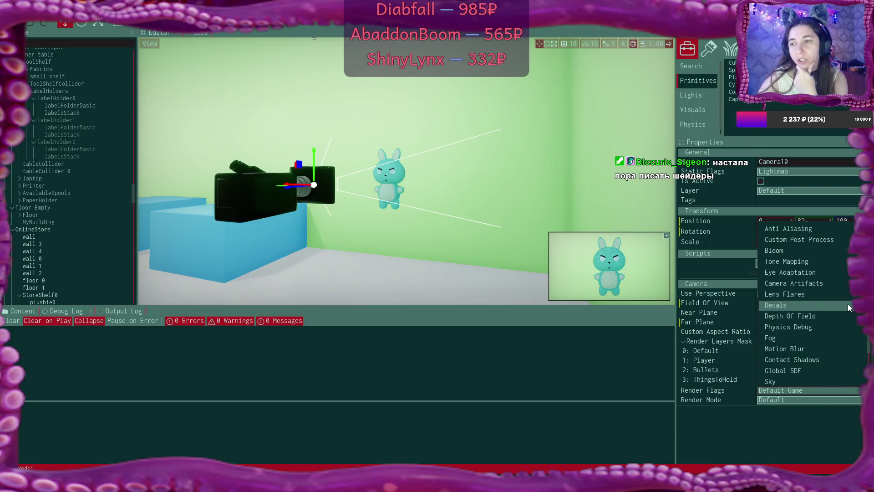
scroll(848, 304, up, 5)
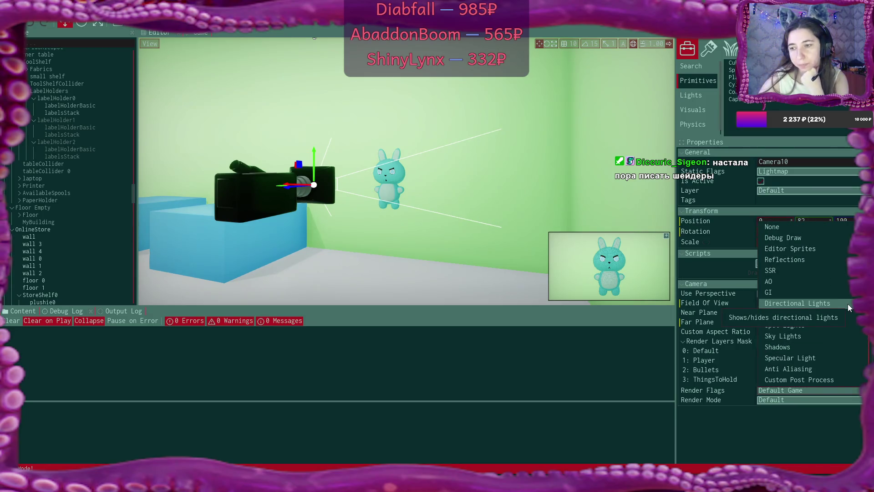
scroll(859, 328, down, 1)
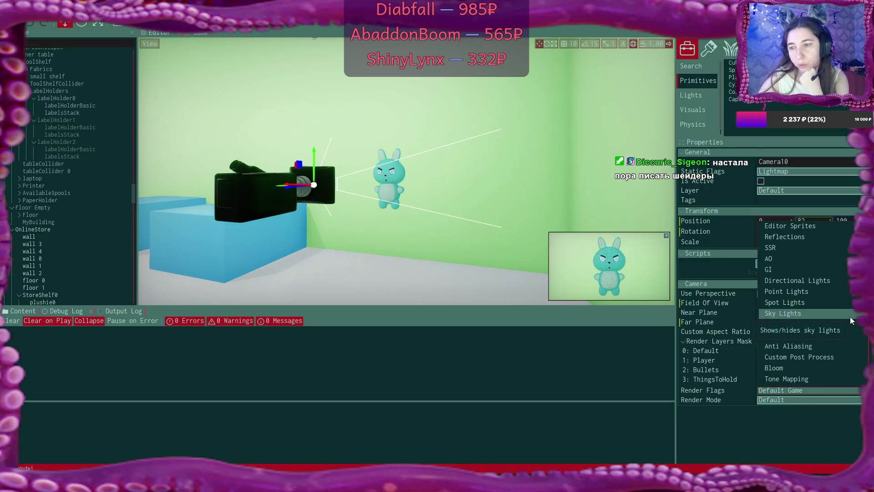
scroll(851, 316, up, 1)
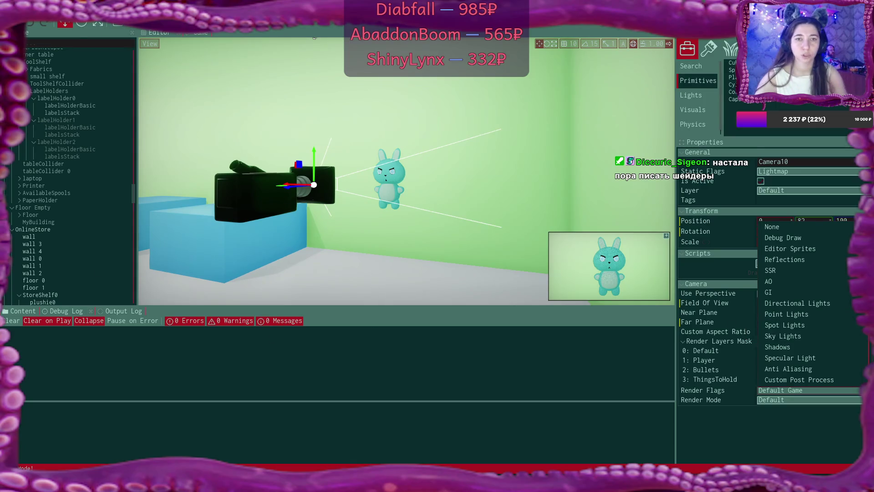
click(200, 33)
- Orbit the editor scene, then view the running shop showing the teal bunny priced at 25
click(209, 43)
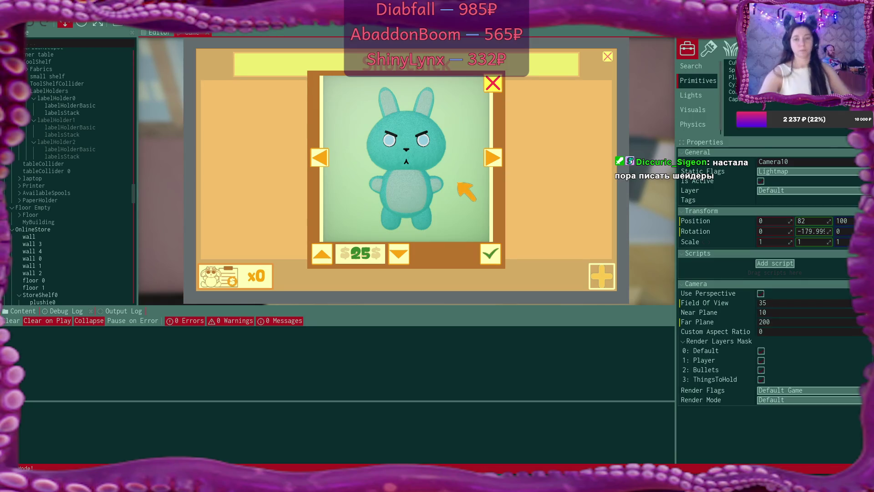
click(154, 34)
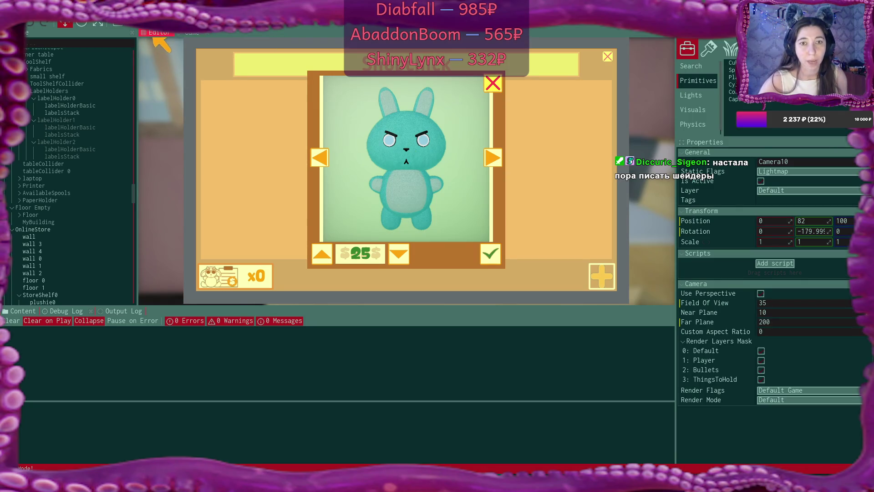
click(155, 35)
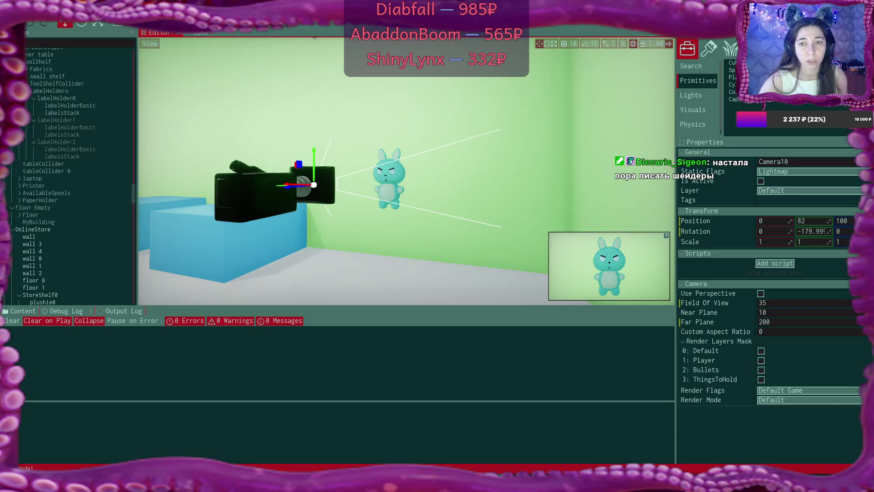
mouse_move(405, 173)
mouse_down()
mouse_move(318, 182)
mouse_move(341, 137)
mouse_move(387, 173)
mouse_move(360, 164)
mouse_move(351, 132)
mouse_move(346, 150)
mouse_move(319, 168)
mouse_move(337, 164)
mouse_up()
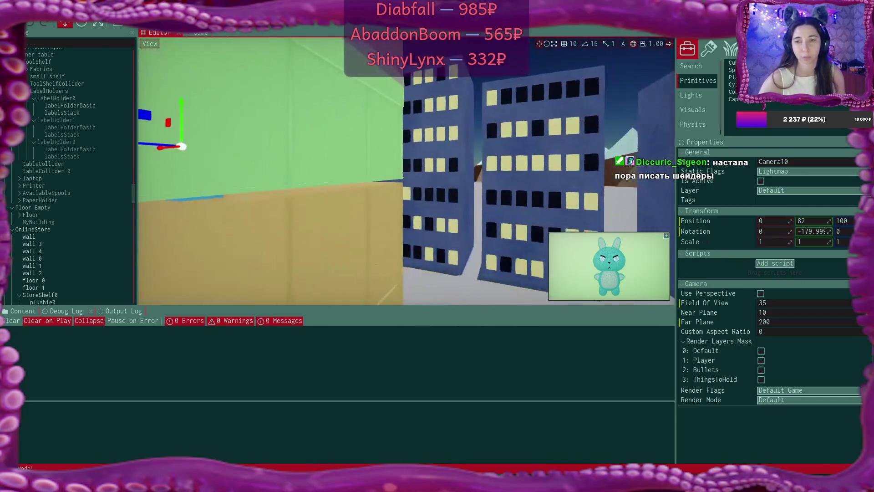
click(199, 31)
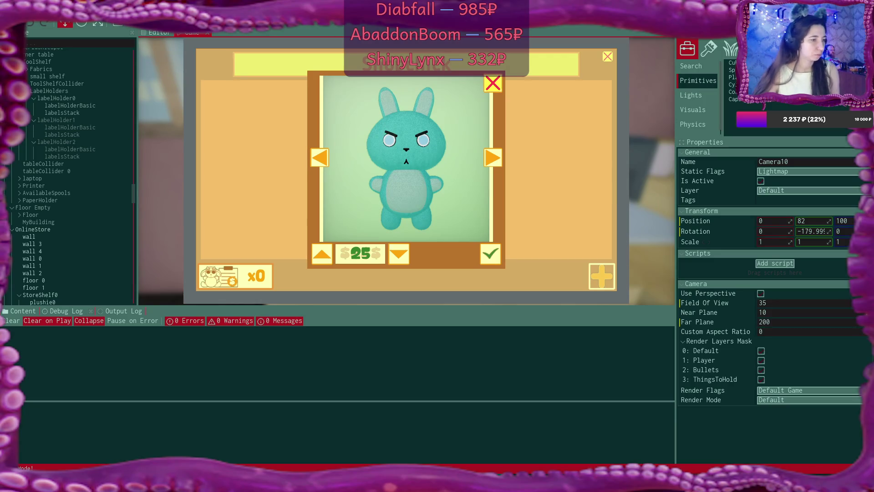
key(Escape)
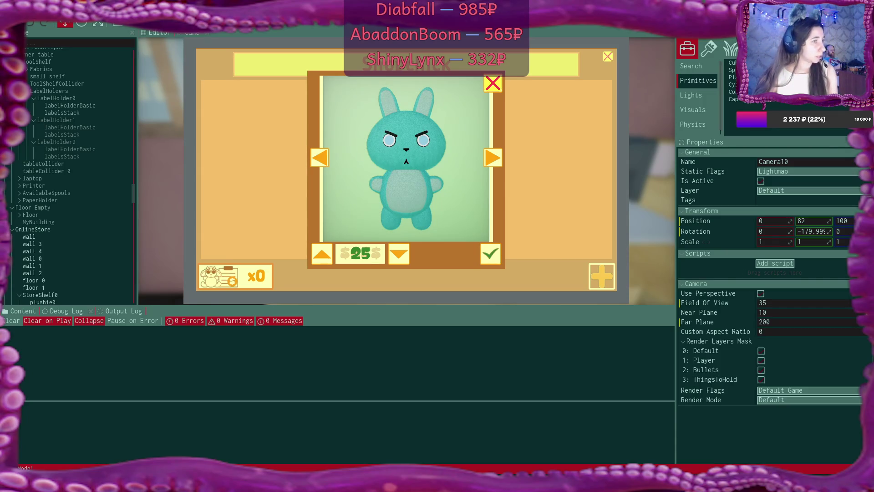
- Switch to the Ozon duck plushie page in the browser and scroll through it
key(alt+Tab)
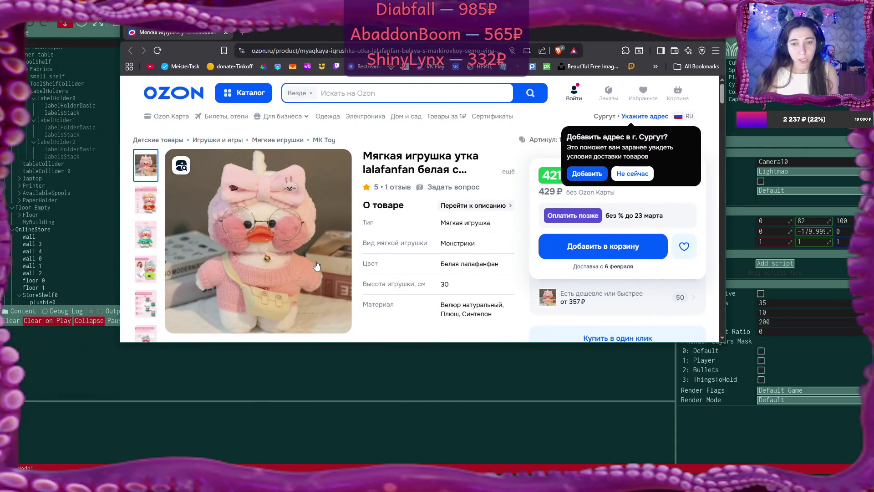
scroll(317, 265, down, 1)
scroll(317, 265, up, 1)
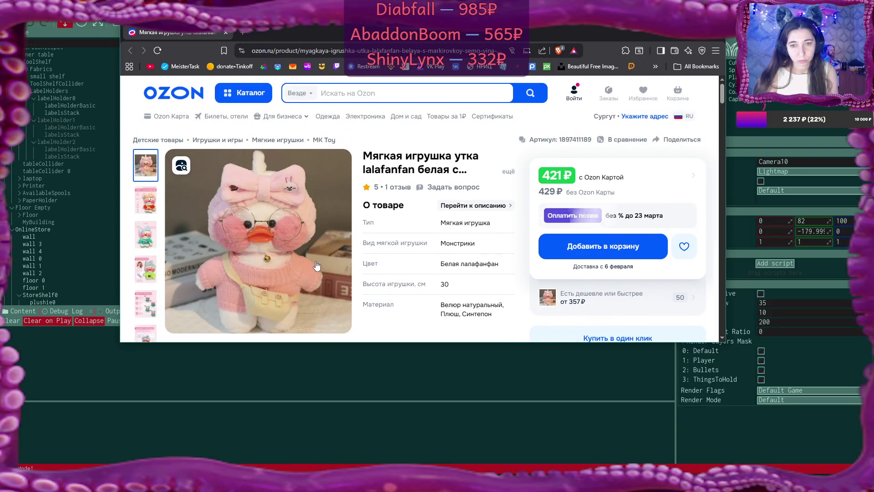
scroll(317, 266, down, 1)
scroll(317, 266, up, 1)
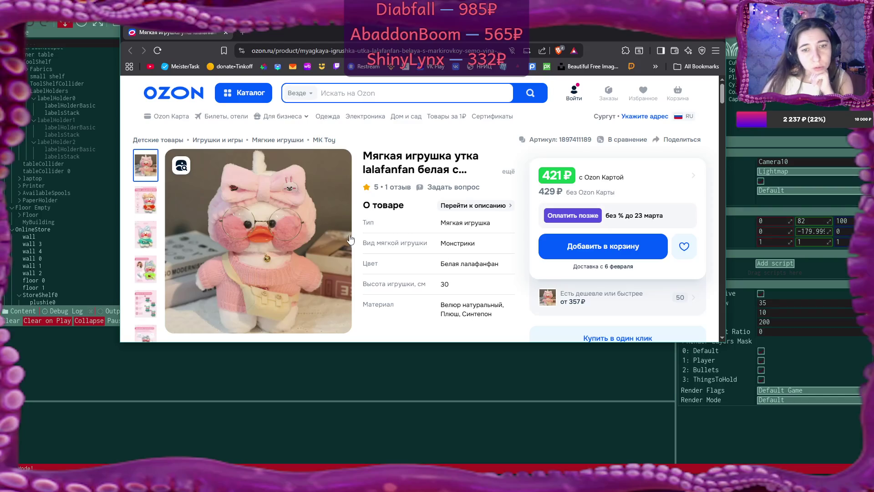
- View the second, blue-bow, outfit-combinations and full-set photos, then close the browser
click(145, 211)
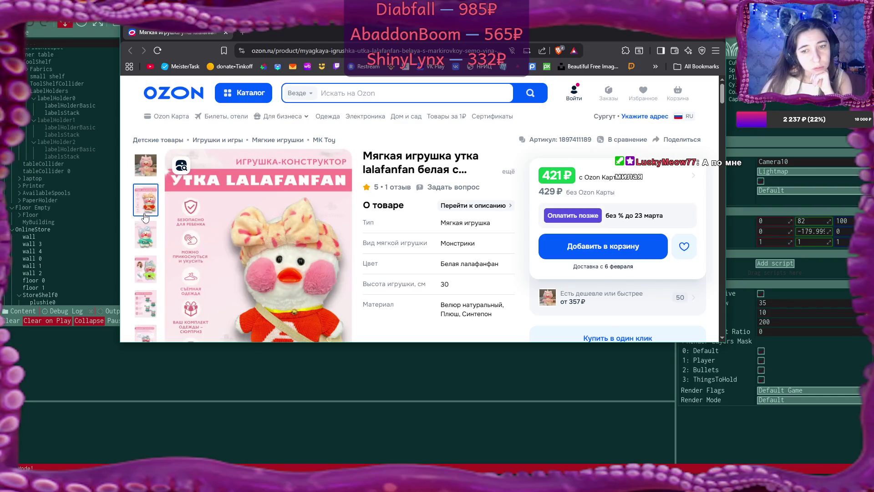
click(147, 236)
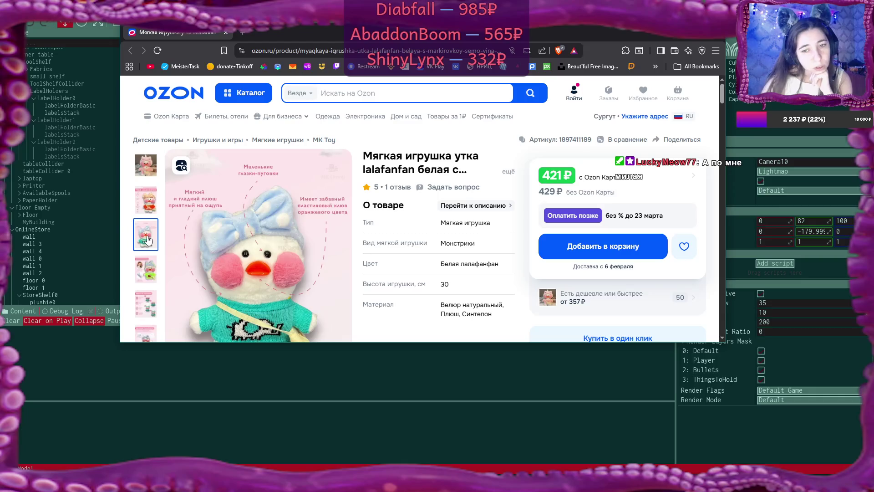
scroll(275, 247, down, 1)
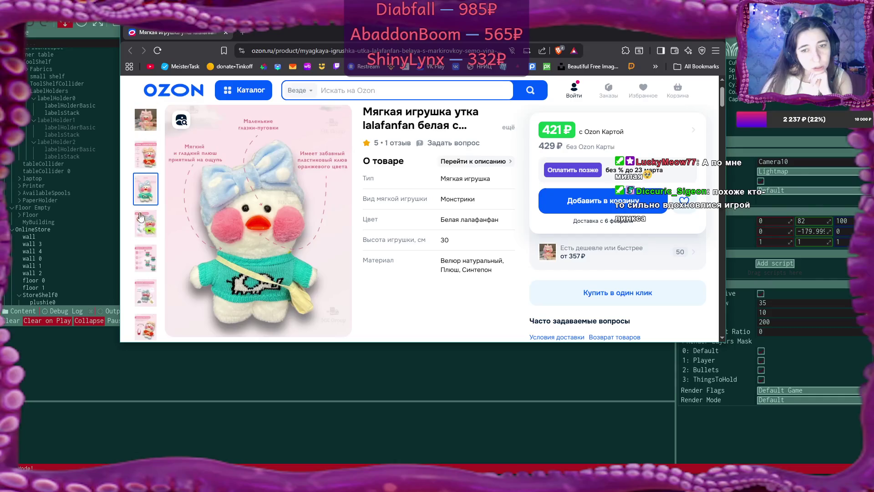
click(146, 258)
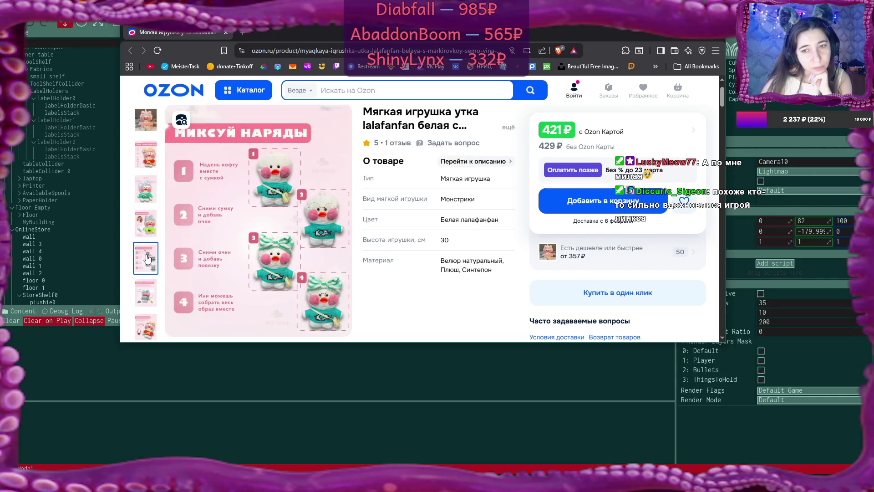
click(148, 296)
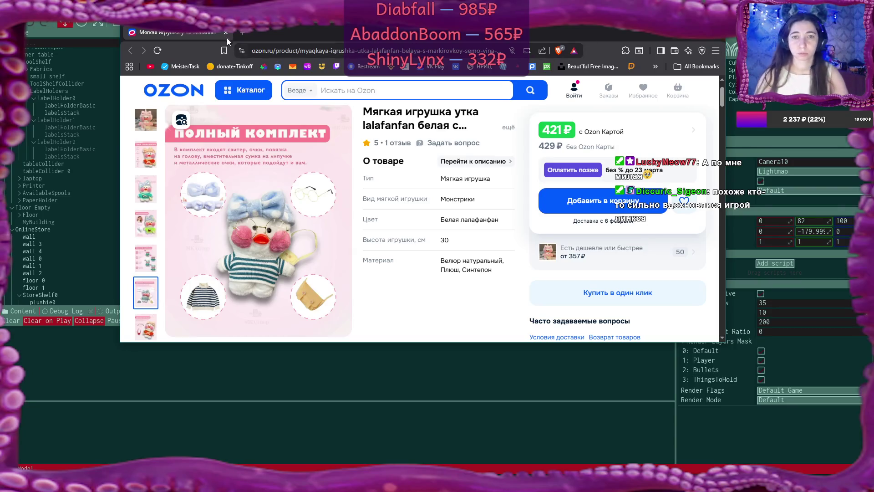
click(719, 40)
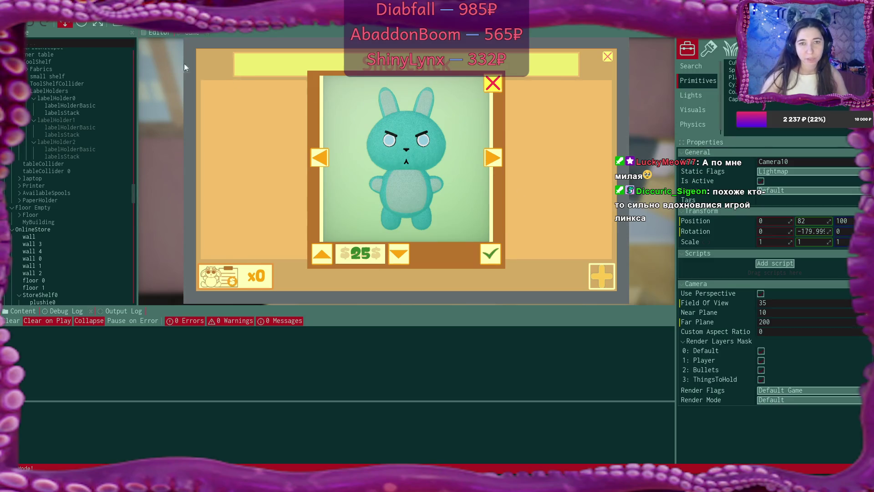
- Return to the scene editor and tilt the view up to the moonlit night sky
click(157, 33)
drag(150, 44, 150, 145)
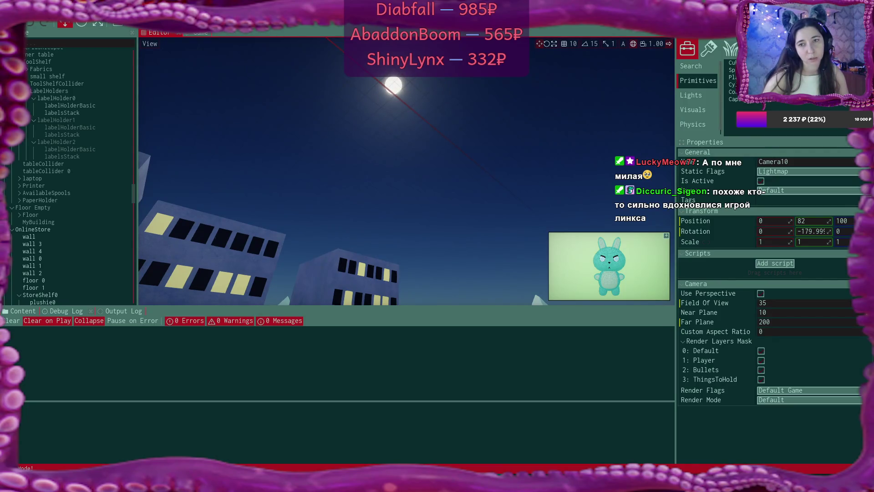
- Fly the editor view close to and around the box, then show the running shop's bunny
drag(150, 146, 150, 91)
key(w)
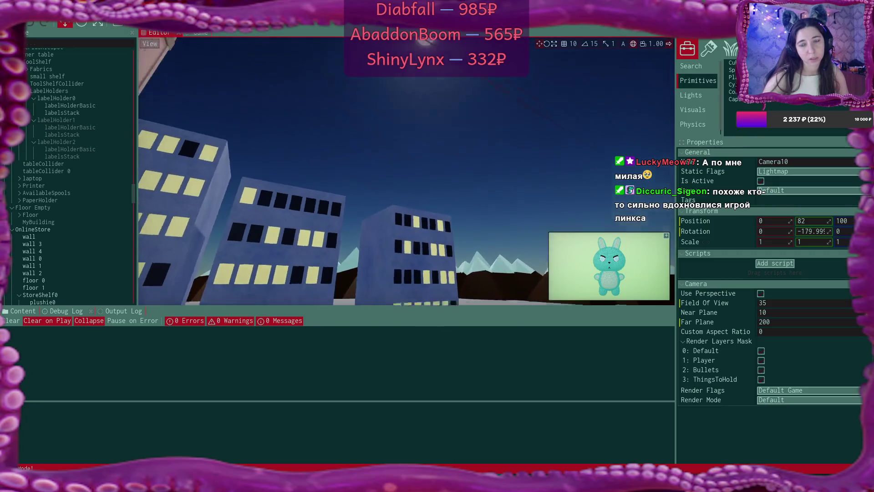
key(a)
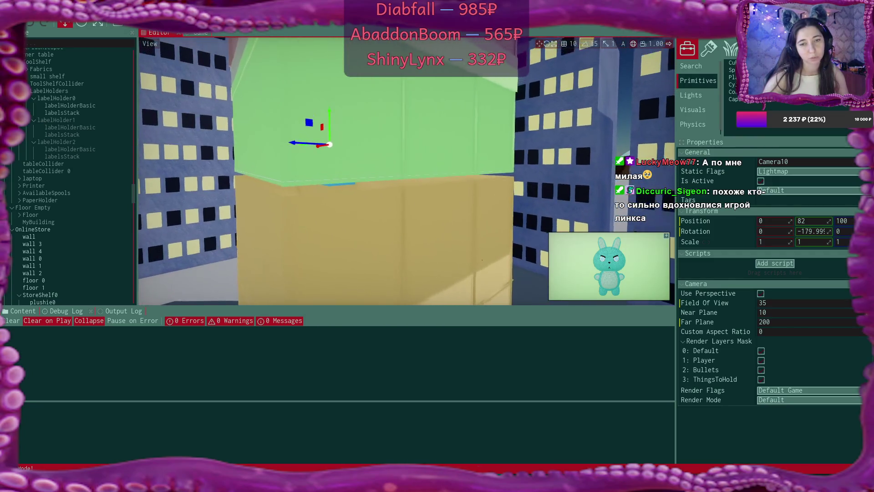
key(d)
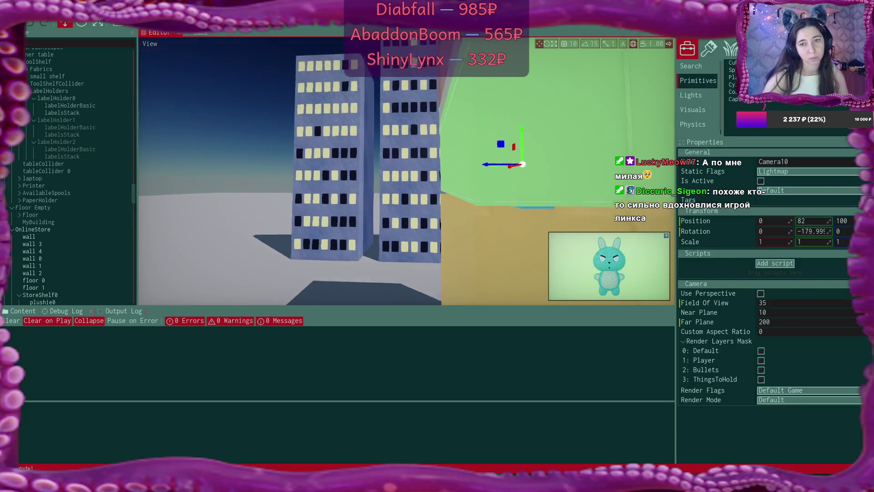
key(a)
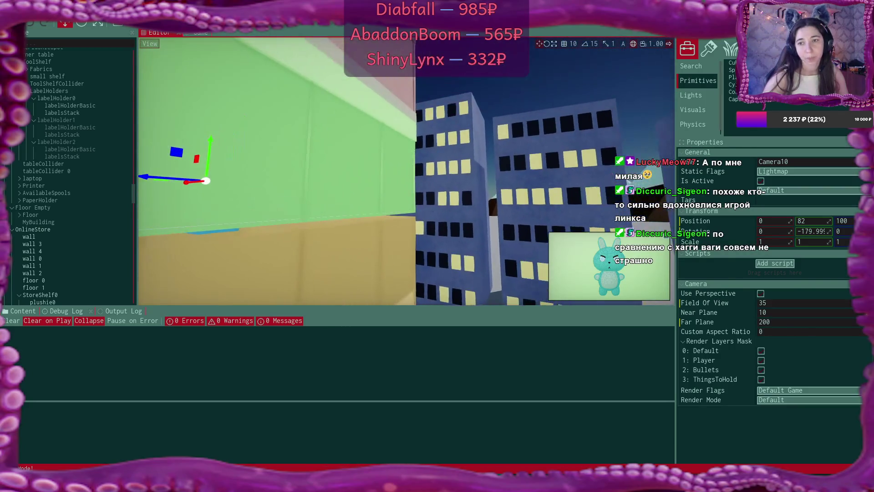
click(194, 32)
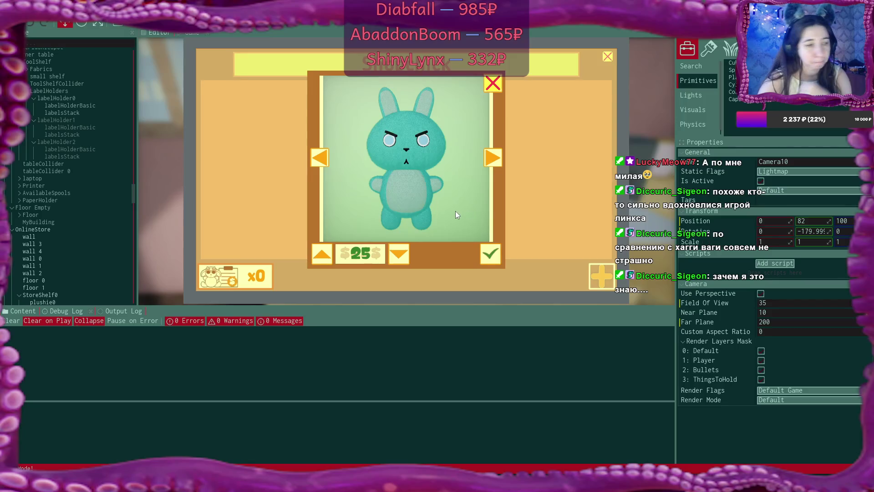
click(476, 376)
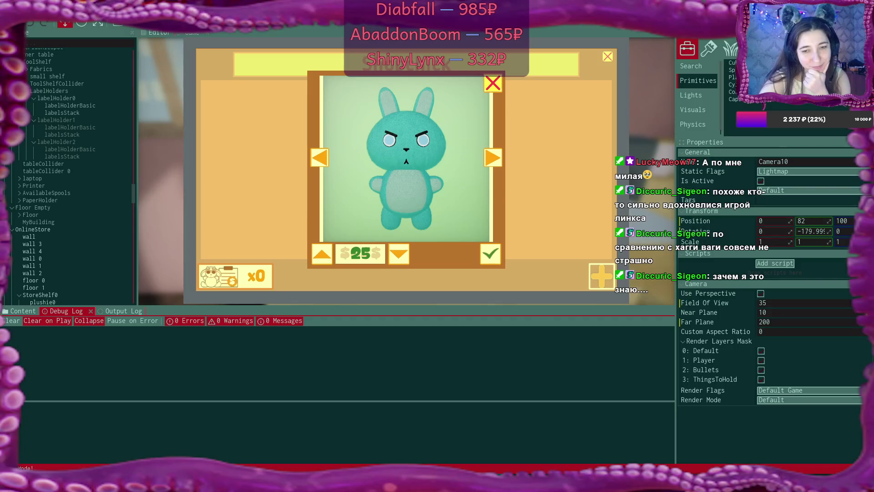
click(501, 182)
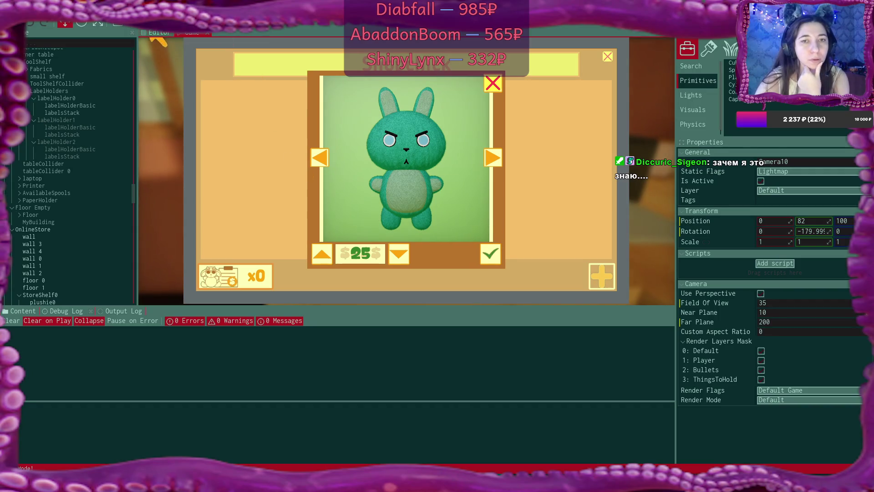
- Go back to the scene editor and frame Camera10 facing the bunny
click(157, 33)
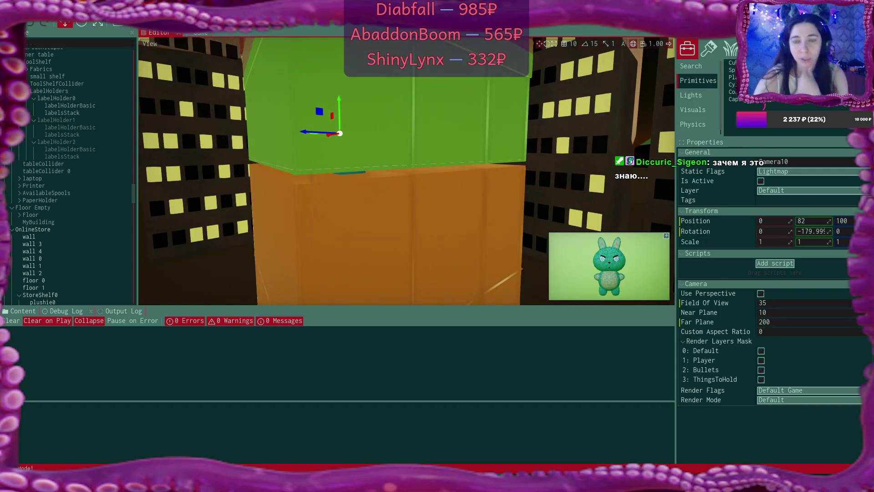
key(w)
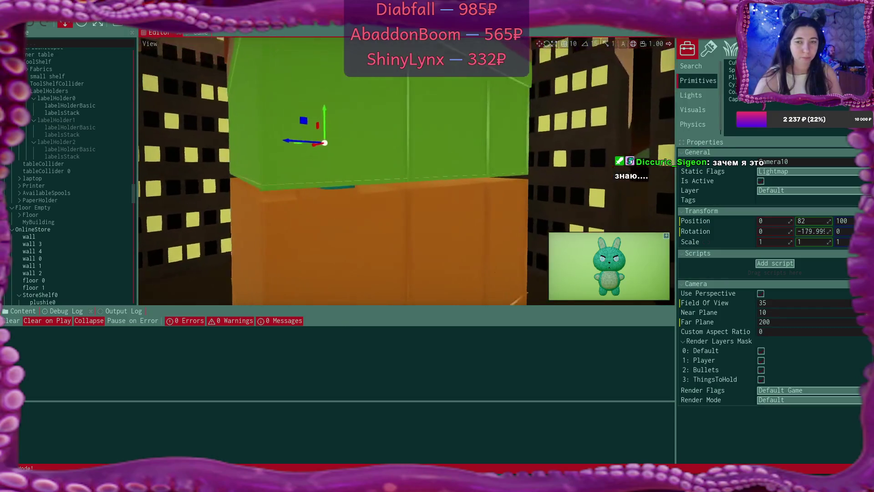
key(f)
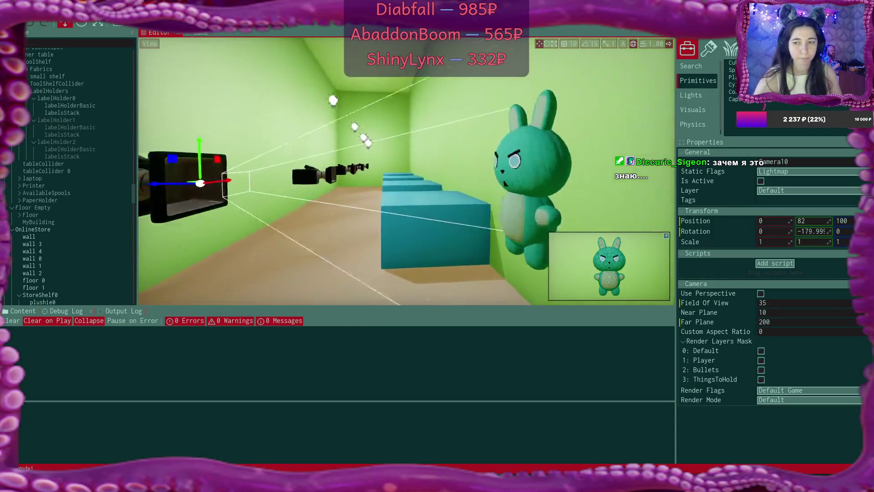
key(f)
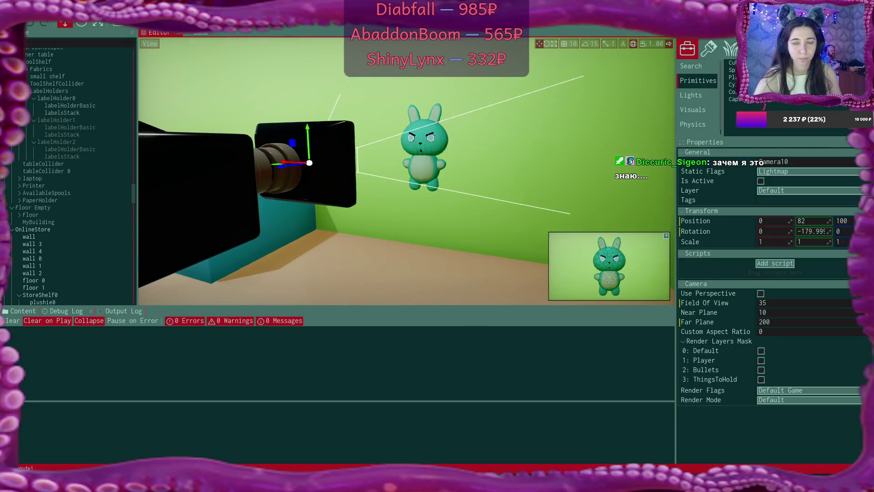
- Browse Camera10's render mode list without changing it
click(786, 400)
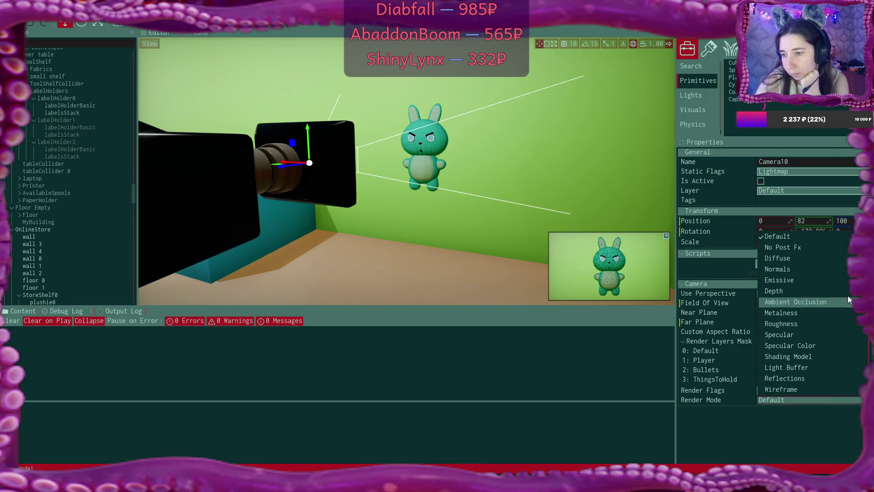
scroll(840, 294, down, 3)
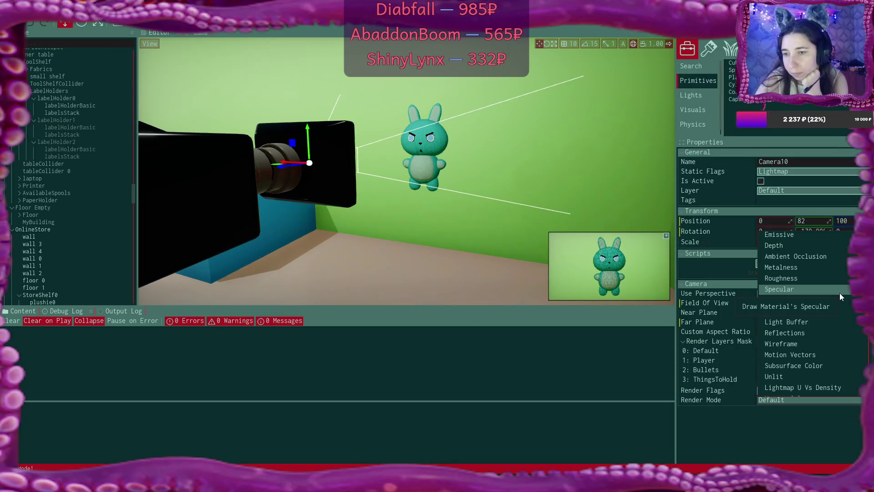
key(Escape)
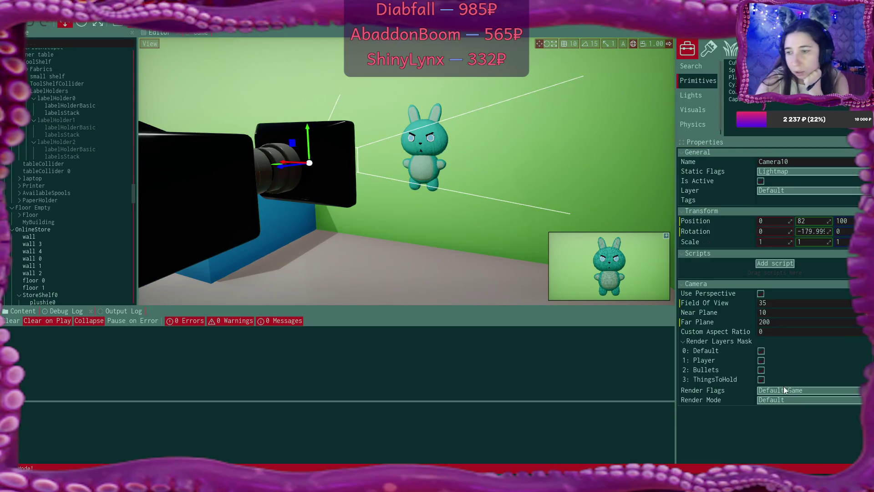
click(848, 401)
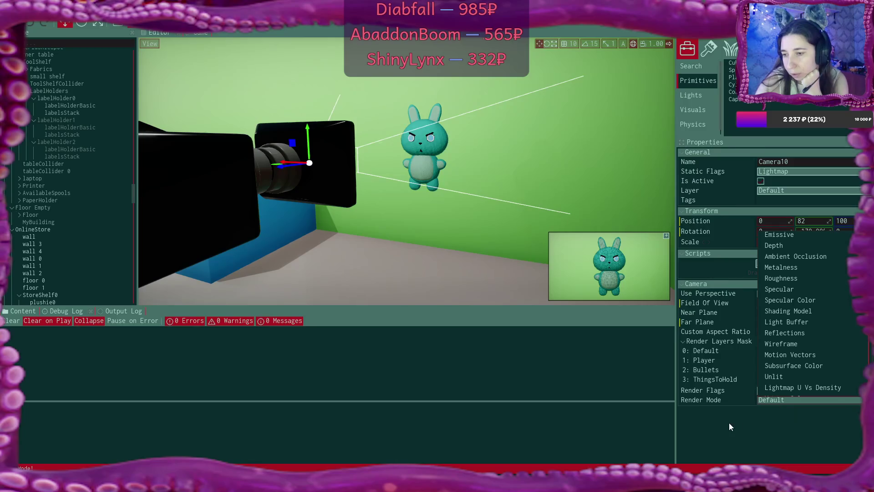
scroll(827, 321, down, 4)
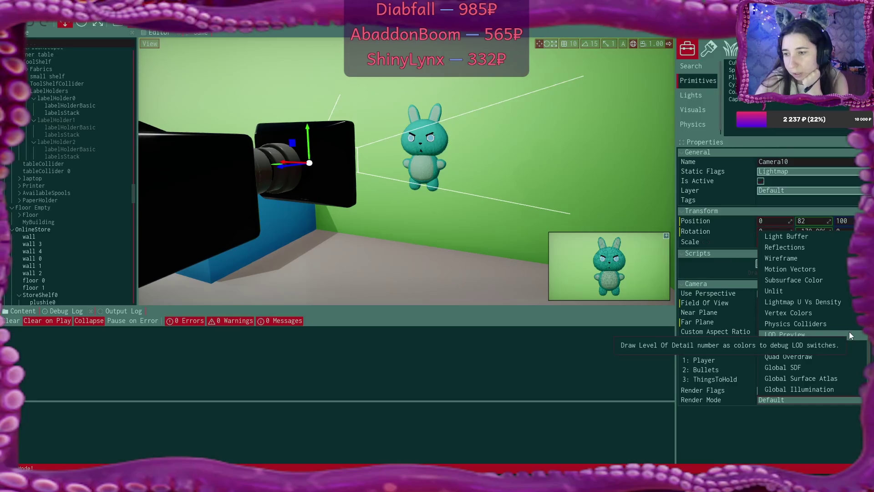
scroll(849, 331, up, 5)
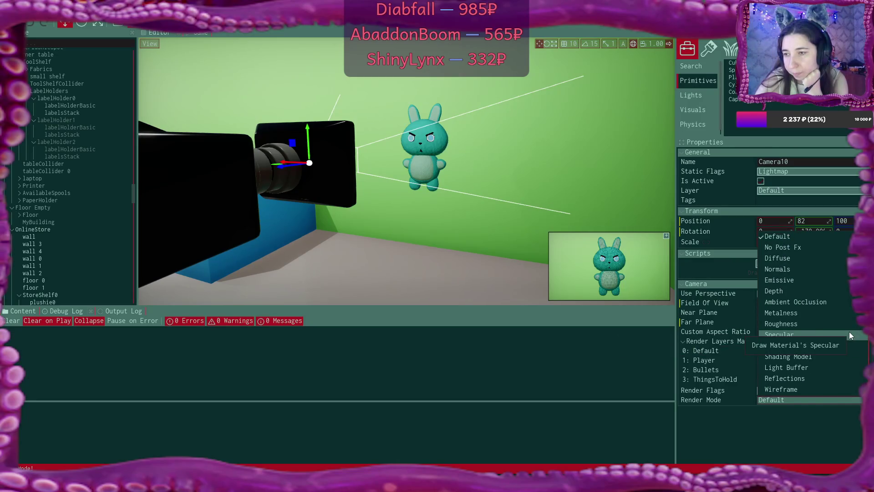
- Preview Camera10 in Diffuse, Specular and Unlit modes, then restore Default and list render flags
click(834, 261)
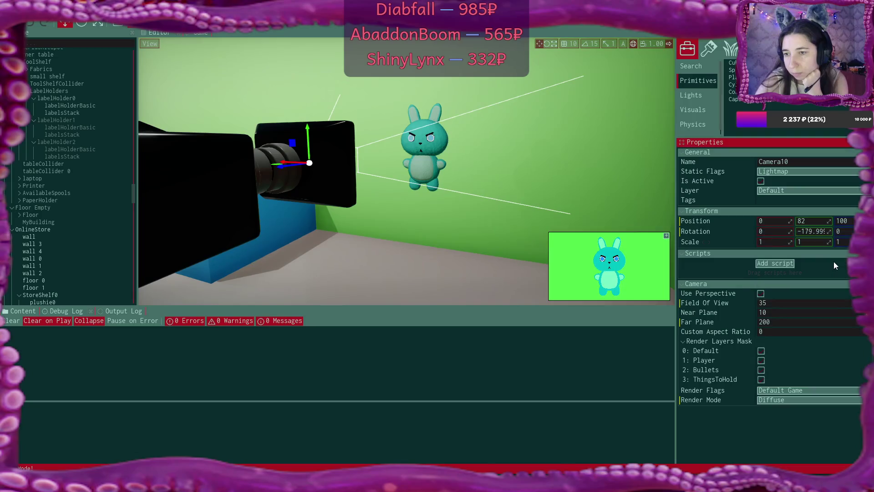
click(816, 399)
scroll(835, 308, down, 2)
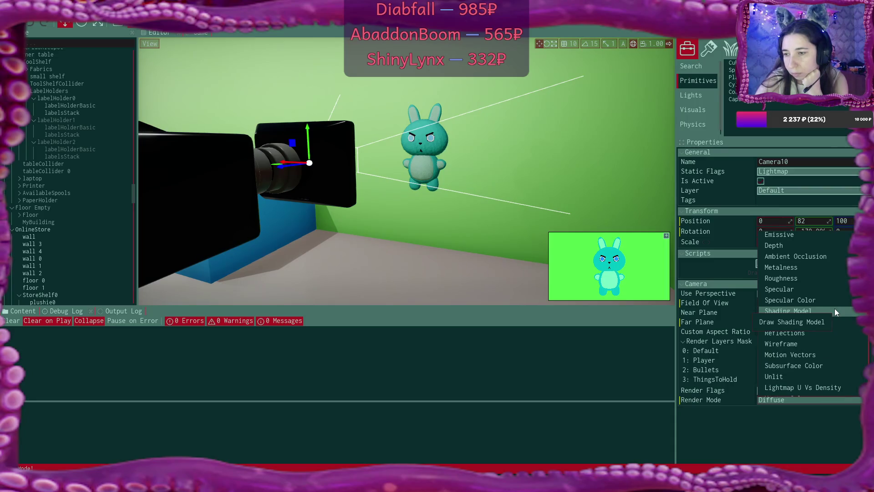
click(807, 287)
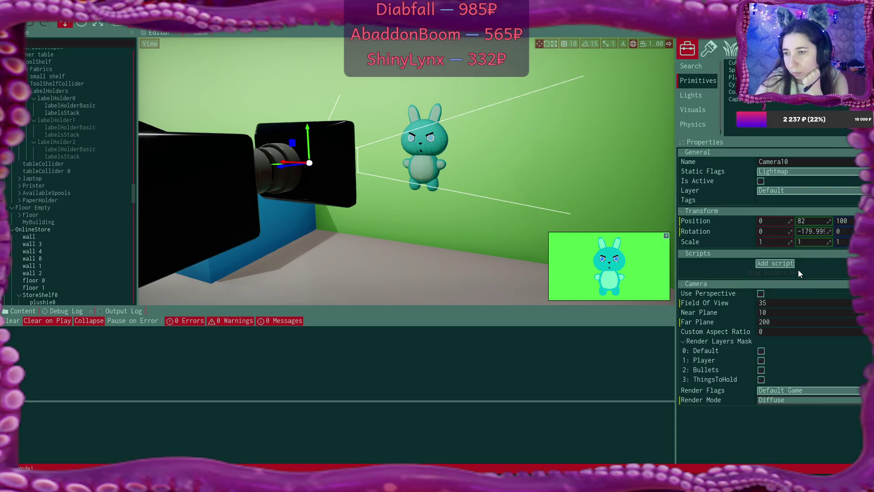
click(820, 403)
scroll(838, 329, down, 3)
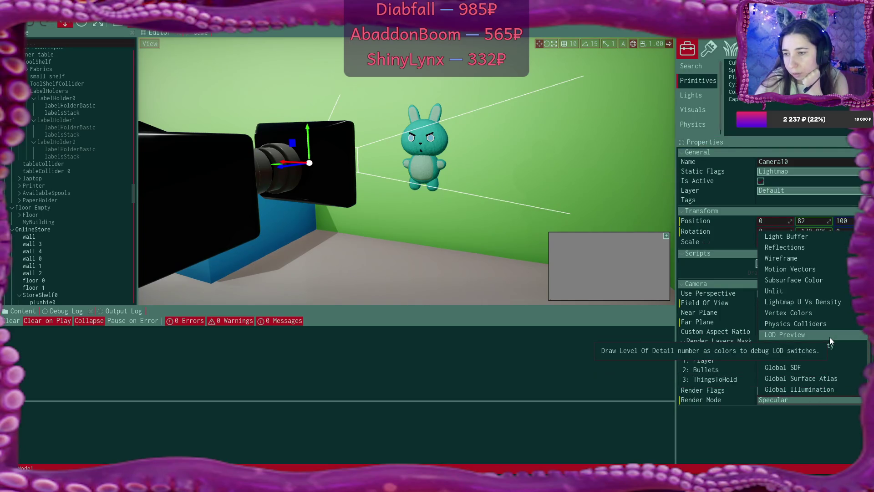
click(804, 290)
click(833, 399)
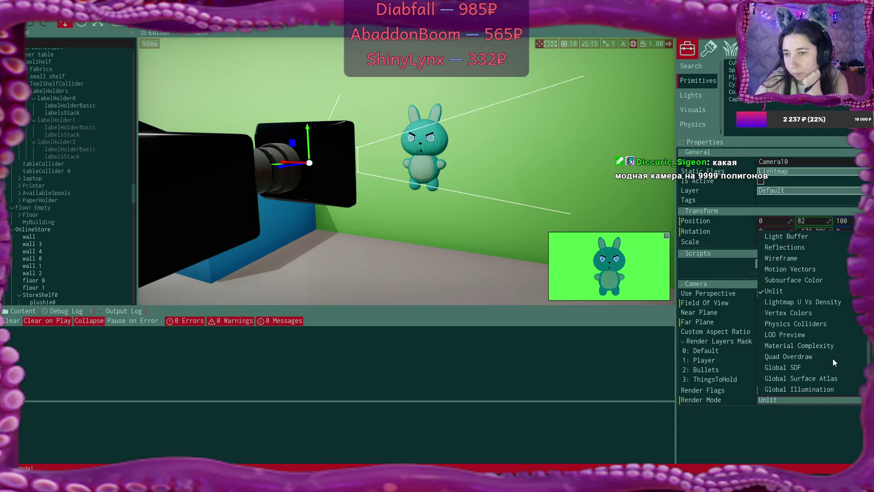
scroll(832, 346, up, 4)
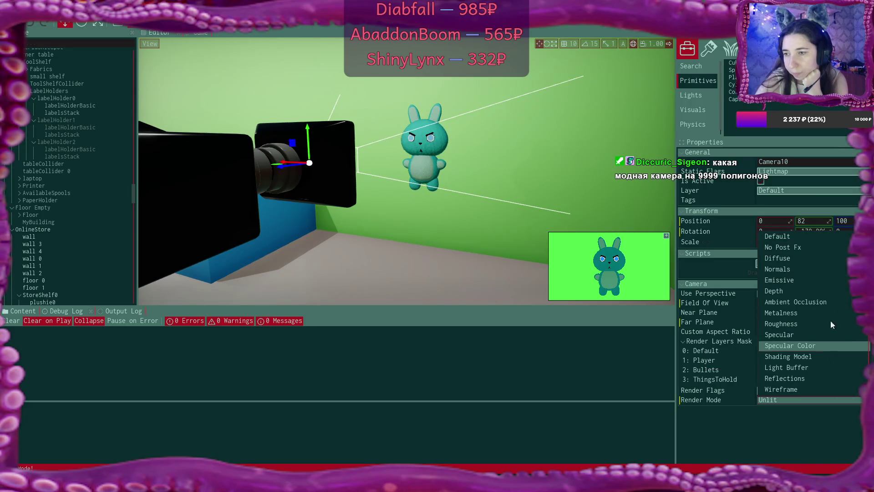
click(804, 239)
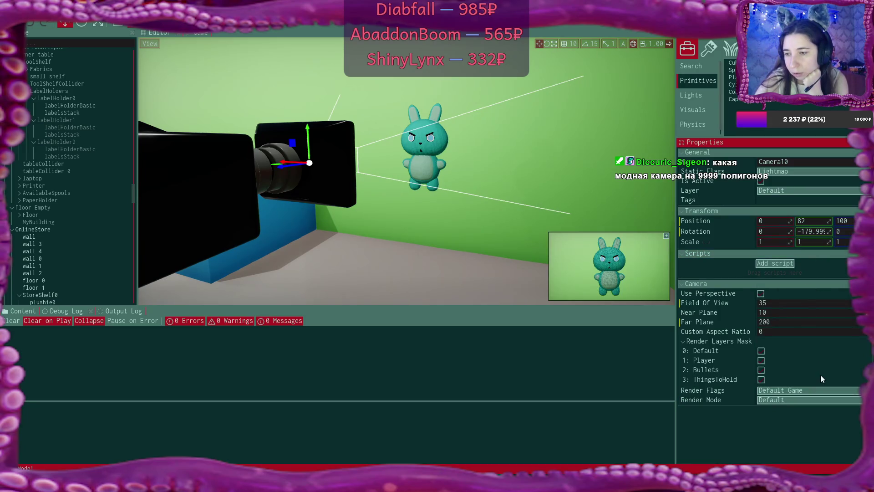
click(811, 389)
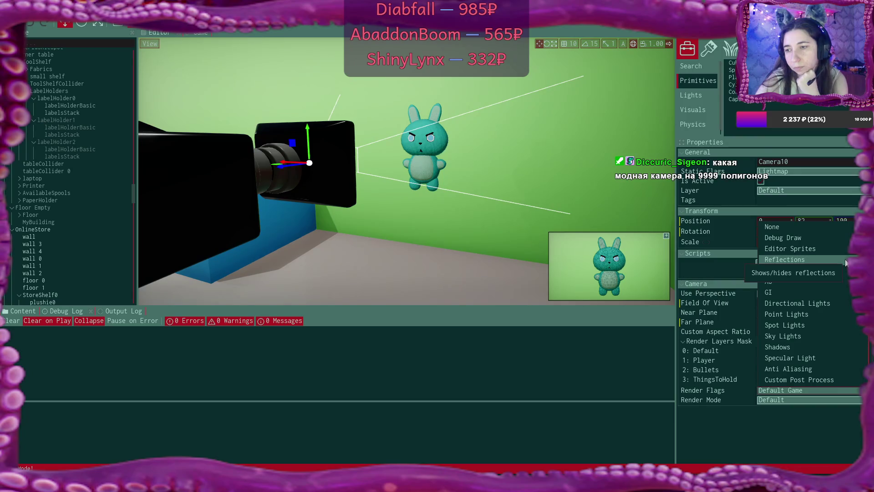
- Enable the Contact Shadows render flag for Camera10, leaving Motion Blur off
scroll(845, 269, down, 5)
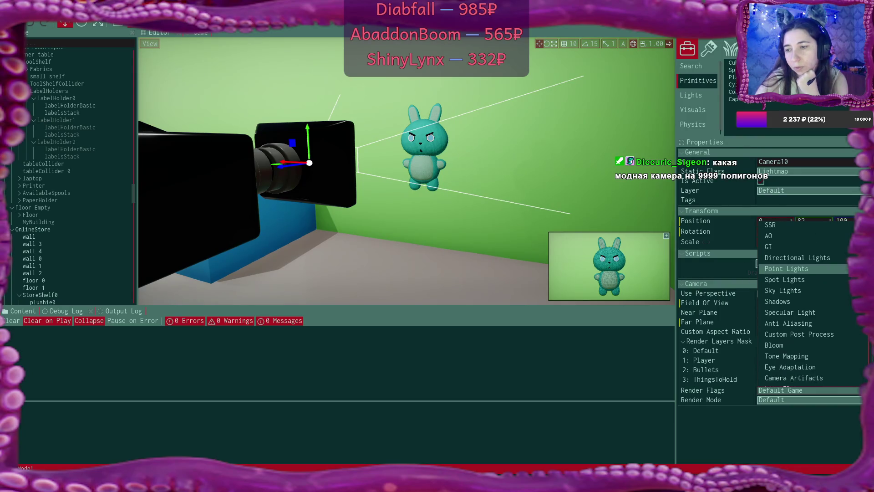
scroll(806, 278, down, 6)
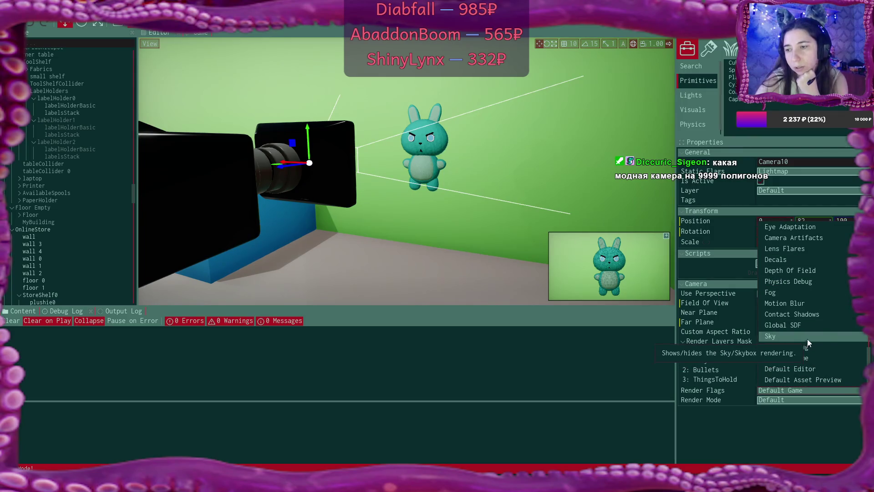
click(832, 318)
click(829, 304)
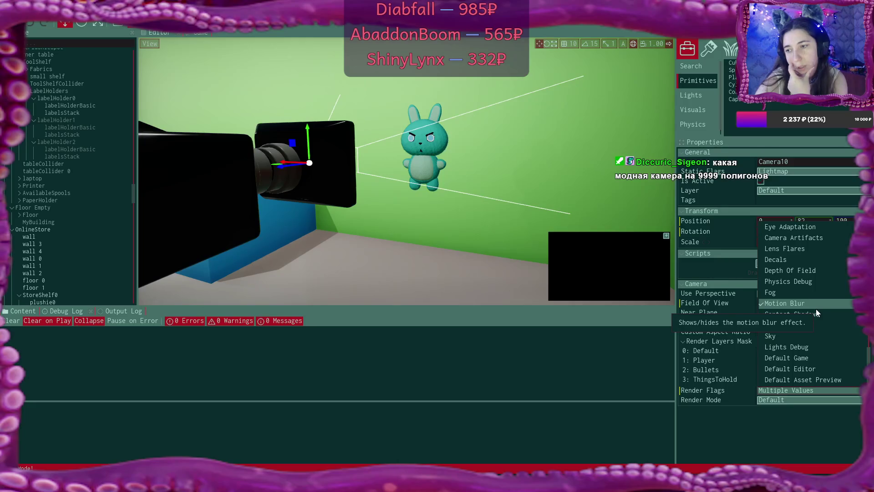
click(816, 313)
click(815, 304)
click(818, 316)
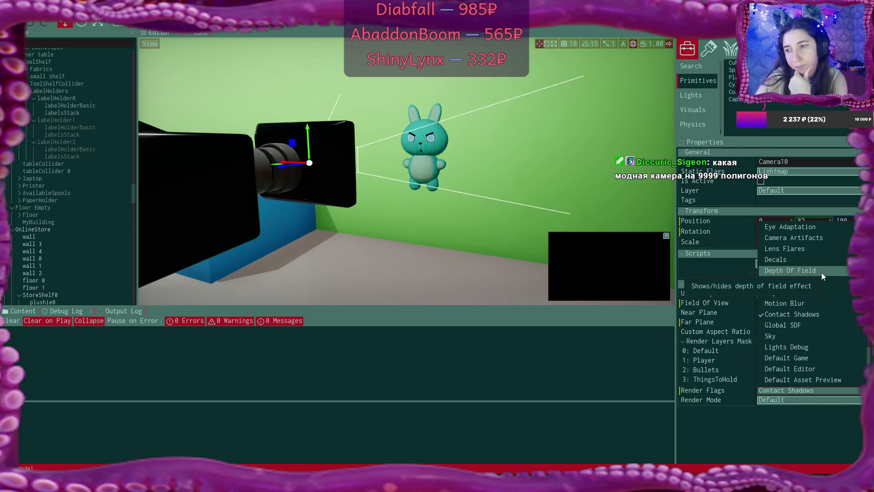
- Enable AO, GI, Directional Lights and Point Lights flags, keep Sky Lights off, disable Shadows
scroll(821, 273, up, 5)
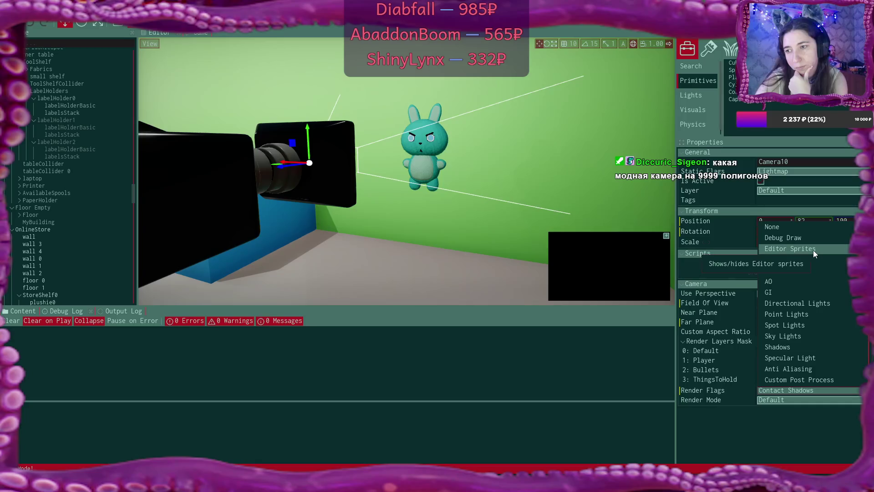
click(810, 283)
click(813, 297)
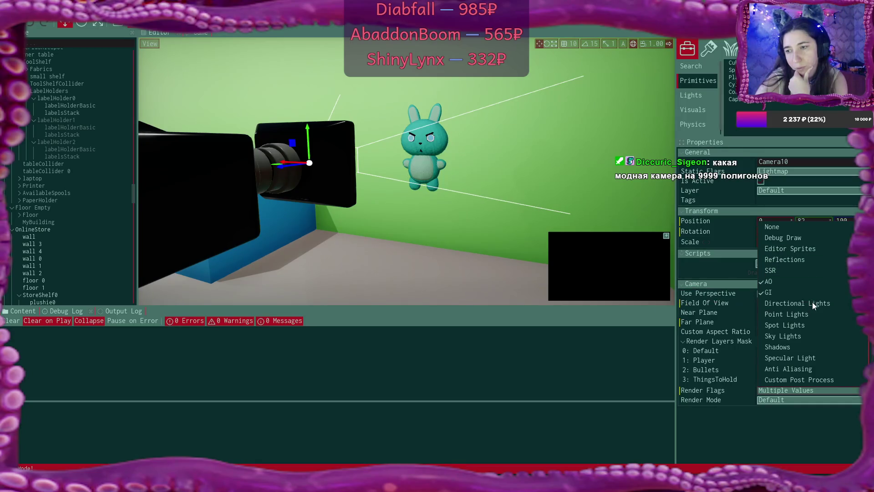
click(812, 303)
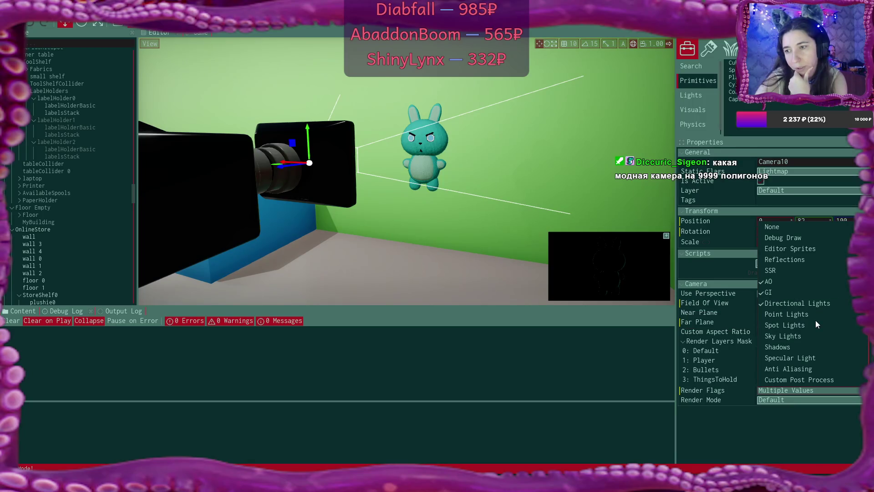
click(814, 318)
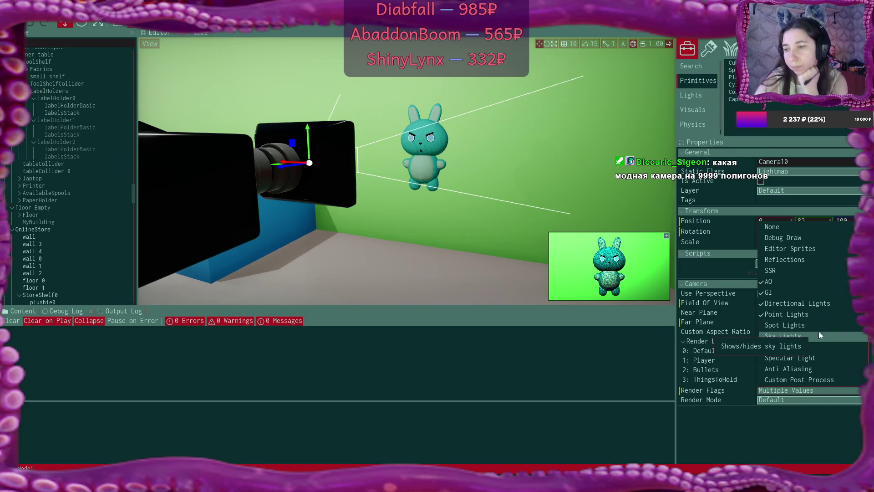
scroll(835, 324, down, 1)
click(824, 313)
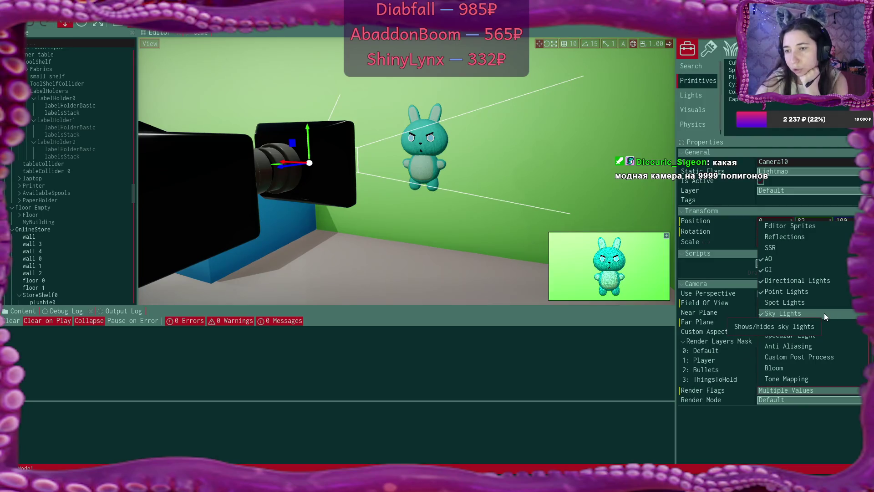
click(824, 313)
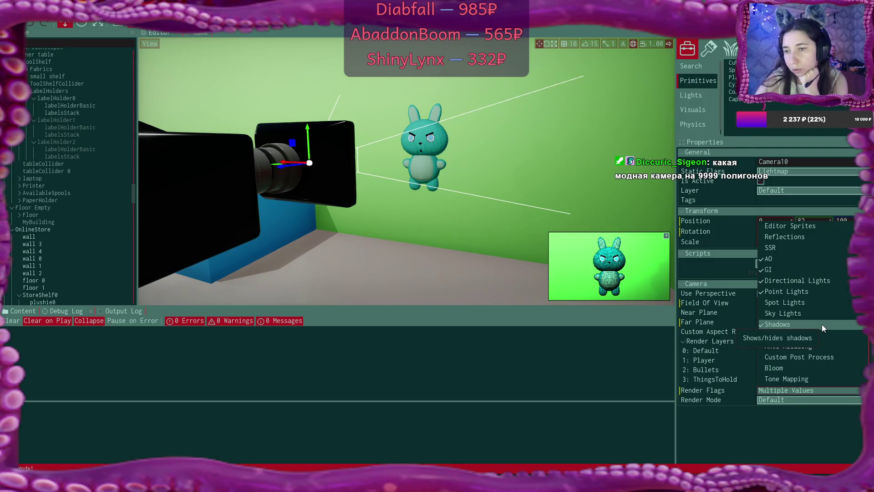
click(826, 326)
scroll(825, 323, down, 1)
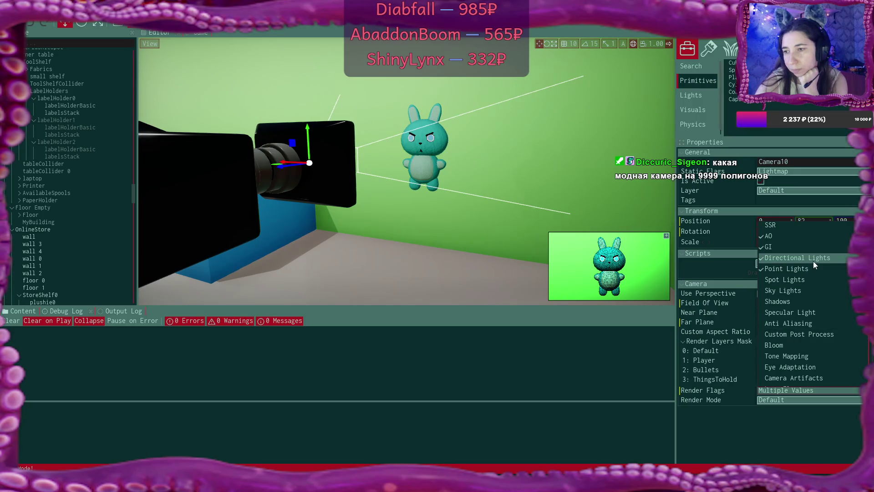
- Disable Directional Lights and Tone Mapping; enable Specular Light and Anti Aliasing, leaving Bloom off
click(814, 261)
click(844, 315)
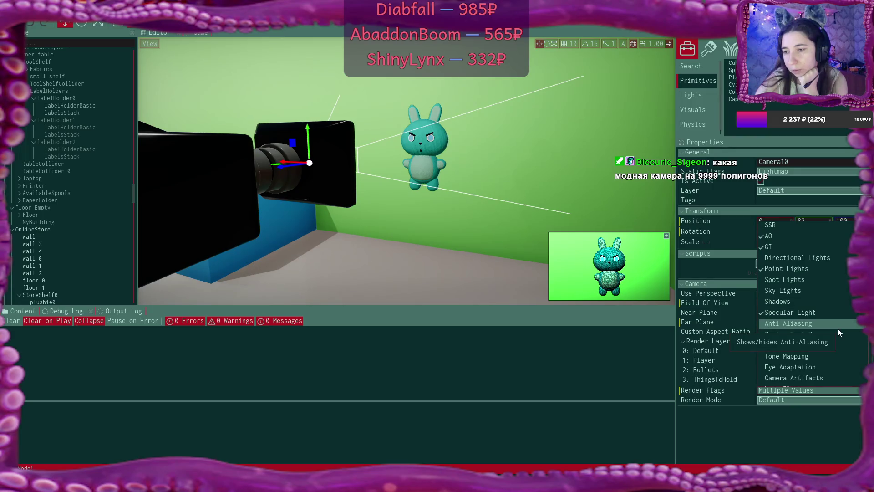
click(838, 328)
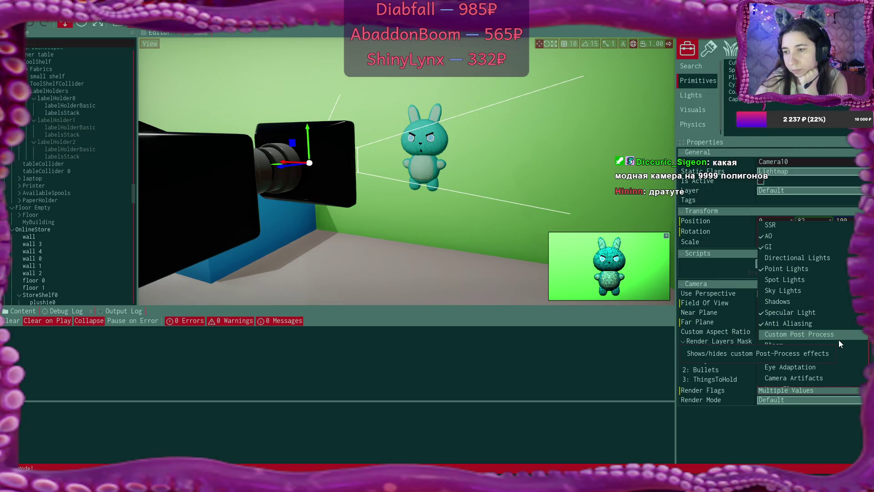
scroll(840, 346, down, 1)
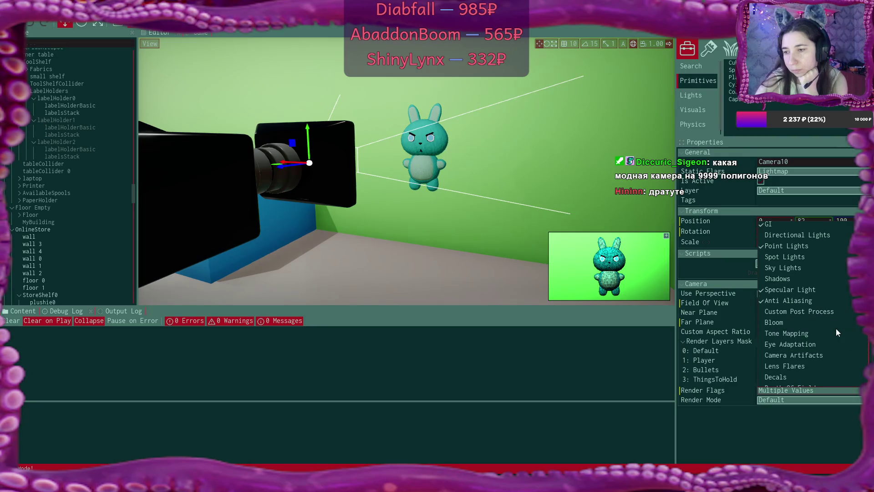
click(835, 325)
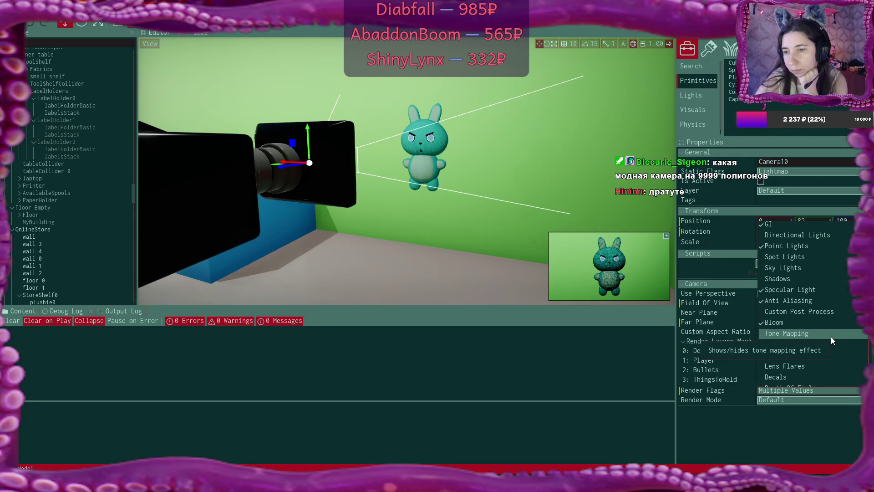
click(828, 324)
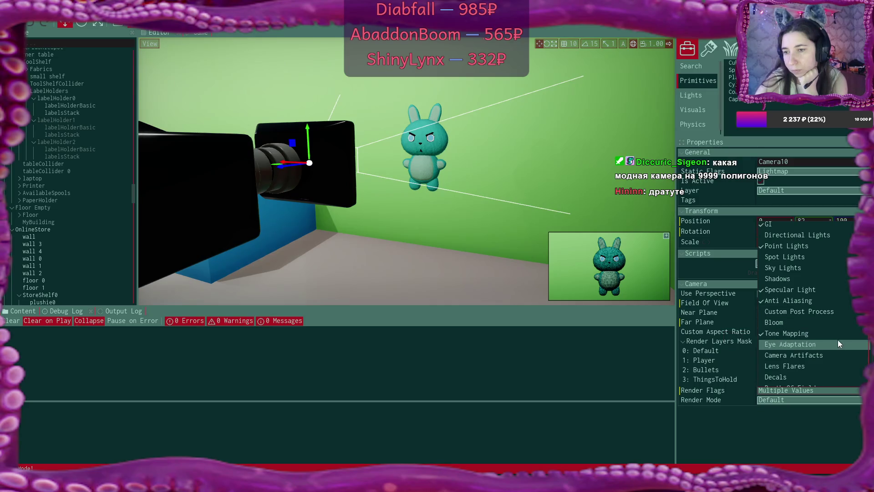
scroll(838, 340, down, 1)
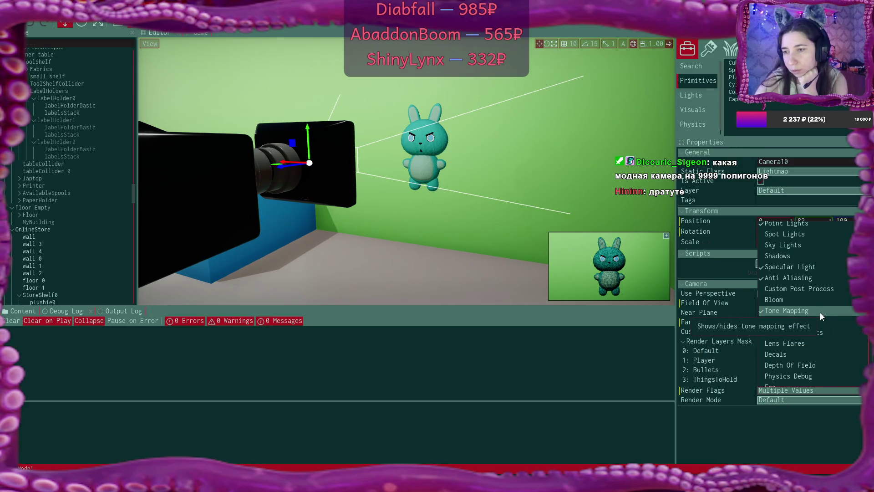
click(820, 312)
scroll(826, 323, down, 2)
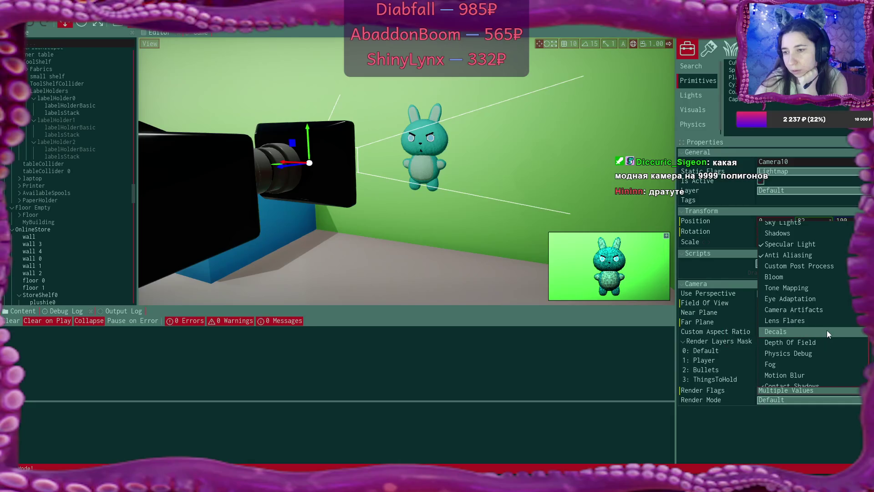
- Enable Depth Of Field and Global SDF, disable Sky, and re-enable Directional Lights
scroll(829, 343, down, 2)
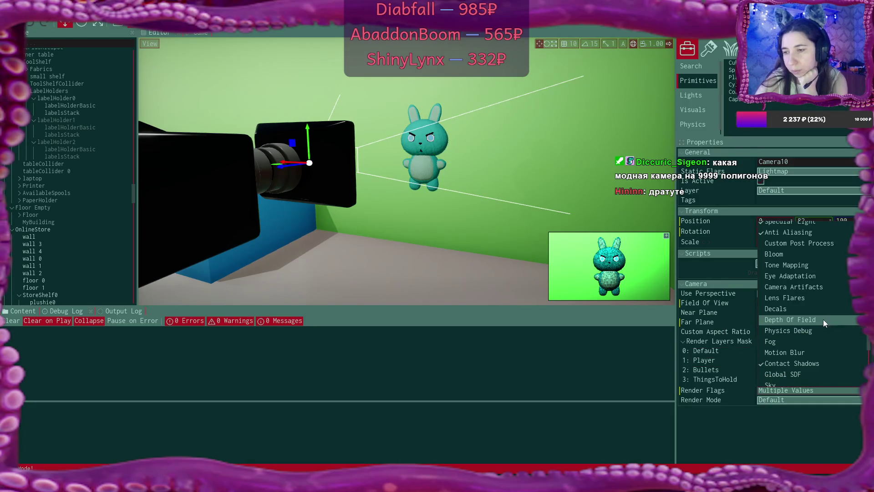
click(823, 320)
scroll(830, 328, down, 2)
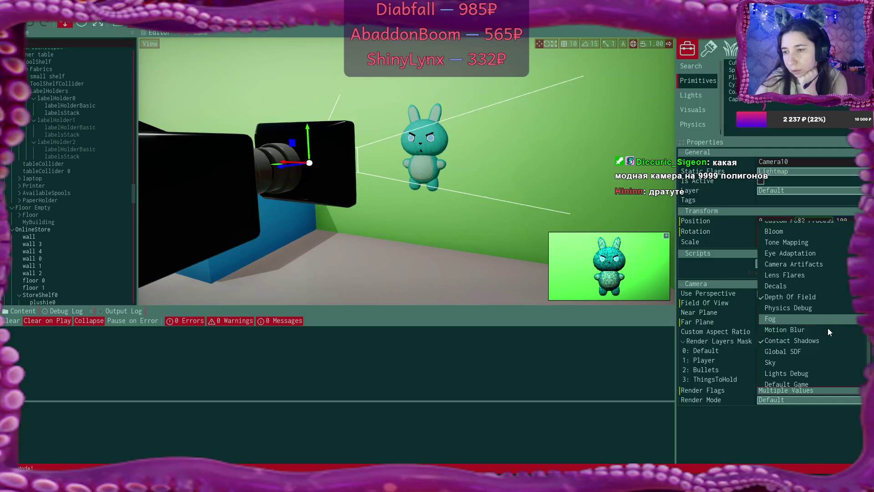
scroll(839, 335, down, 2)
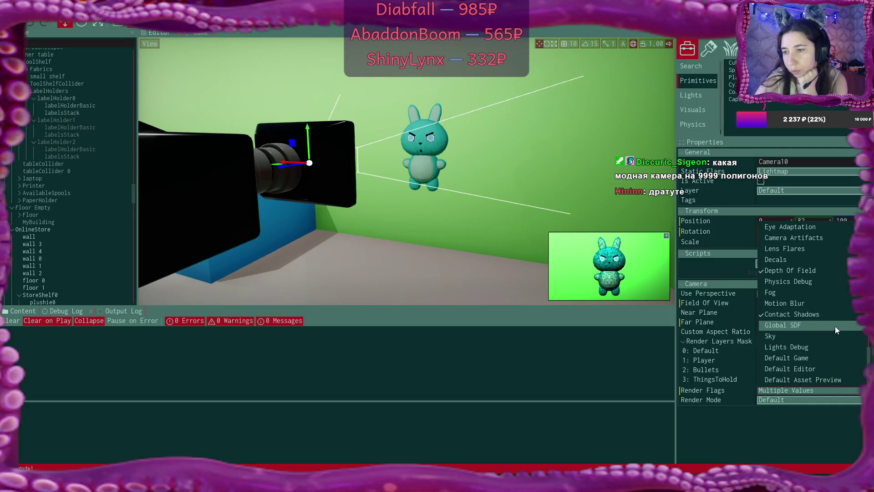
click(833, 326)
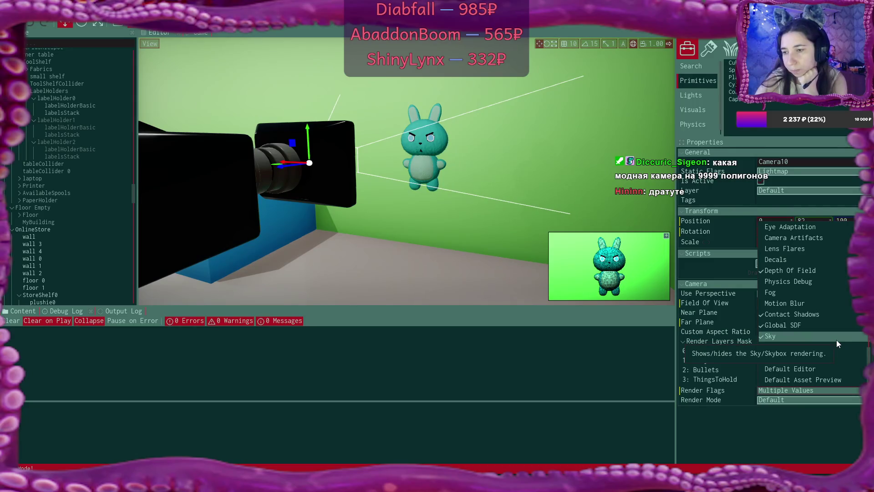
click(837, 340)
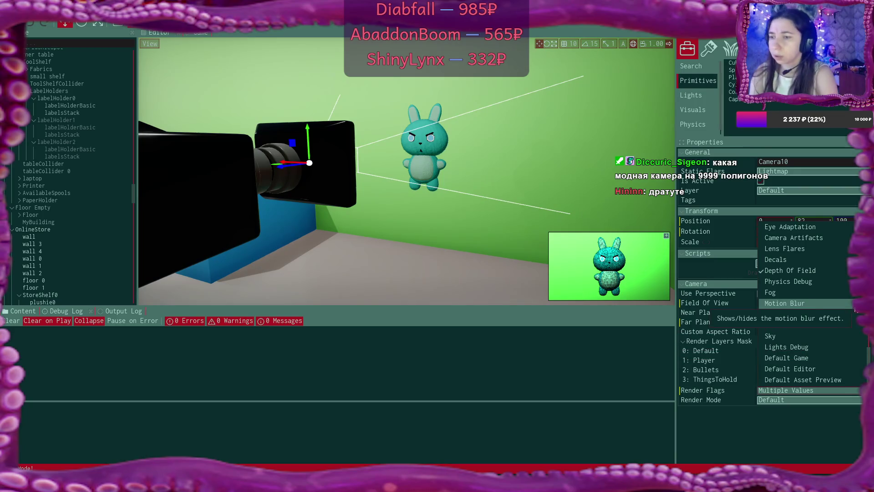
scroll(806, 319, up, 3)
scroll(856, 310, up, 1)
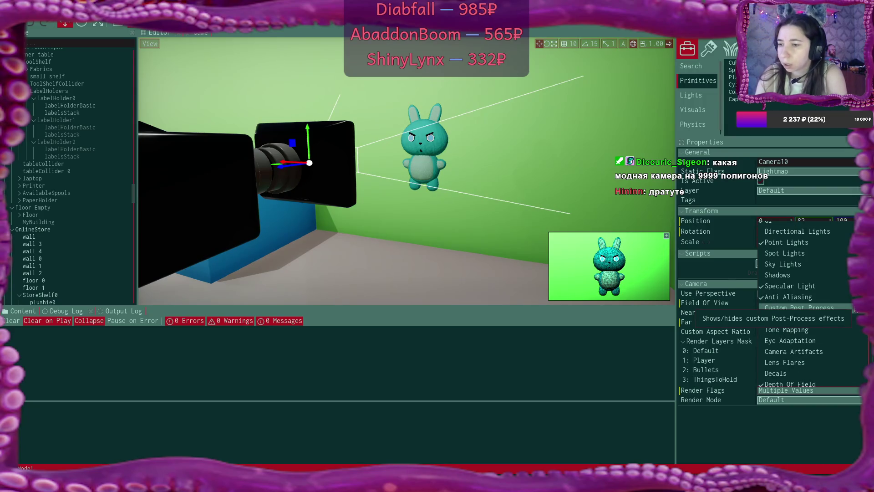
scroll(848, 323, up, 2)
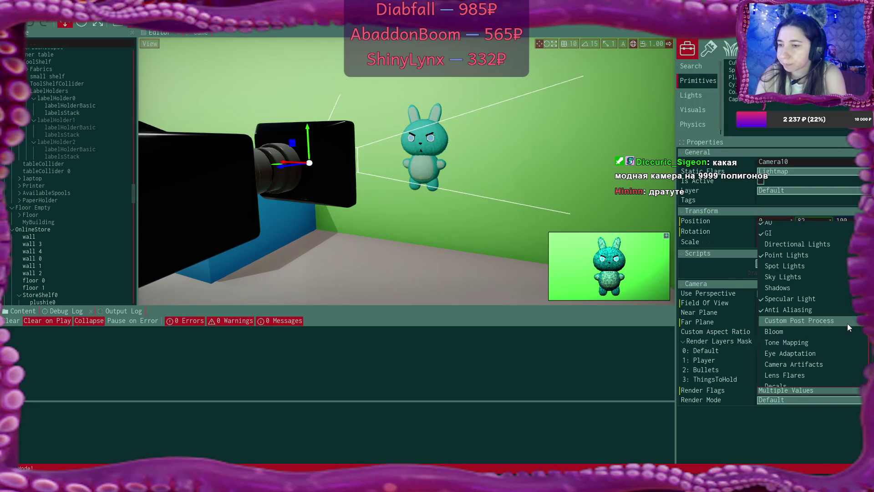
scroll(848, 324, up, 1)
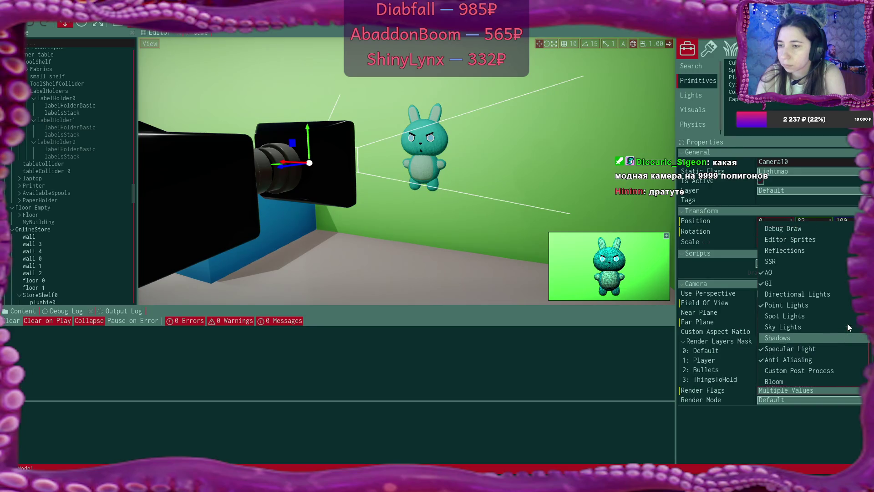
click(827, 301)
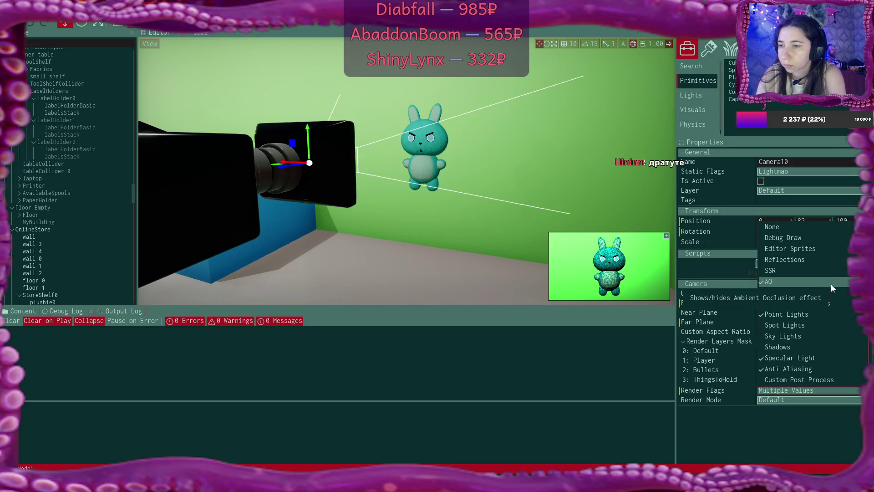
- Close the render flags list and move the view back to the row of booth lights
click(768, 436)
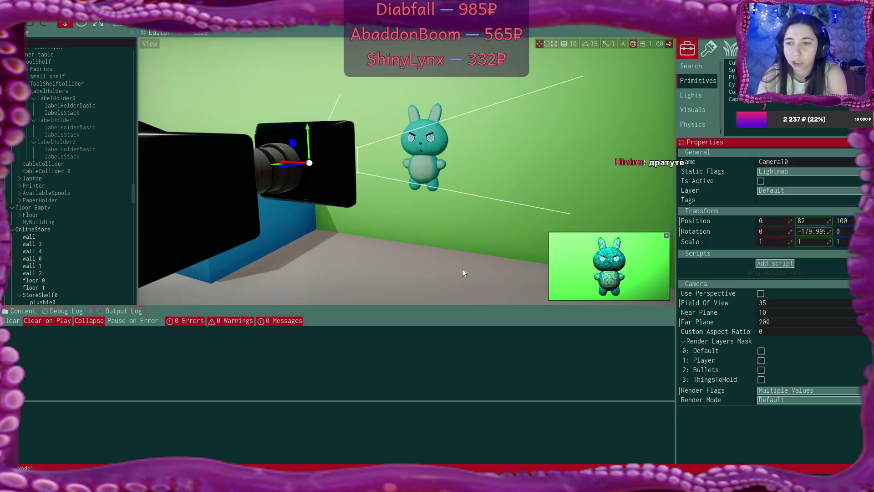
drag(462, 272, 437, 205)
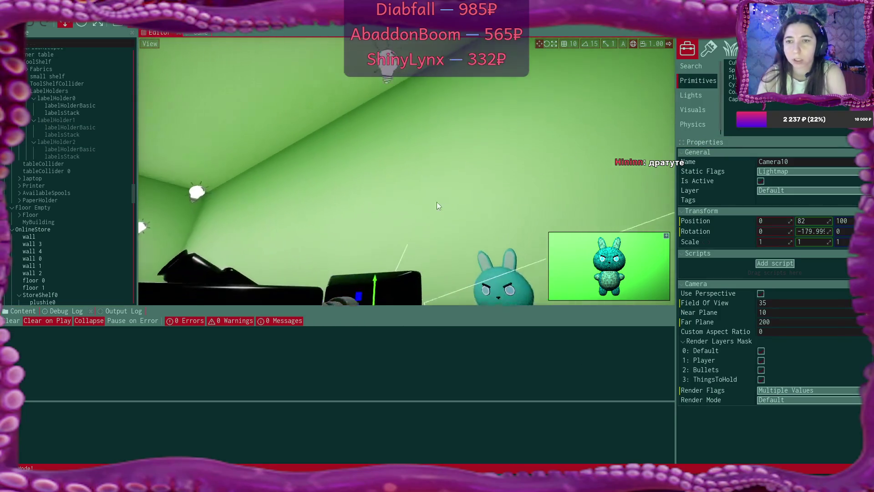
click(385, 65)
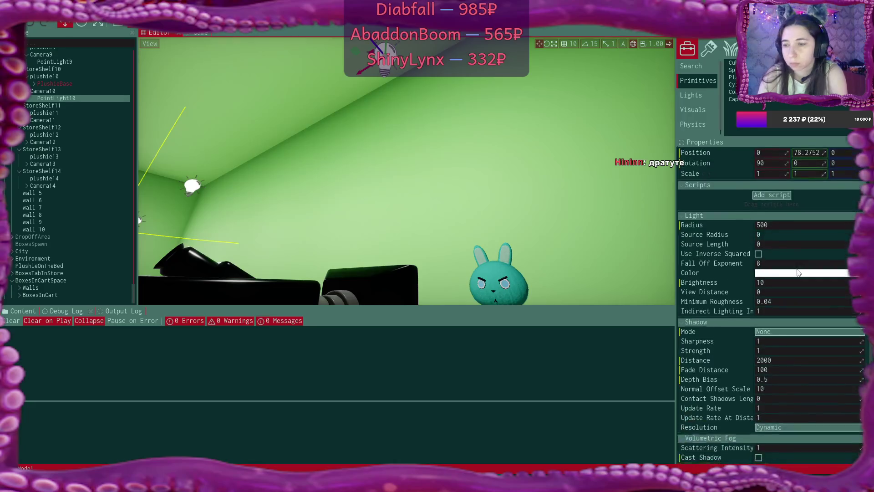
scroll(797, 273, down, 2)
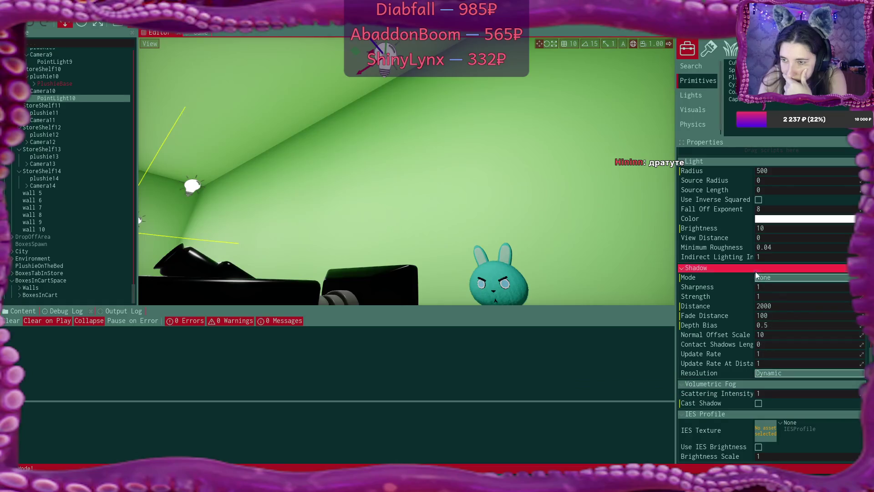
drag(576, 225, 576, 255)
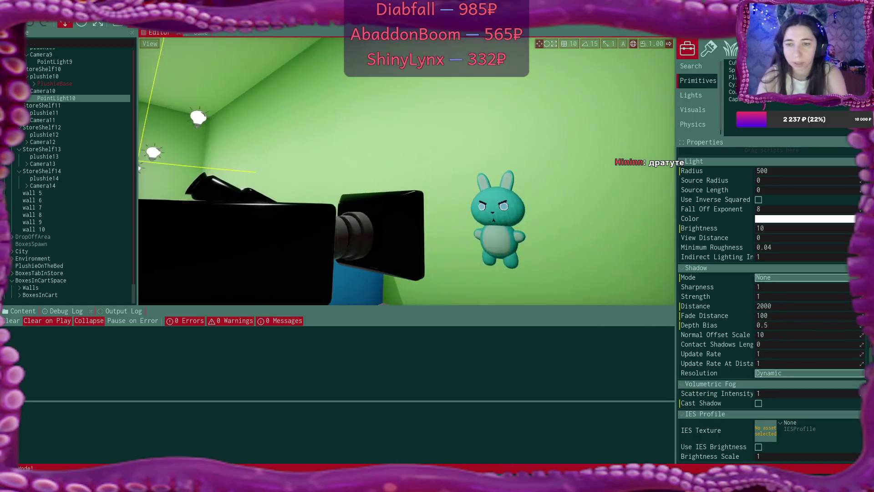
key(s)
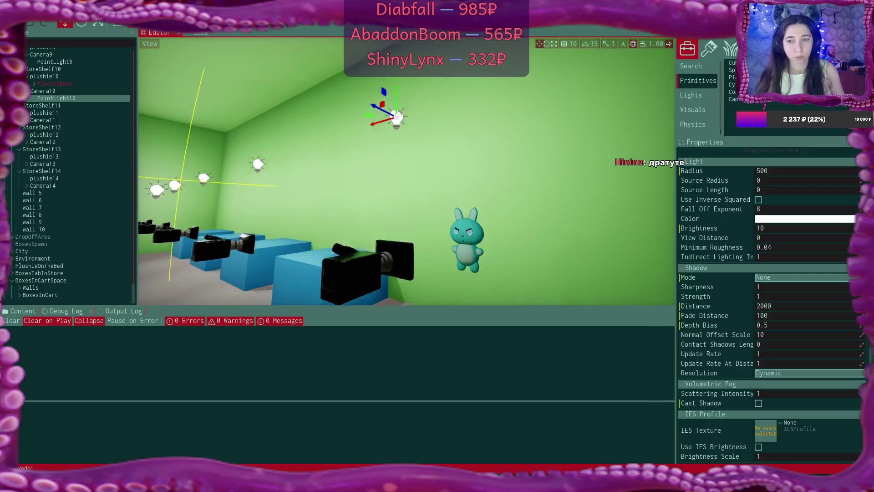
key(s)
click(223, 134)
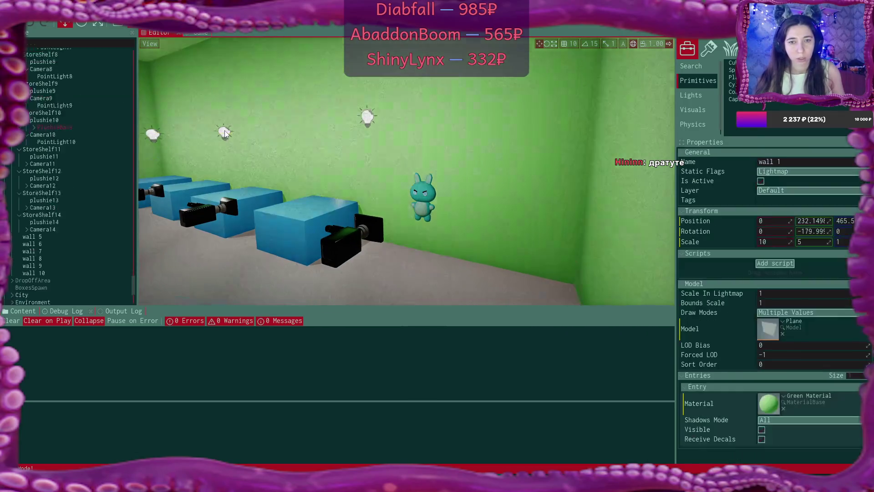
drag(319, 150, 413, 168)
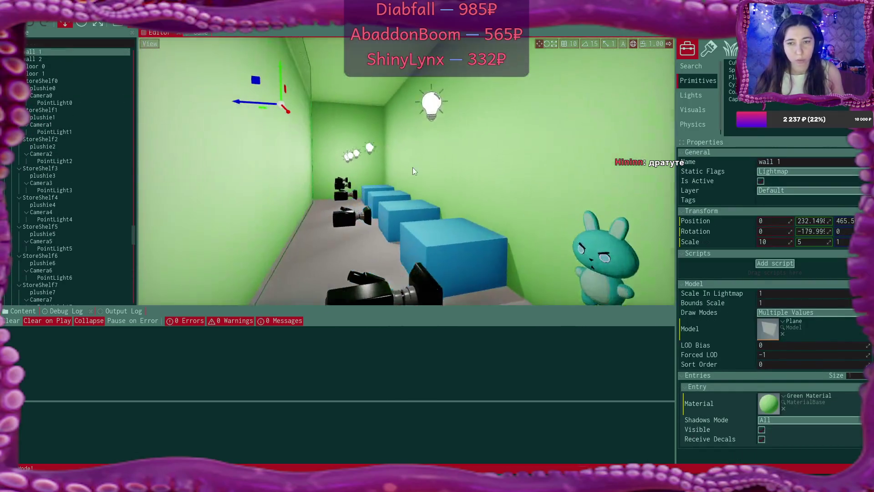
- Set Shadow Mode to None on PointLight11, PointLight12, PointLight13 and PointLight14
click(365, 150)
scroll(803, 310, down, 2)
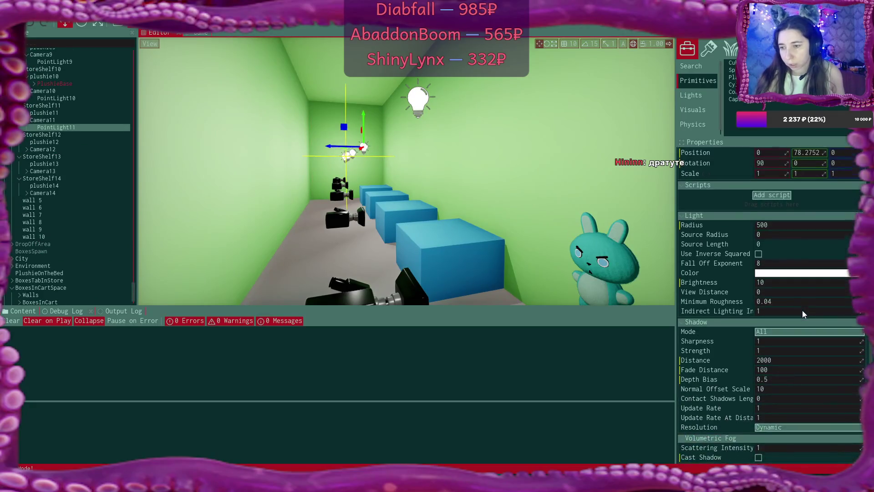
click(799, 306)
click(799, 320)
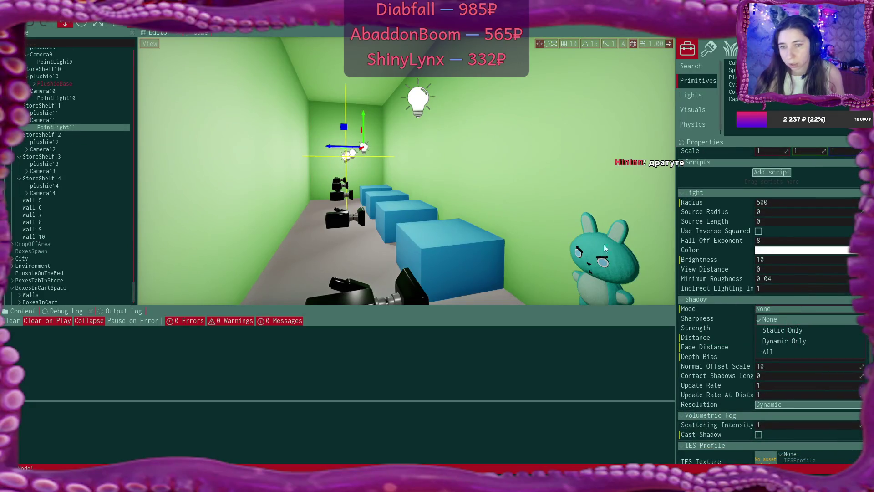
click(353, 153)
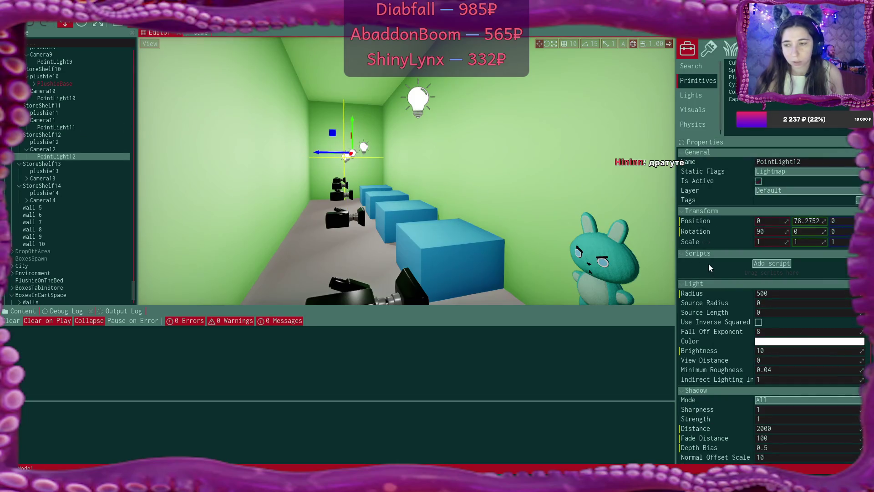
click(786, 399)
click(786, 410)
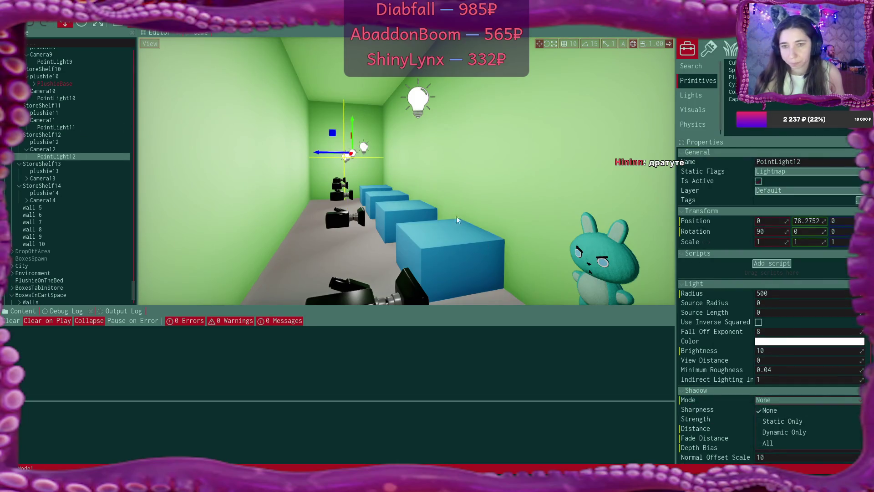
scroll(482, 197, down, 5)
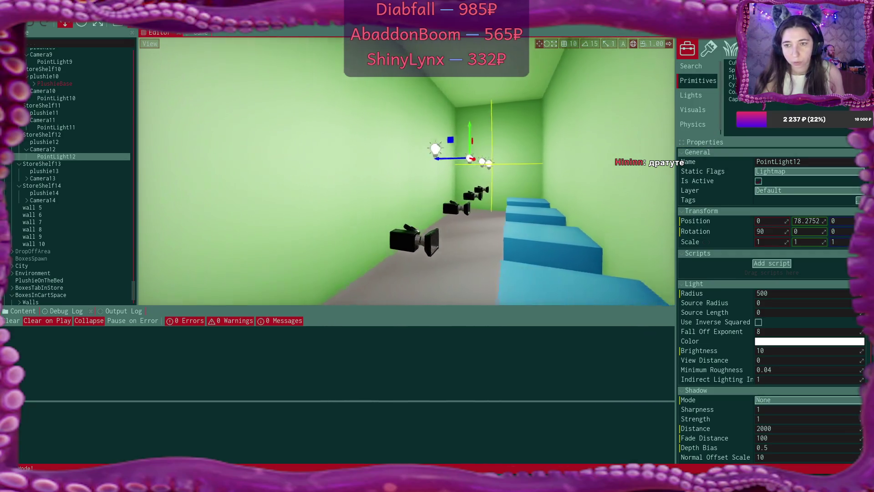
click(472, 163)
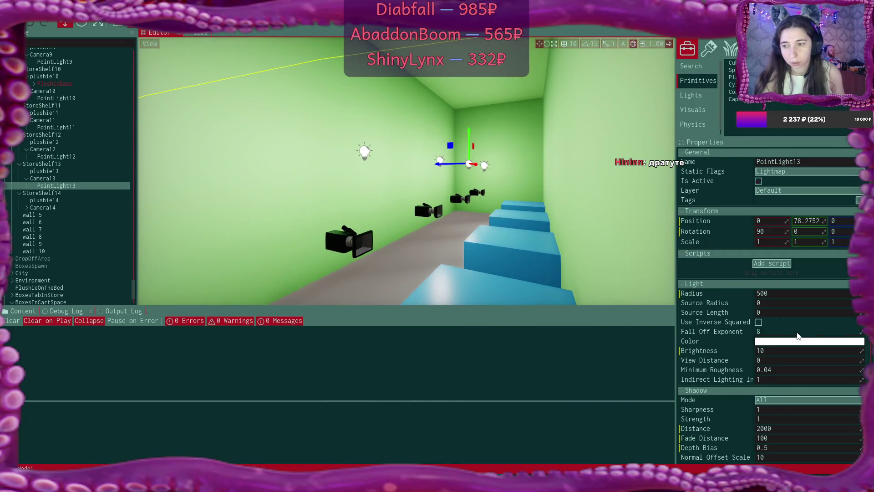
click(780, 400)
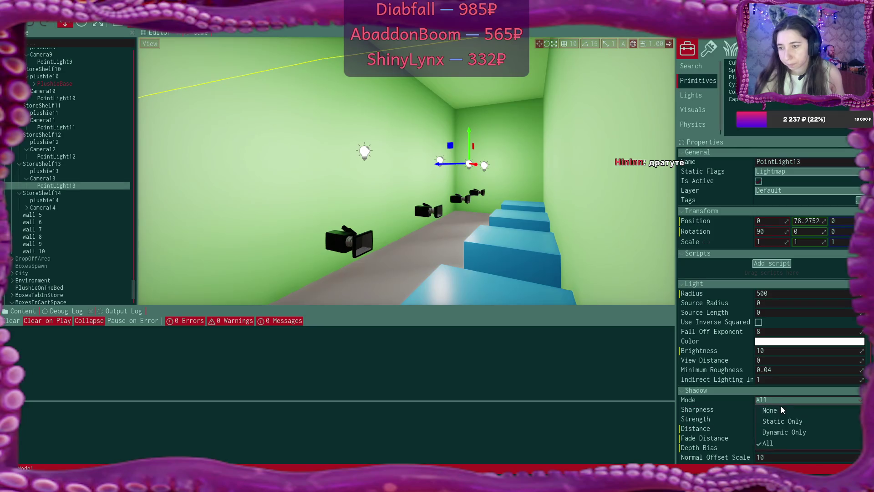
click(485, 165)
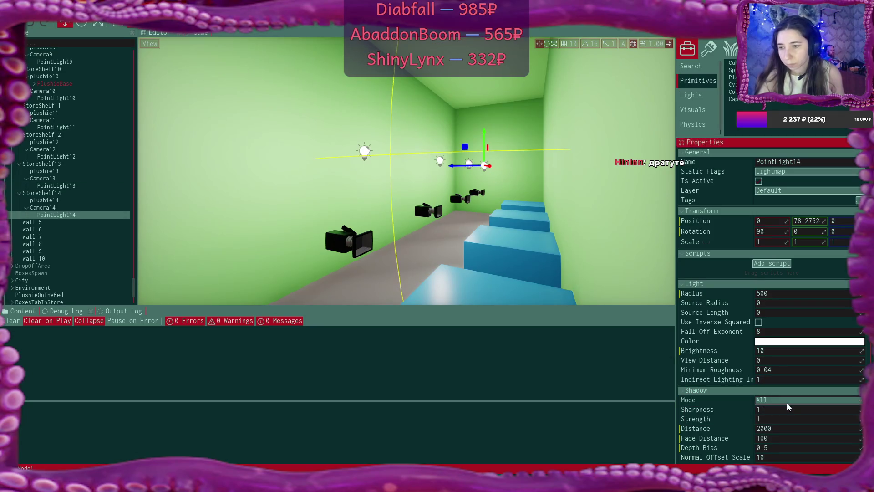
click(759, 401)
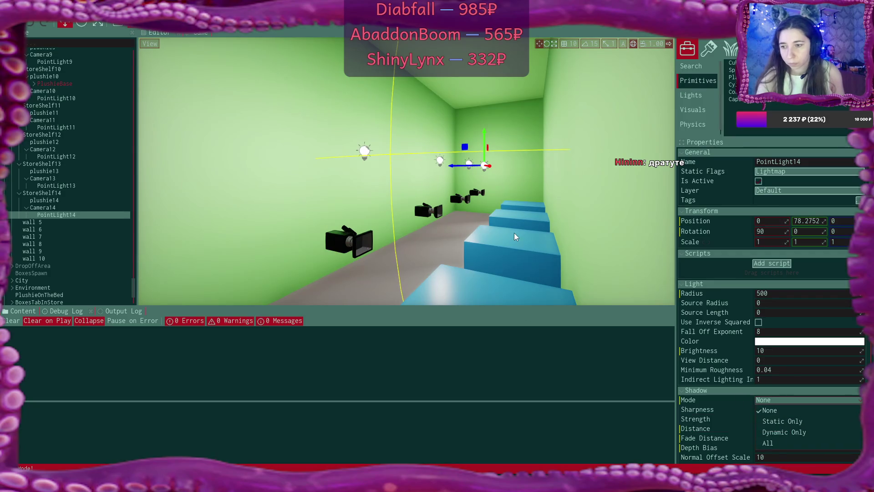
drag(514, 237, 413, 234)
- Duplicate ceiling light PointLight10 and lower the copy, PointLight11, to the floor at Y -56.6
click(307, 186)
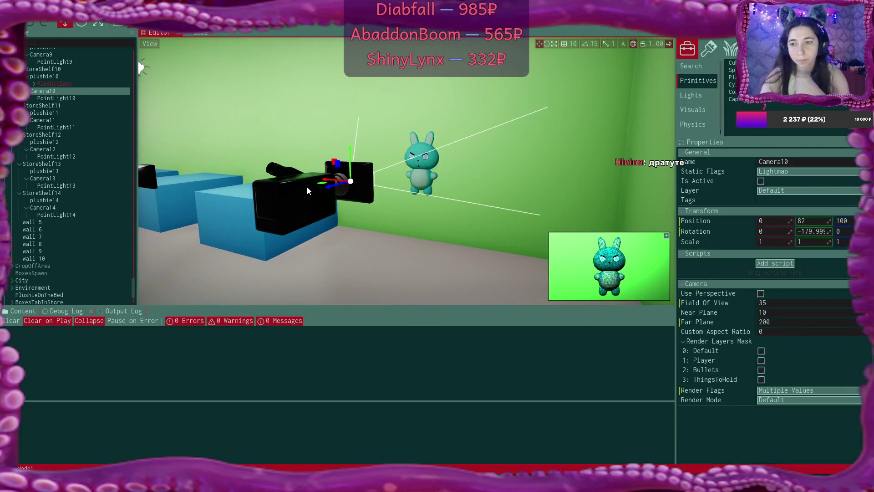
drag(307, 187, 307, 186)
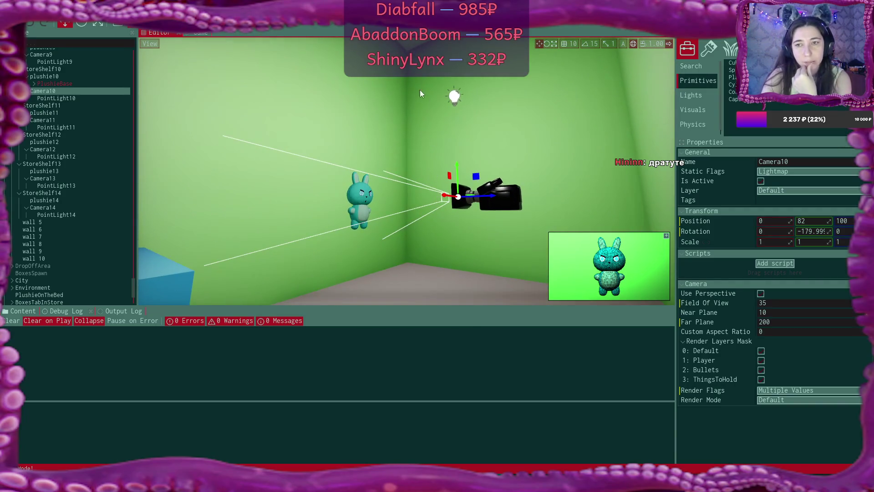
click(454, 96)
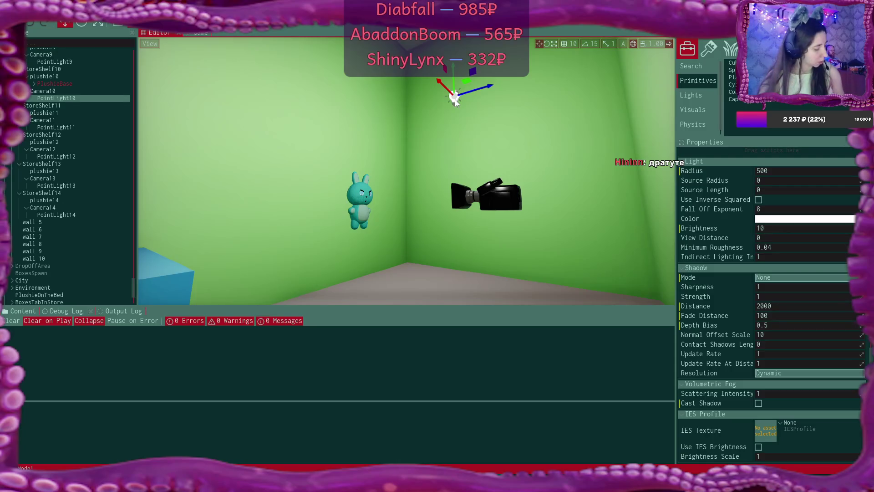
key(ctrl+d)
drag(455, 99, 453, 239)
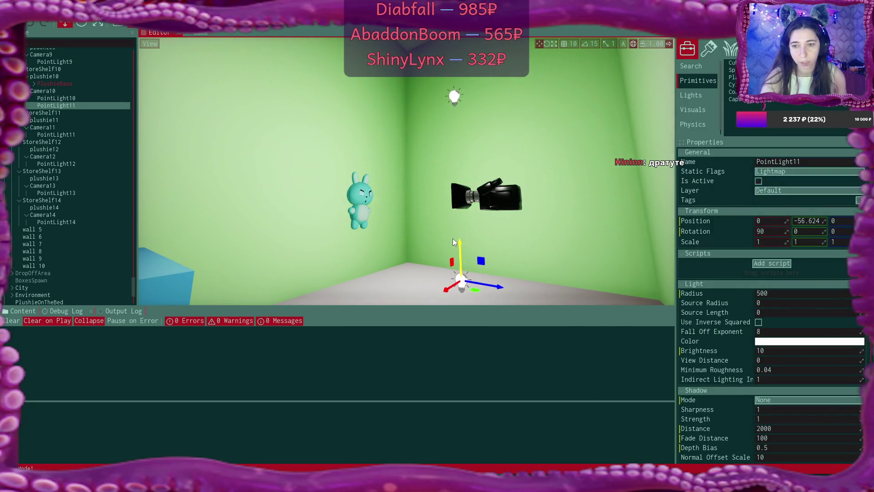
click(489, 196)
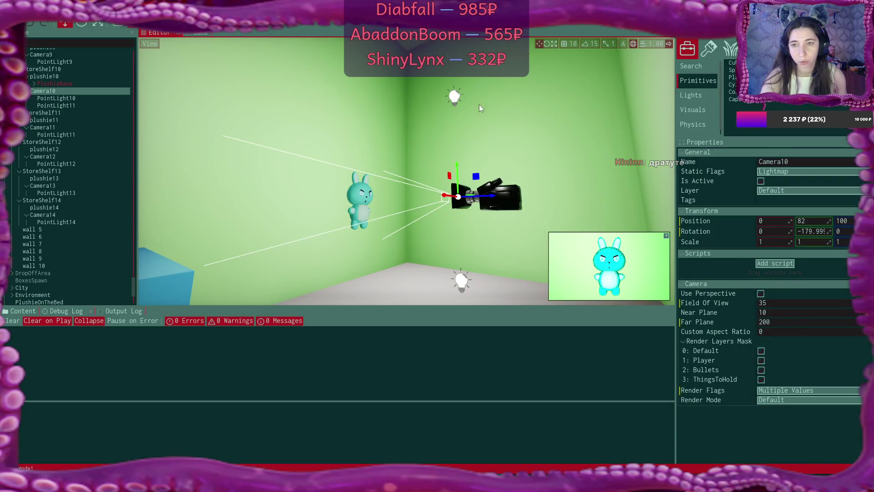
click(454, 97)
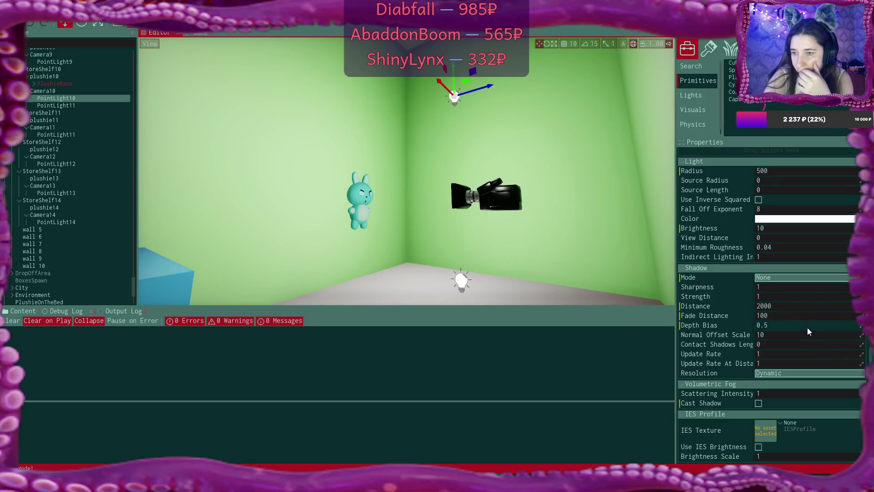
- Set fall-off exponent 10 on PointLight10 and PointLight11, and PointLight11's brightness to 3
scroll(793, 241, up, 3)
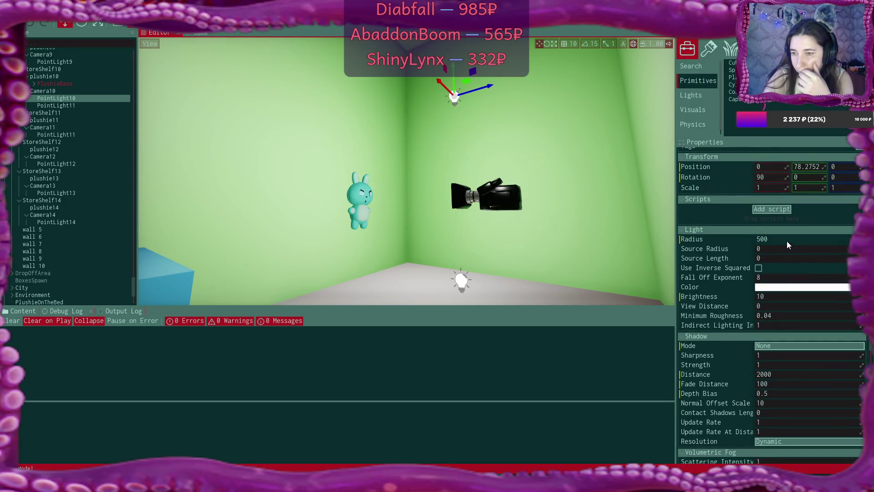
double_click(789, 281)
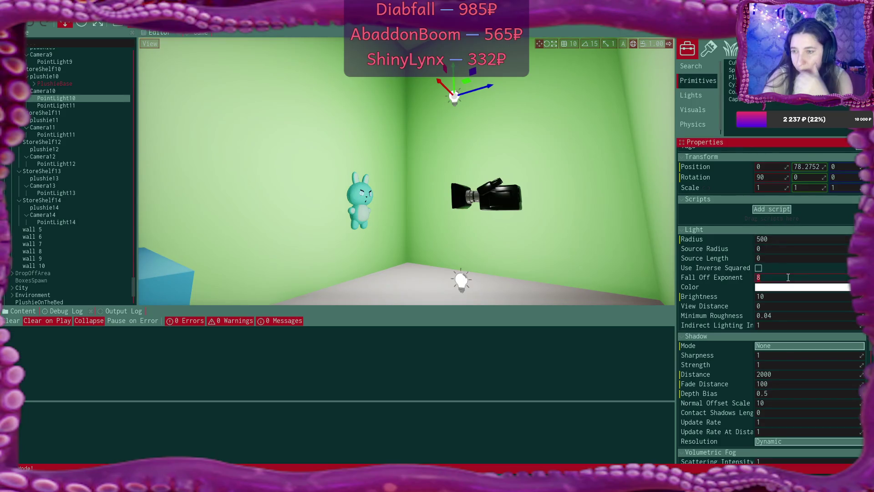
text(10)
key(Return)
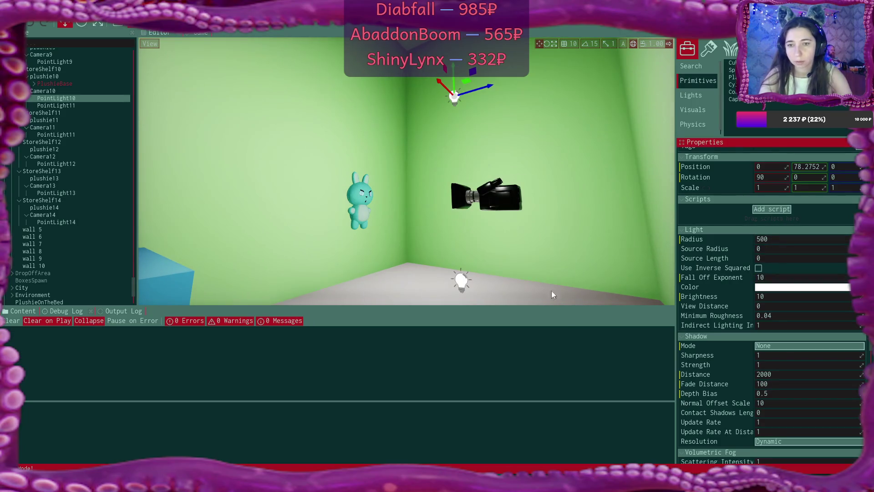
click(464, 282)
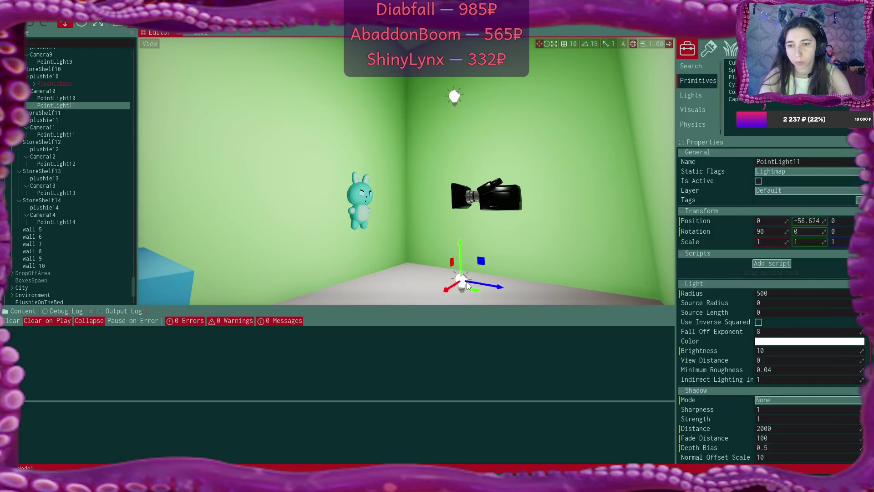
double_click(775, 332)
text(10)
key(Return)
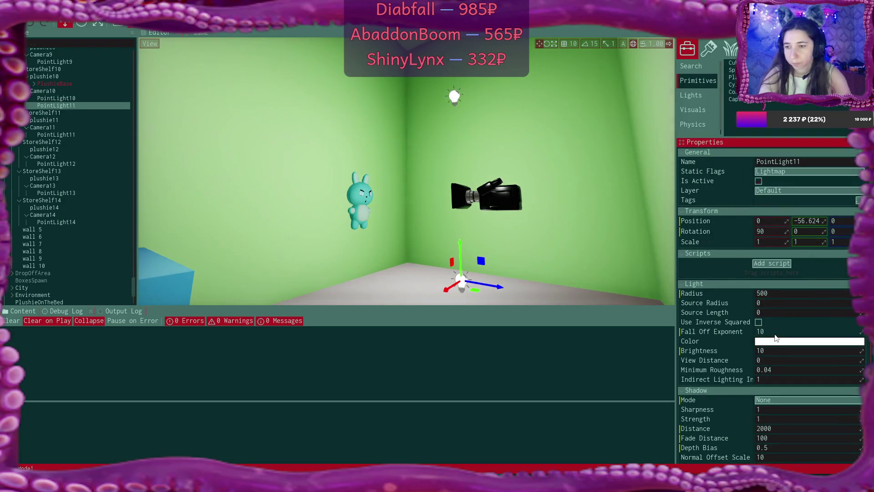
double_click(772, 349)
text(3)
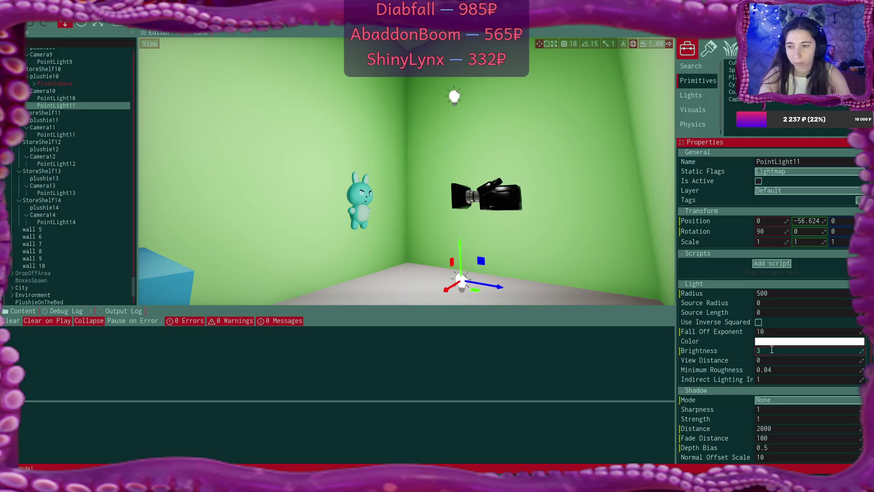
key(Return)
- Set PointLight10's brightness to 3 and check Camera10's dimmer preview
click(455, 97)
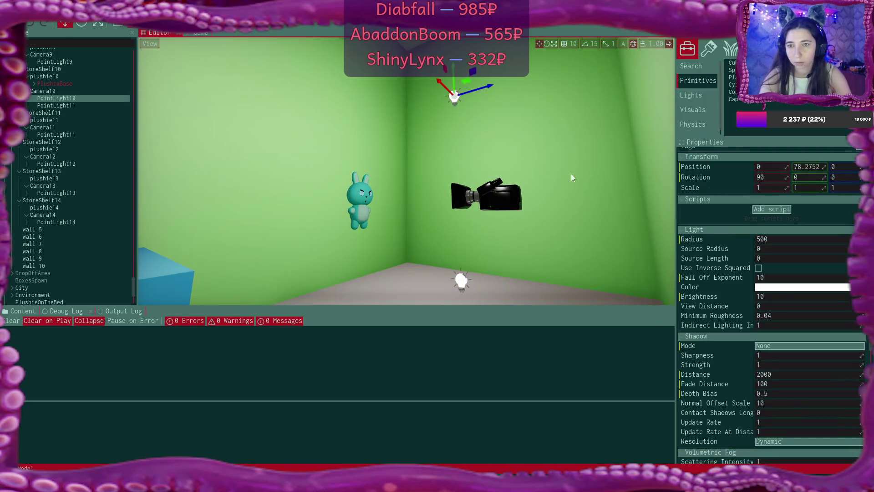
scroll(802, 365, down, 1)
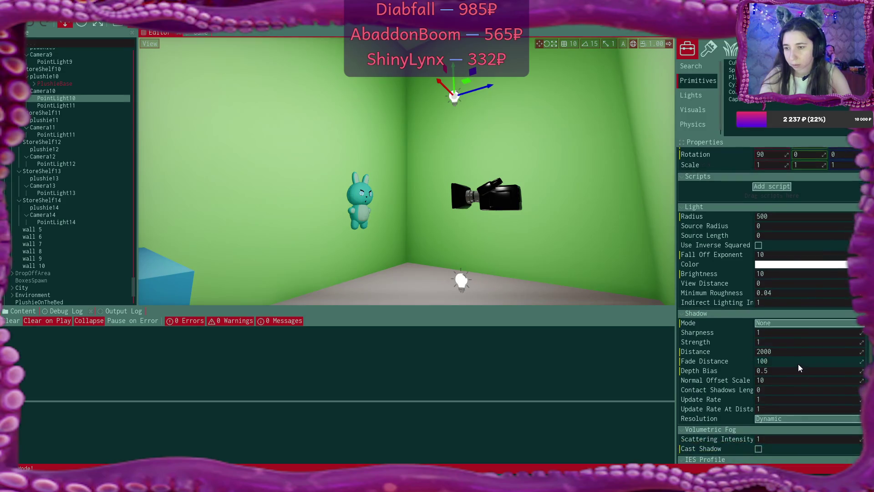
click(782, 378)
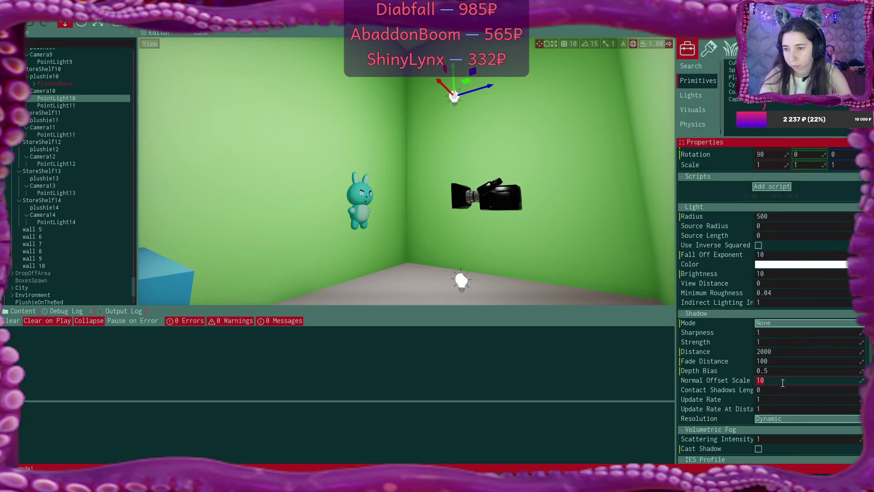
click(774, 273)
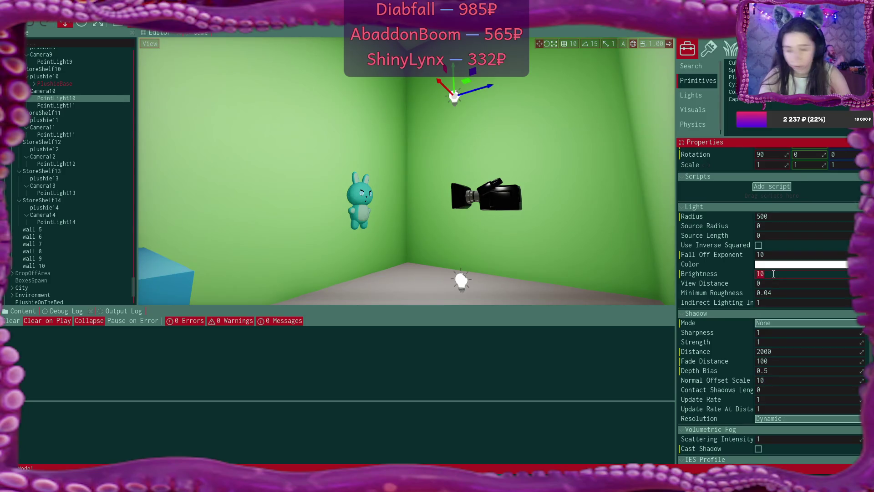
text(3)
key(Return)
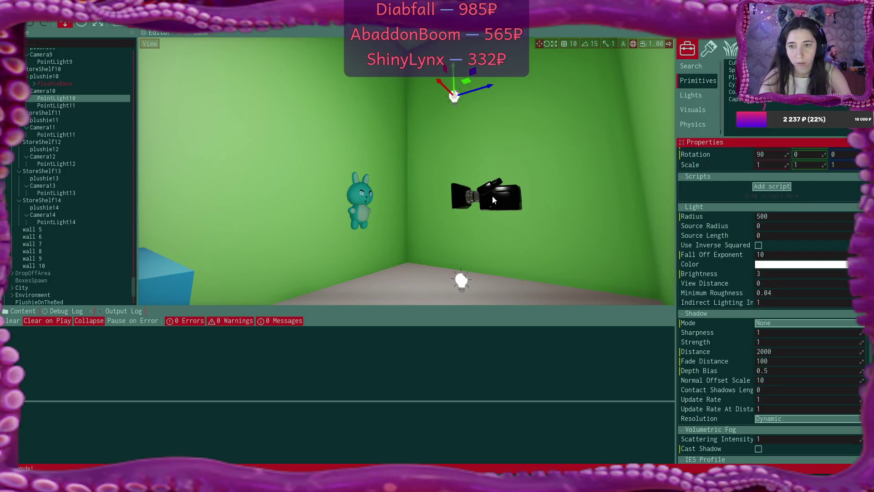
click(493, 197)
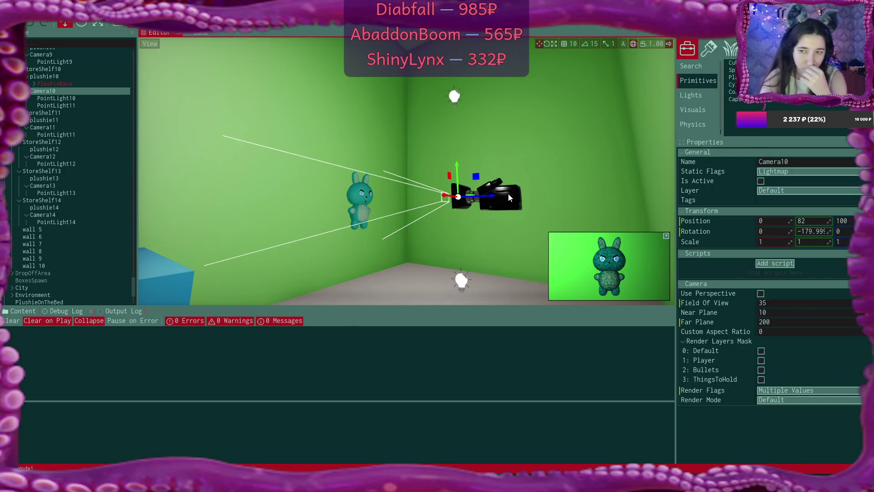
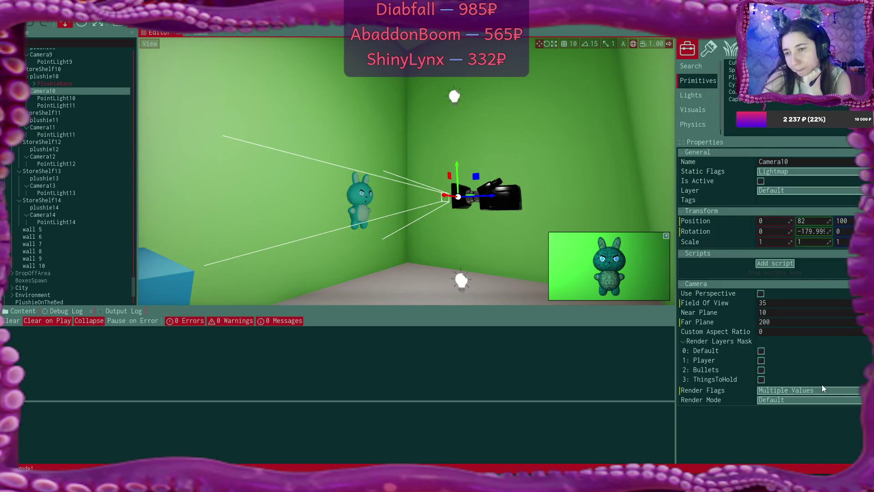
- Enable Use Inverse Squared falloff on PointLight11 and PointLight10
click(471, 289)
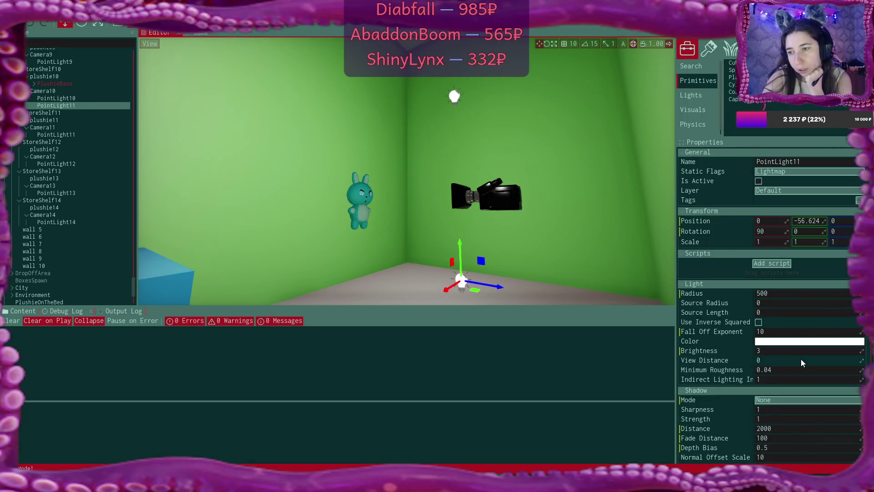
scroll(815, 349, down, 1)
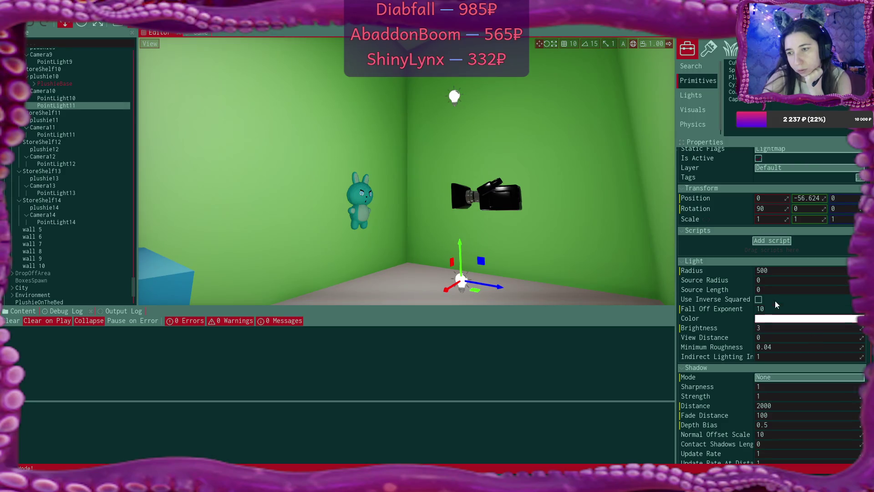
click(759, 299)
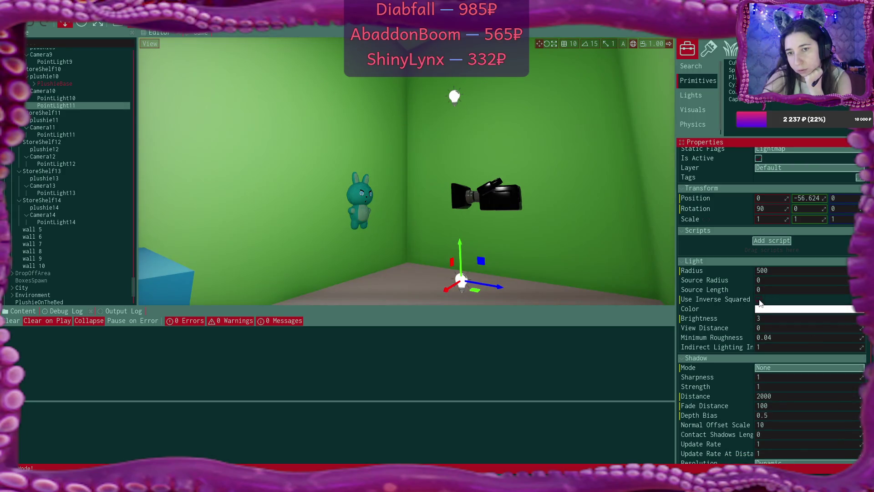
click(455, 97)
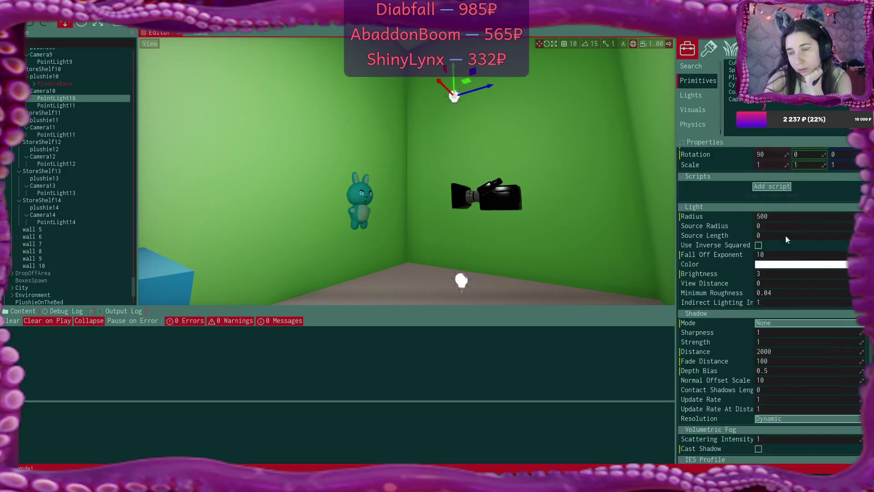
click(758, 245)
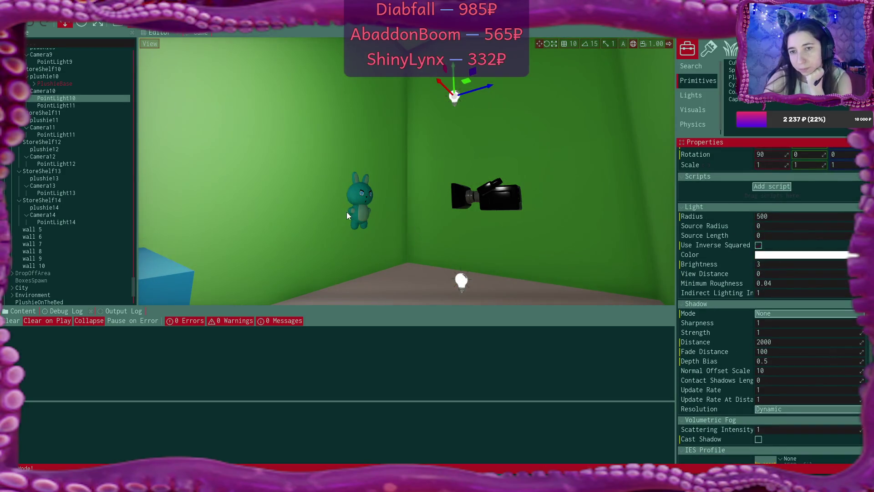
- Select both PointLight10 and PointLight11 and duplicate them into PointLight12 and PointLight13
click(363, 203)
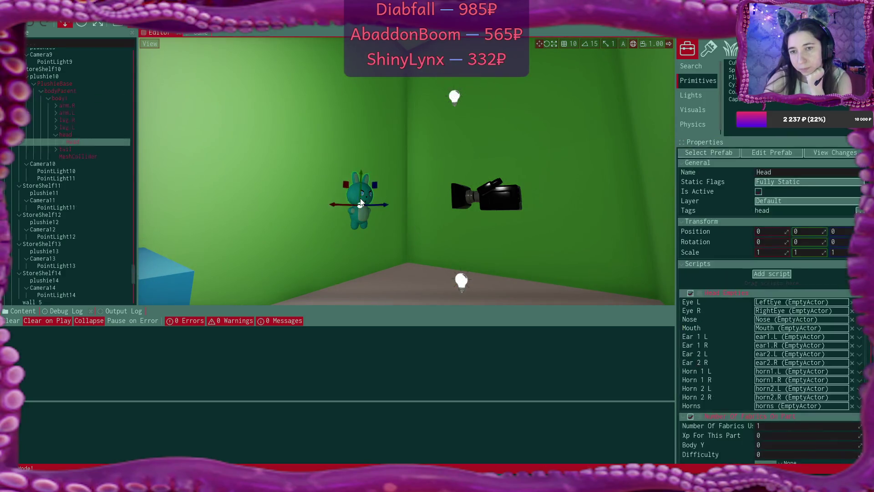
click(509, 204)
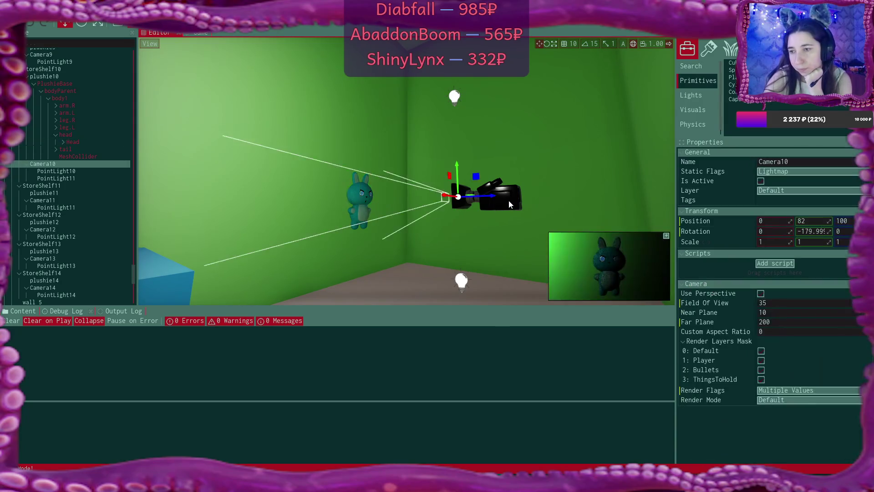
click(462, 283)
click(456, 96)
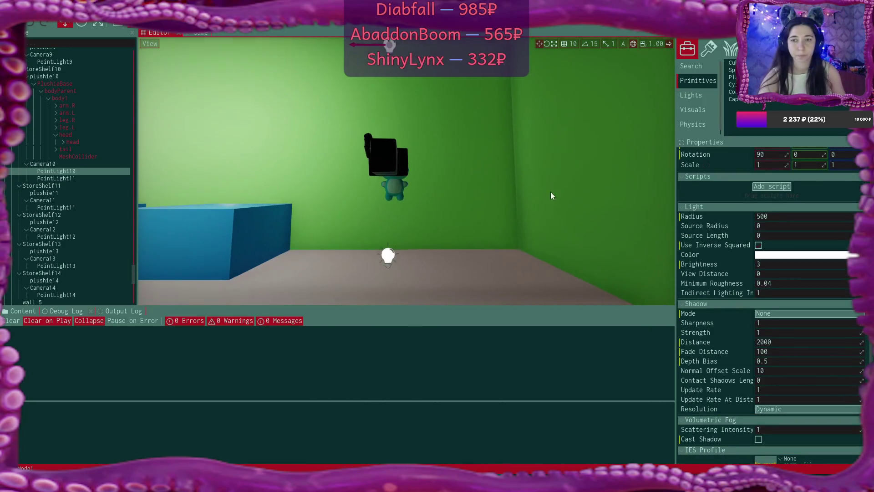
click(393, 256)
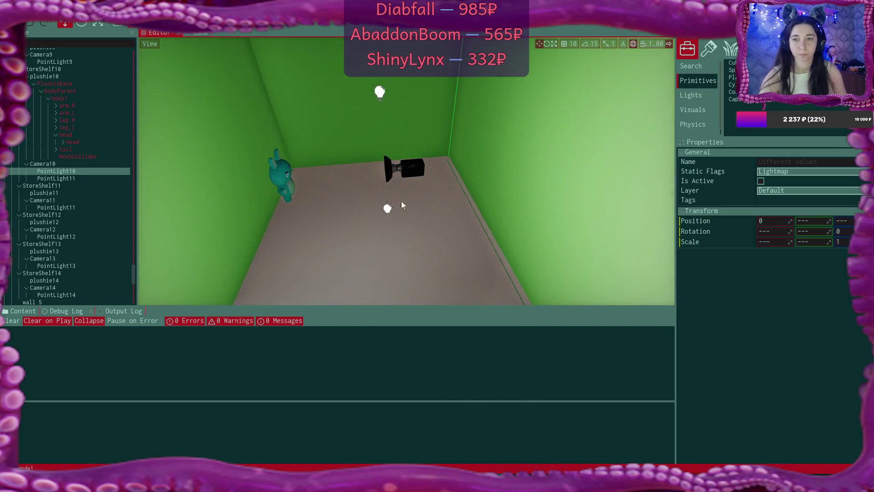
click(387, 209)
ctrl+click(387, 210)
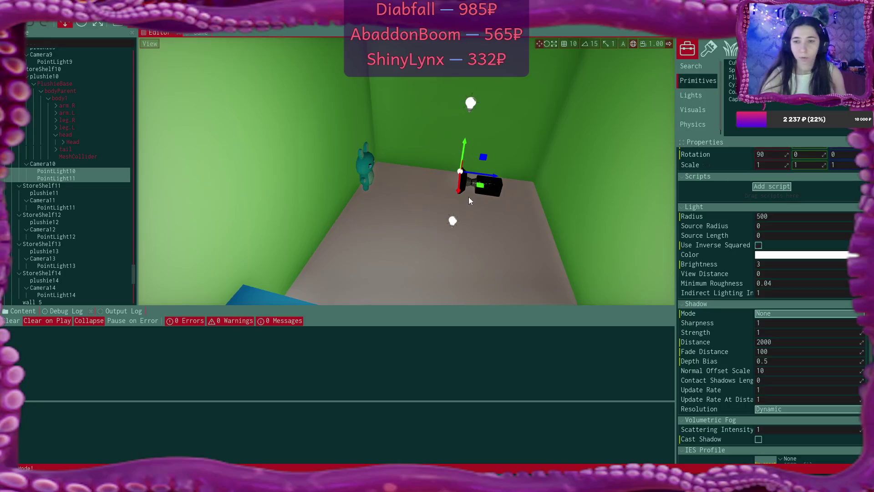
key(ctrl+d)
- Move the copied lights upward and set brightness 10 on PointLight12 and PointLight13
drag(460, 187, 468, 142)
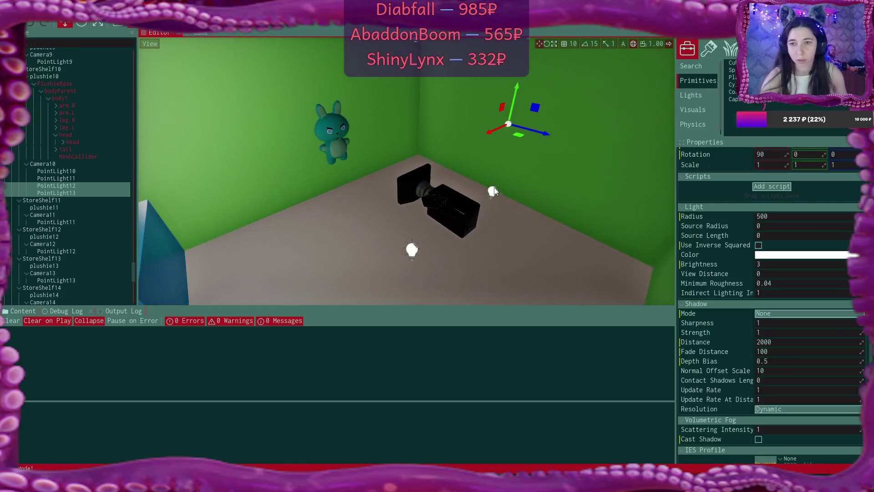
click(461, 212)
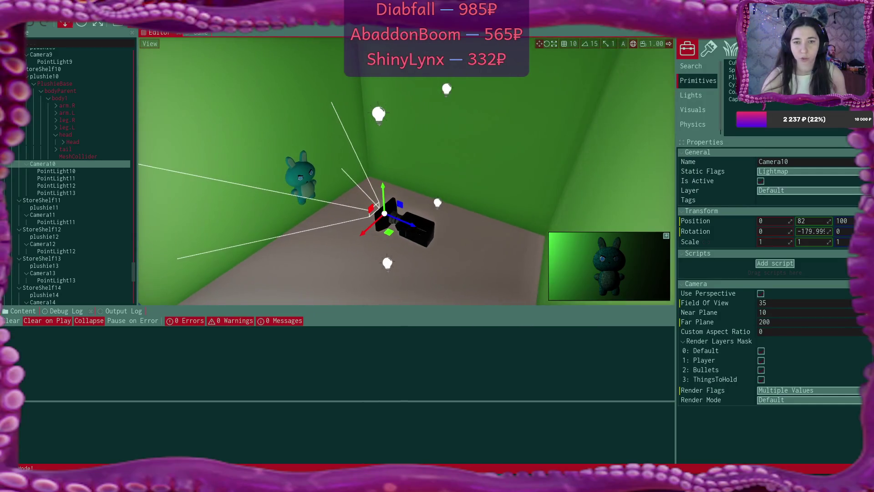
click(447, 90)
click(783, 342)
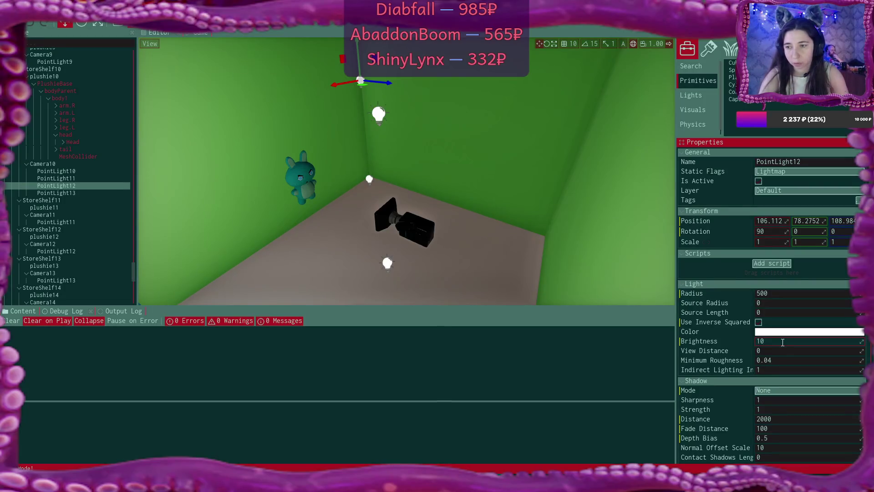
click(370, 178)
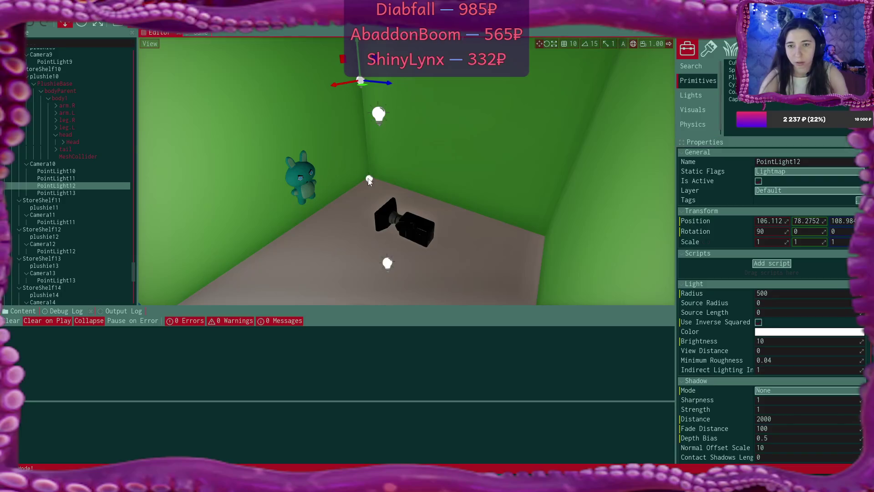
click(774, 342)
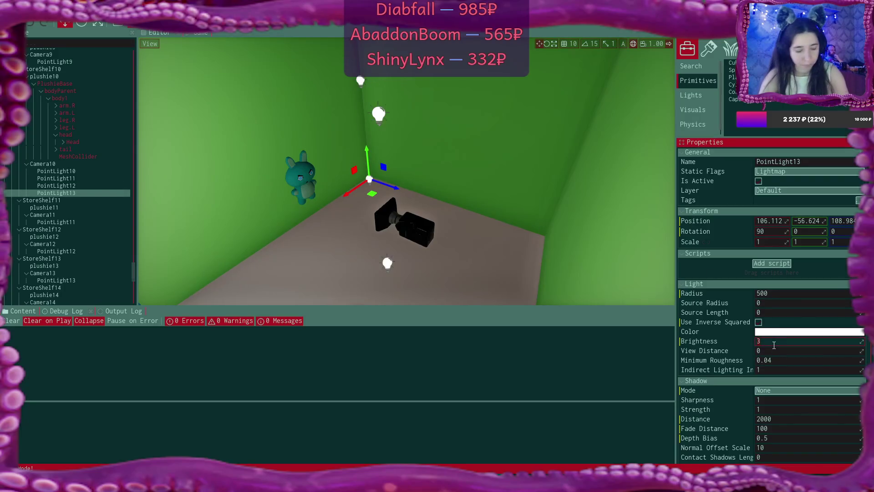
- Set the brightness of PointLight11 and PointLight10 to 10
click(387, 264)
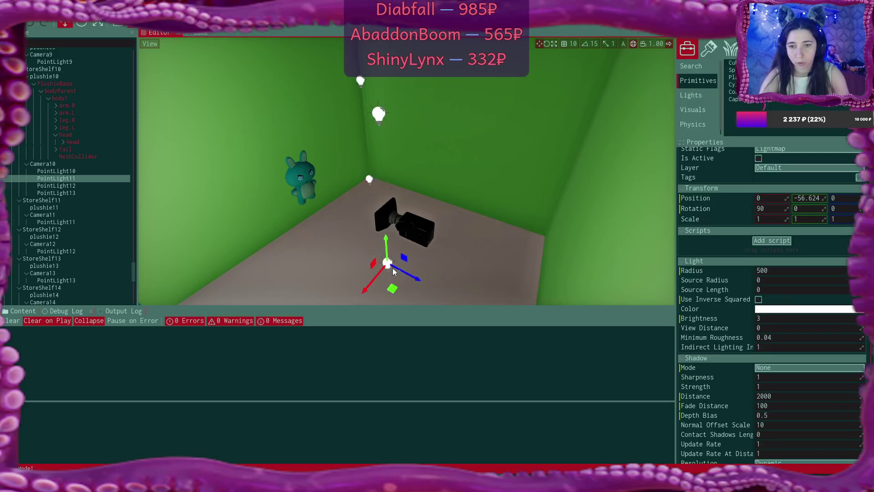
click(770, 318)
text(10)
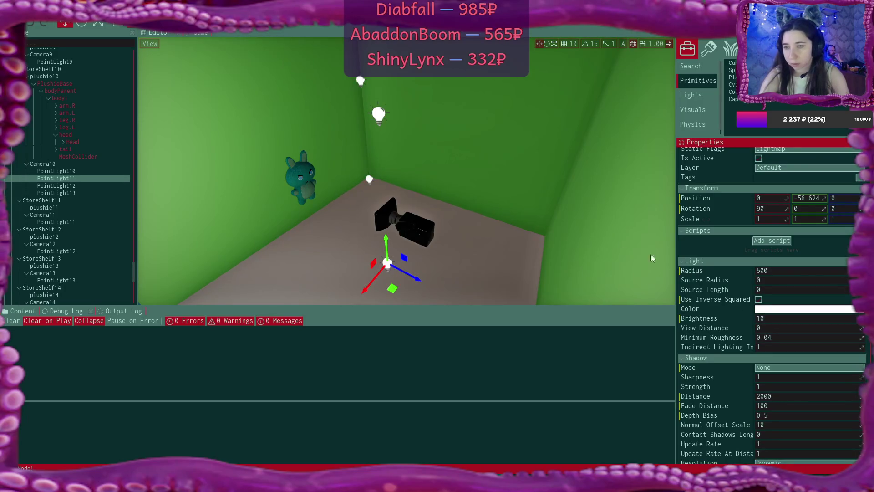
click(379, 114)
scroll(821, 313, down, 2)
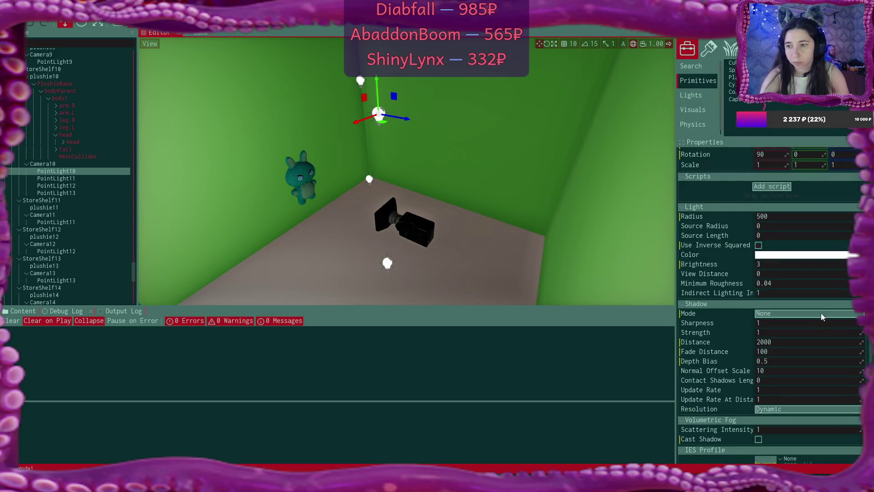
click(778, 265)
text(10)
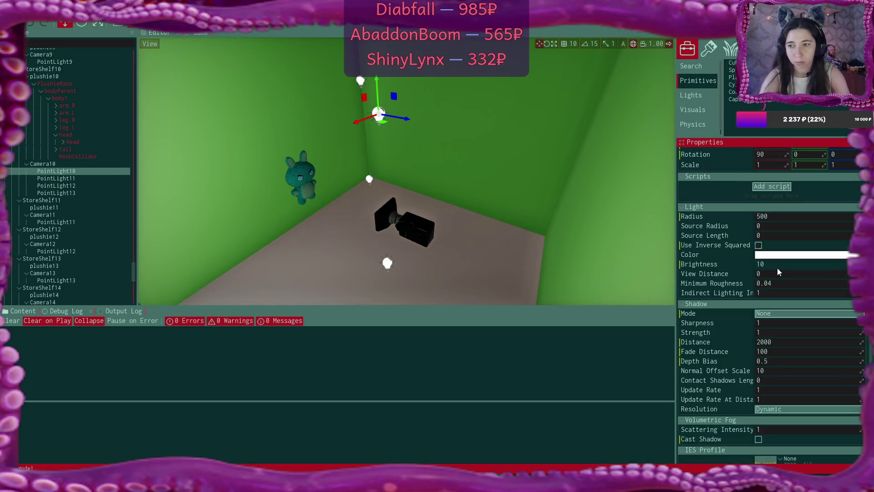
key(Return)
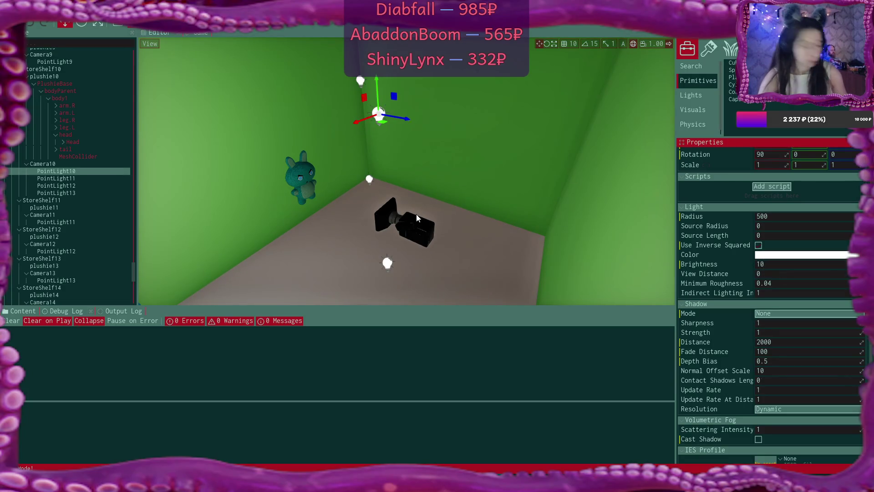
- Move the view toward the bunny and check Camera10's preview of the lit room
drag(416, 214, 445, 187)
mouse_move(457, 40)
mouse_down()
mouse_move(472, 54)
mouse_move(489, 184)
mouse_move(473, 164)
mouse_move(401, 182)
mouse_up()
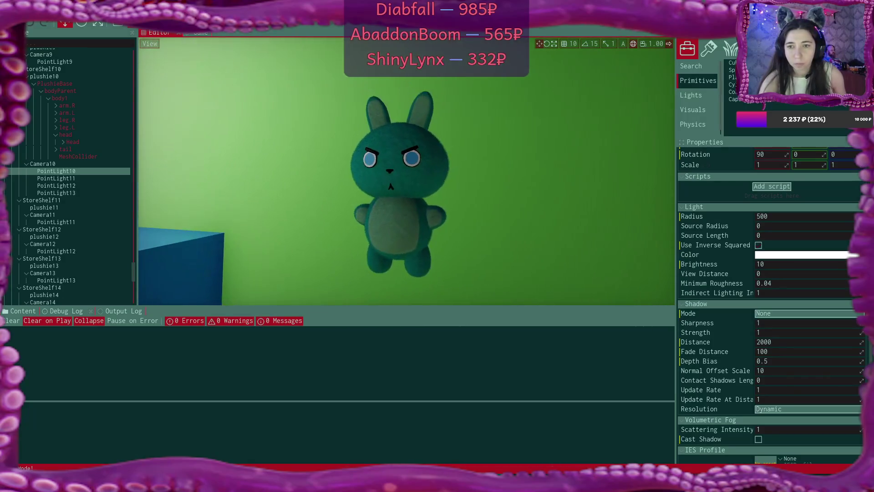
scroll(401, 182, up, 5)
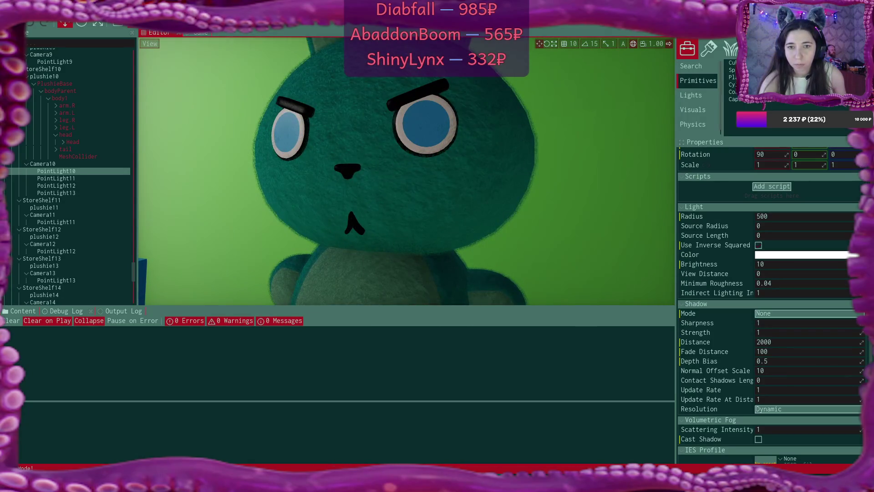
scroll(401, 182, down, 5)
mouse_move(401, 182)
mouse_down()
mouse_move(444, 221)
mouse_move(377, 193)
mouse_up()
click(421, 176)
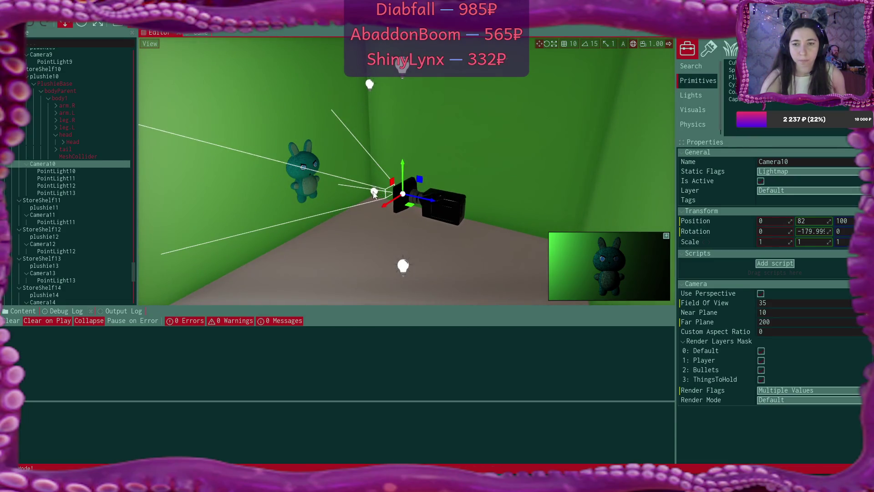
- Turn off inverse-squared falloff on PointLight13 and PointLight12, then restore it on PointLight12
click(374, 194)
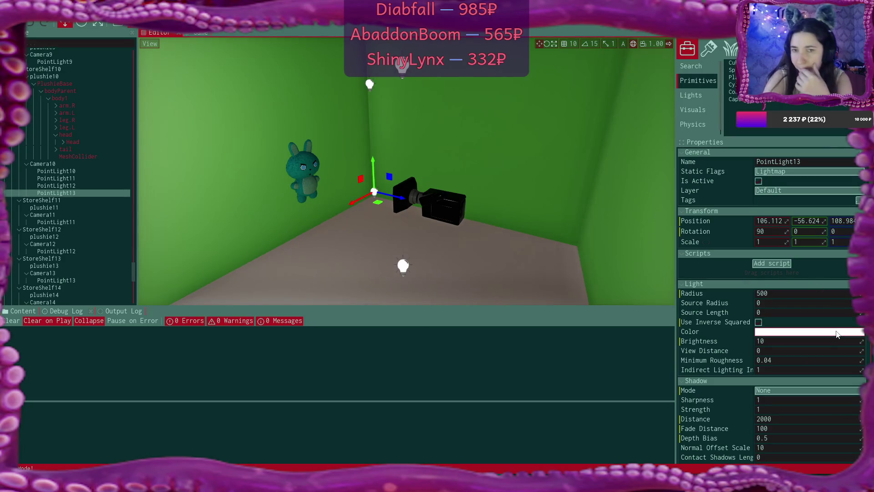
scroll(825, 331, down, 1)
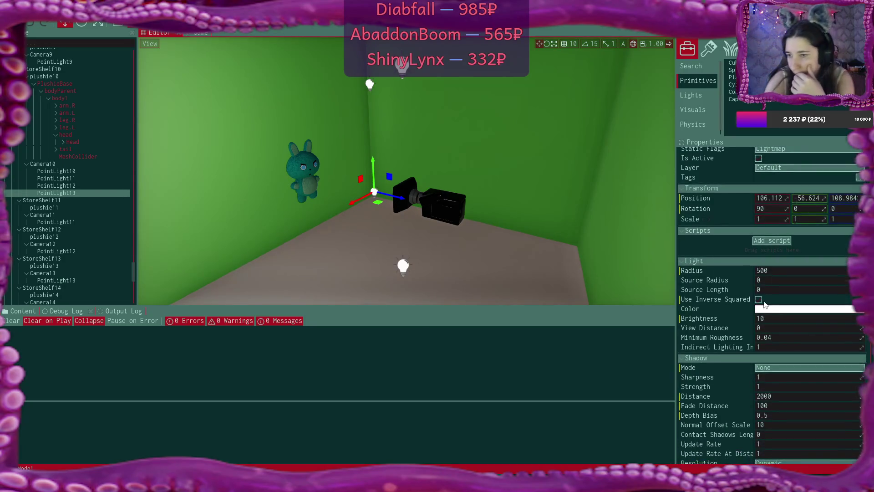
click(759, 300)
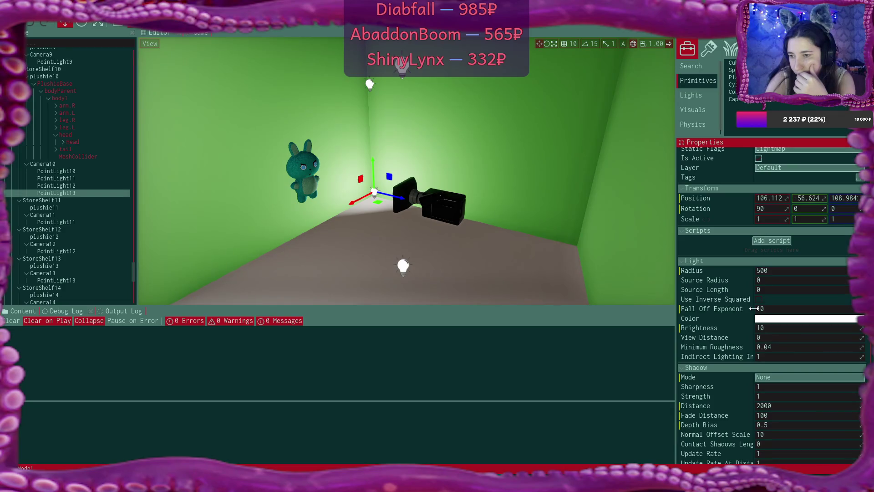
click(371, 84)
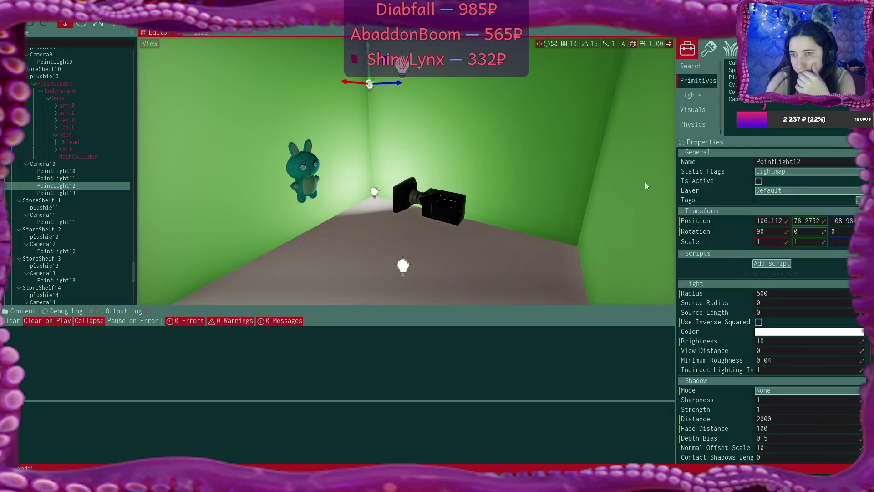
click(759, 323)
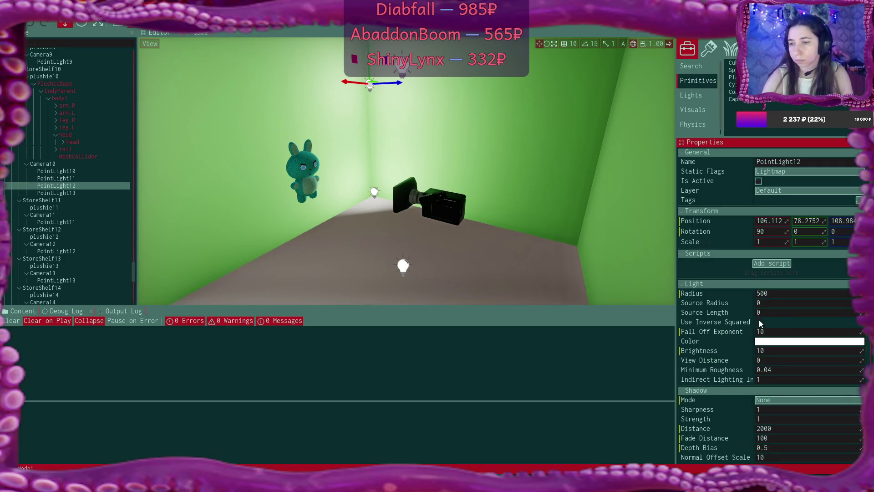
click(758, 322)
- Set the Radius of PointLight13 and PointLight12 to 1500
click(375, 192)
scroll(803, 292, down, 1)
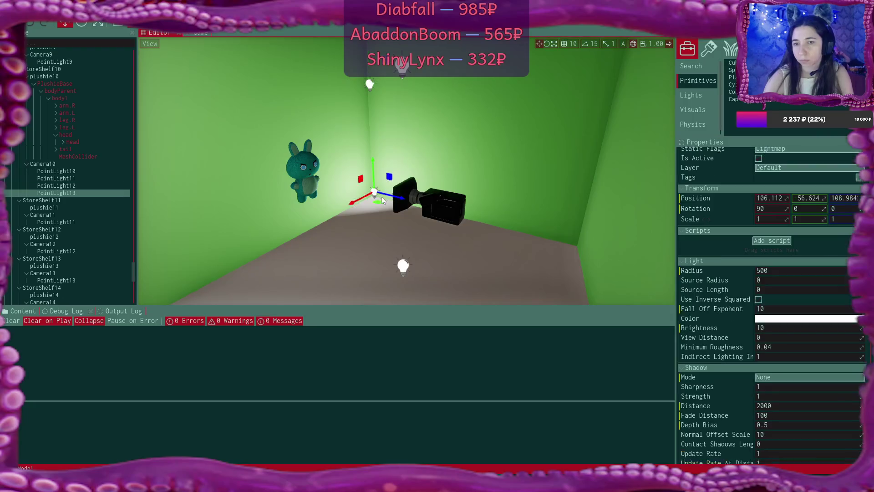
click(758, 299)
click(776, 272)
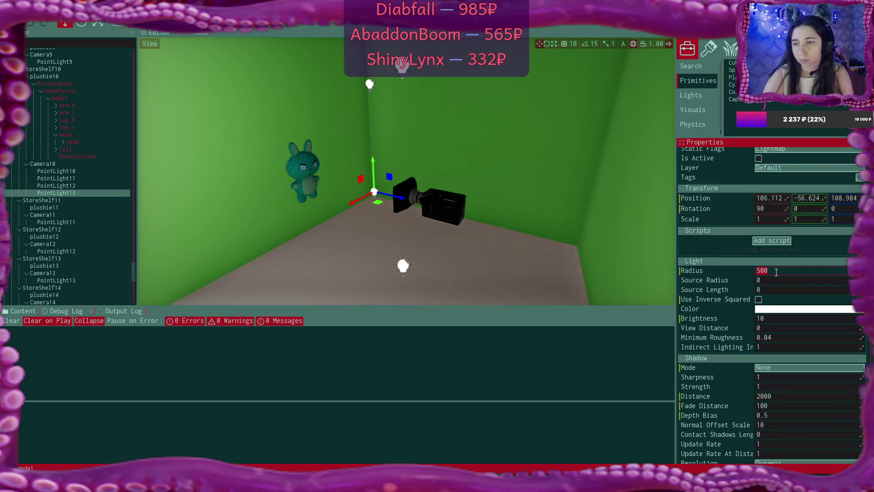
click(758, 270)
text(1)
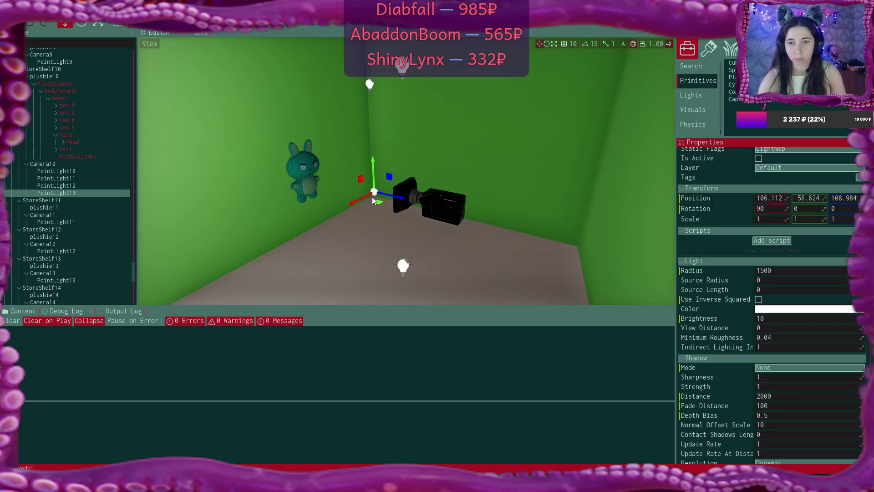
click(370, 84)
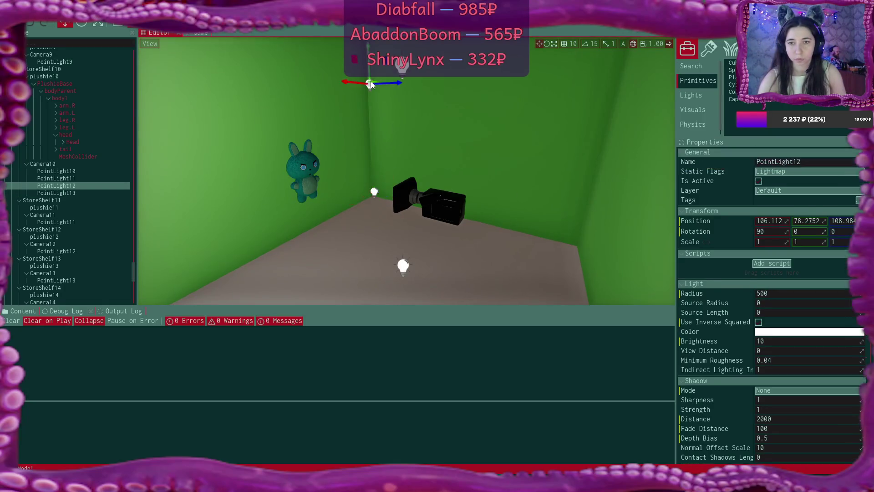
double_click(759, 294)
text(1)
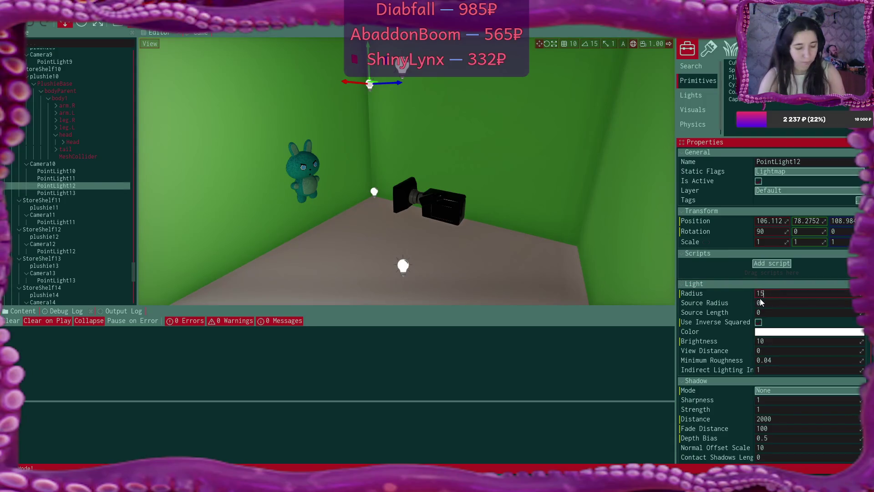
- Move PointLight13 down toward the plushie and PointLight12 left to X 59.9893
click(440, 217)
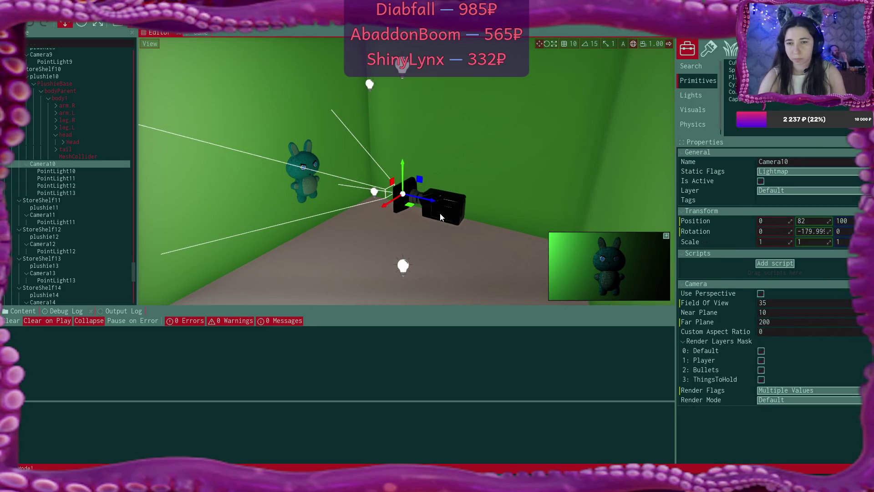
click(369, 84)
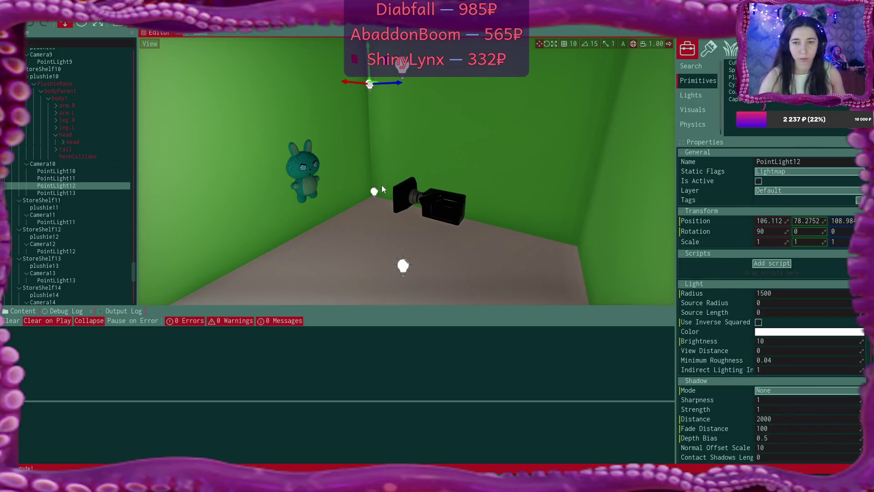
click(373, 193)
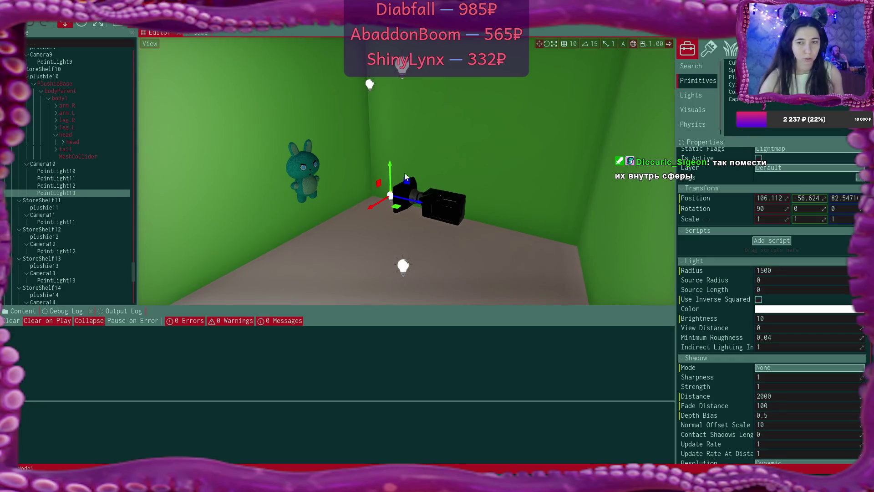
click(384, 94)
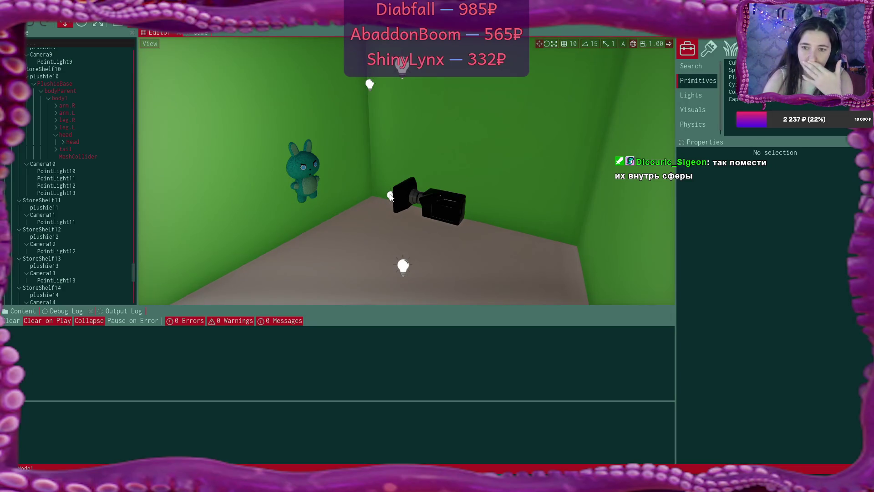
click(390, 195)
drag(366, 210, 342, 225)
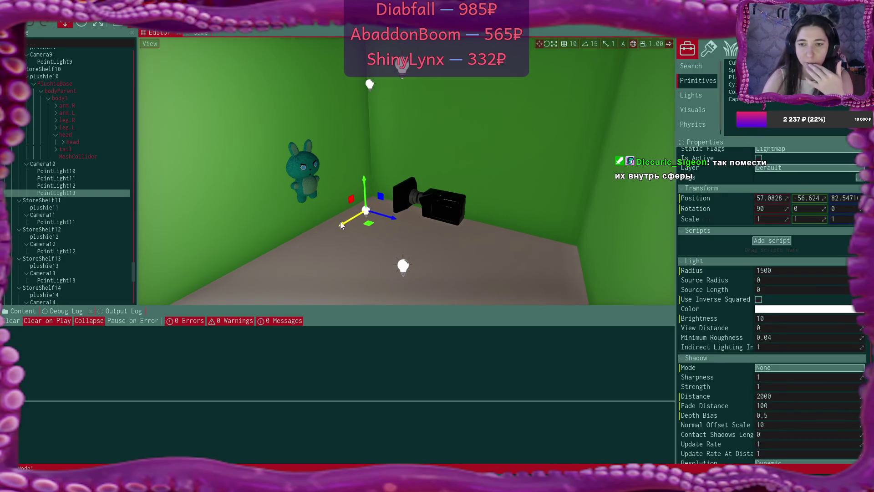
click(369, 84)
mouse_move(349, 80)
mouse_down()
mouse_move(291, 89)
mouse_move(311, 86)
mouse_up()
mouse_move(358, 215)
mouse_down()
mouse_move(427, 212)
mouse_move(374, 80)
mouse_up()
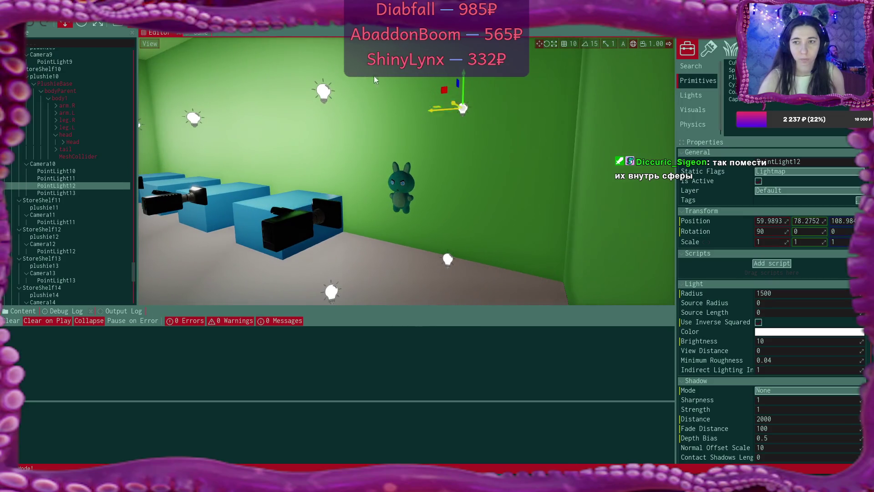
- Preview the Light Buffer debug view, then return the viewport to the Default render
click(150, 44)
mouse_move(206, 78)
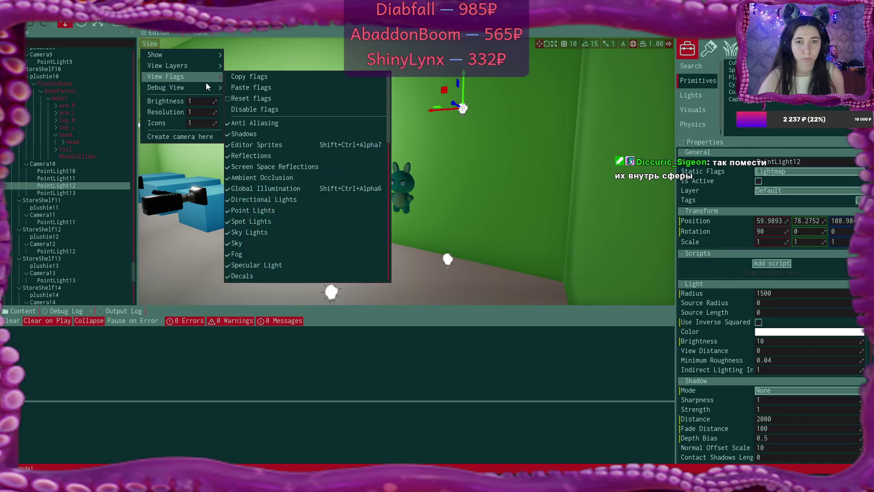
mouse_move(207, 94)
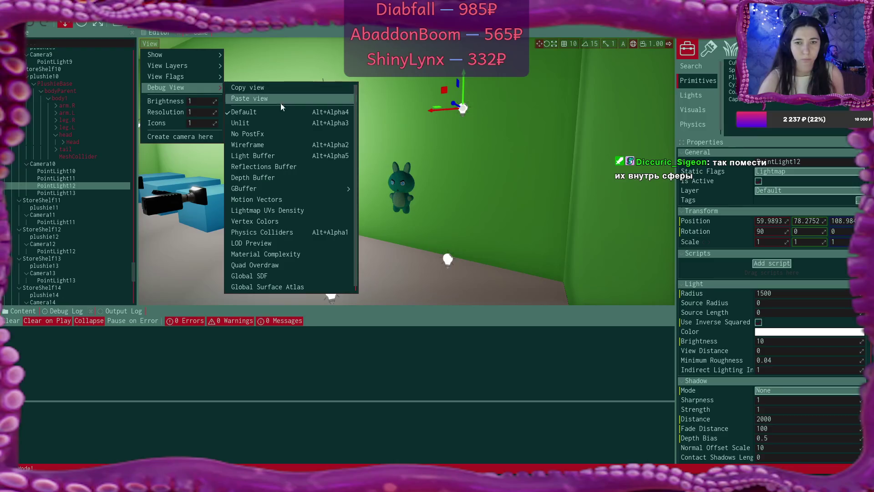
click(279, 157)
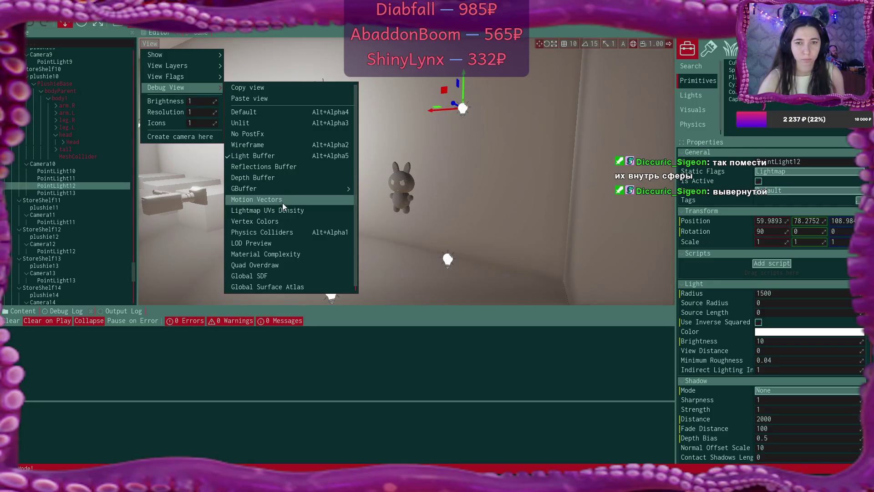
click(275, 113)
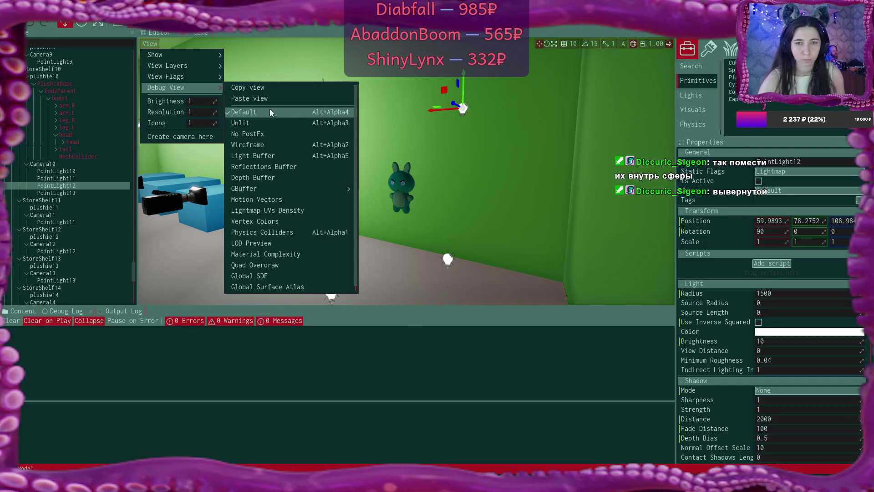
key(Escape)
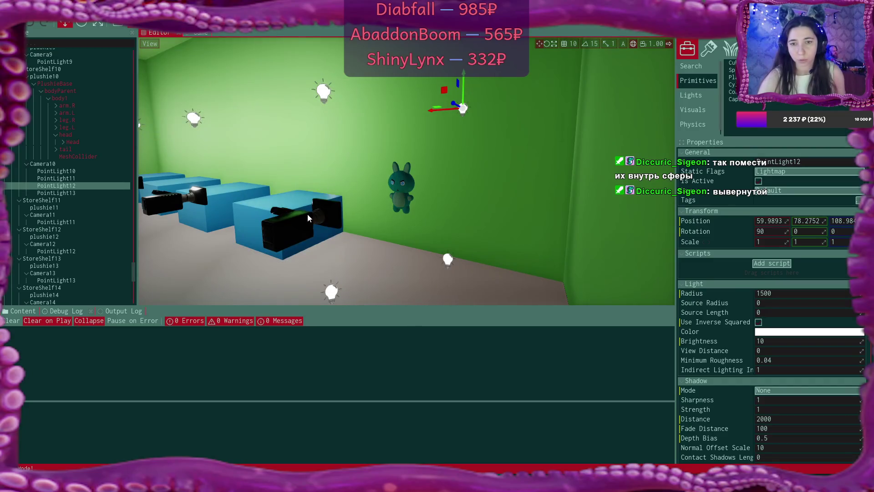
- Enable the Lights Debug render flag on Camera10
click(307, 218)
click(806, 390)
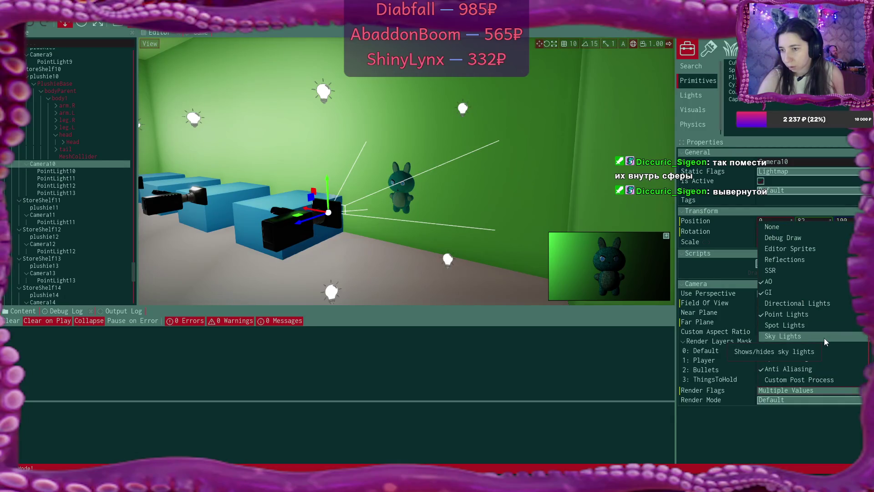
scroll(825, 341, down, 3)
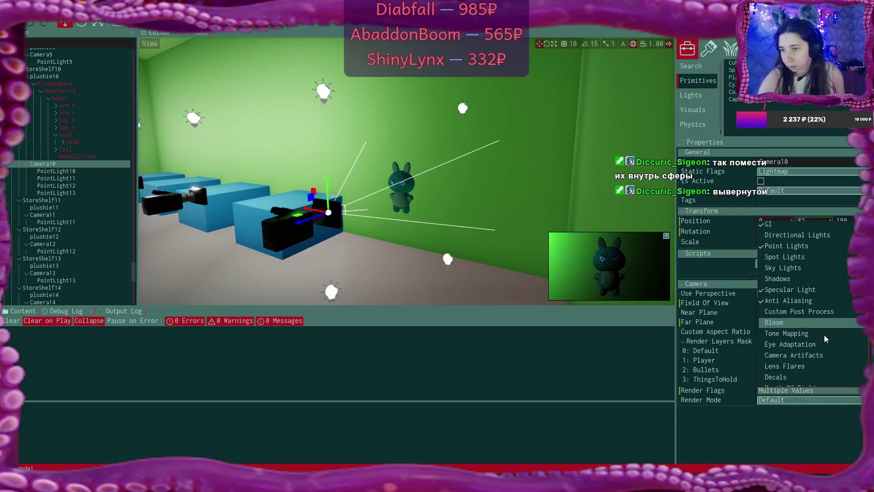
scroll(825, 340, down, 5)
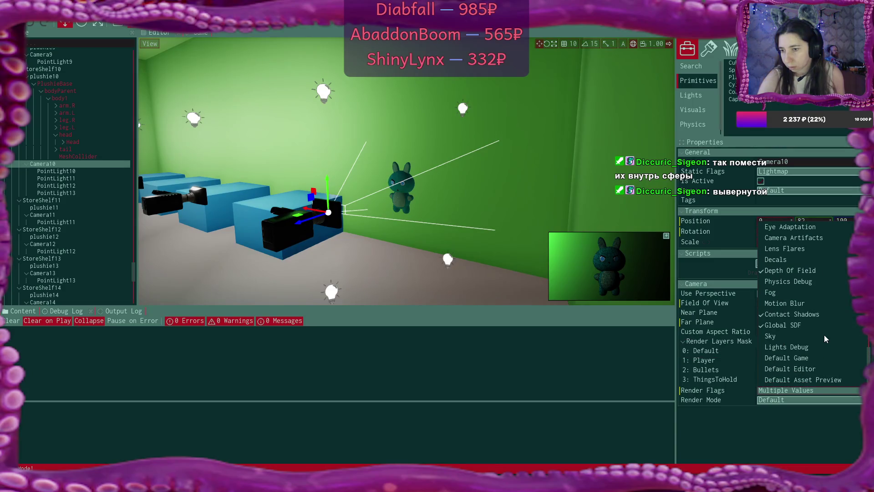
click(815, 347)
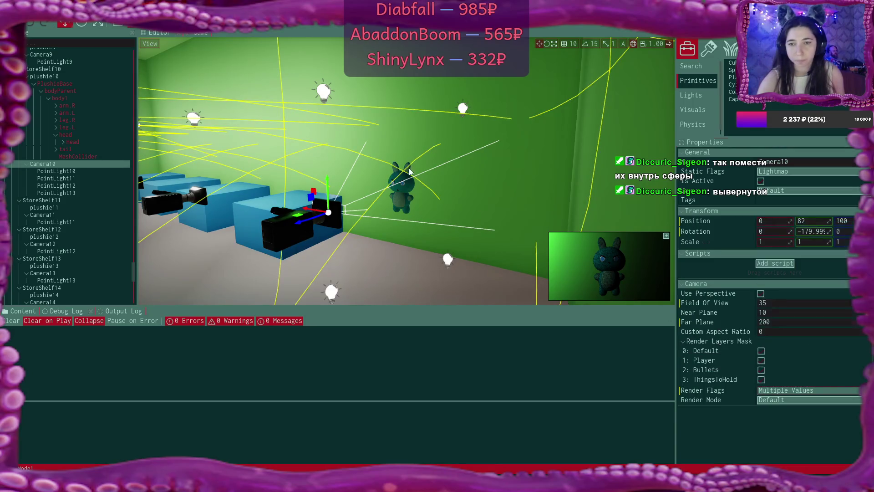
- Delete the copied lights PointLight13 and PointLight12 from the scene
mouse_move(409, 171)
mouse_down()
mouse_move(510, 171)
mouse_move(474, 170)
mouse_move(540, 196)
mouse_up()
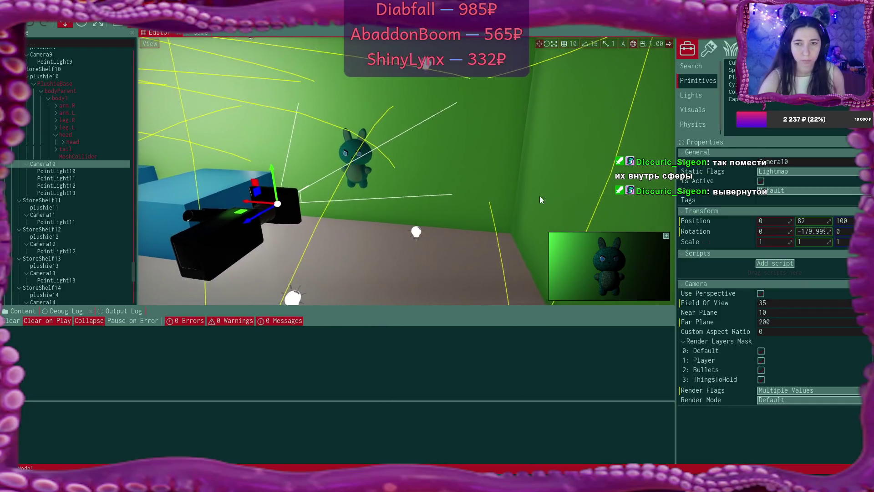
click(417, 231)
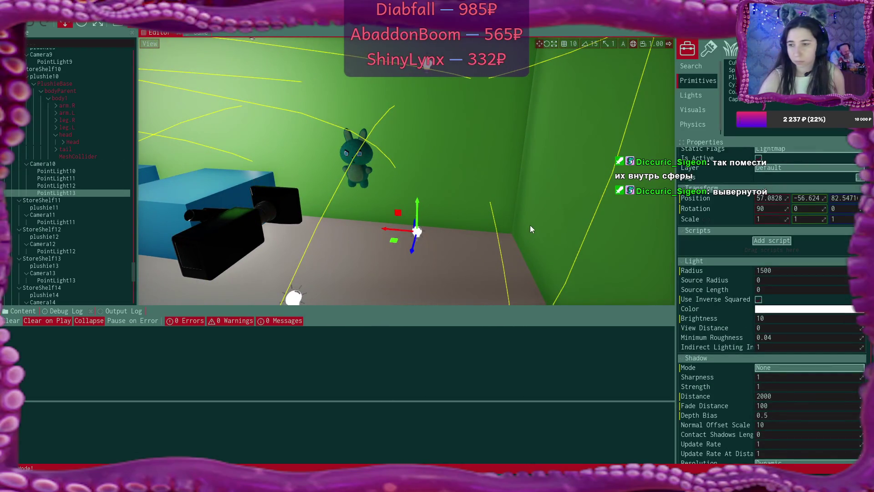
mouse_move(418, 203)
mouse_down()
mouse_move(418, 113)
mouse_move(418, 207)
mouse_move(420, 186)
mouse_up()
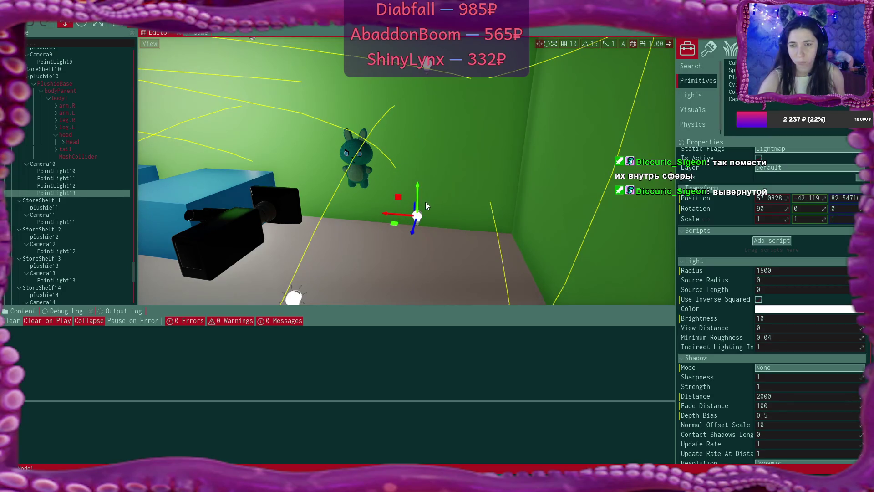
key(Delete)
click(428, 67)
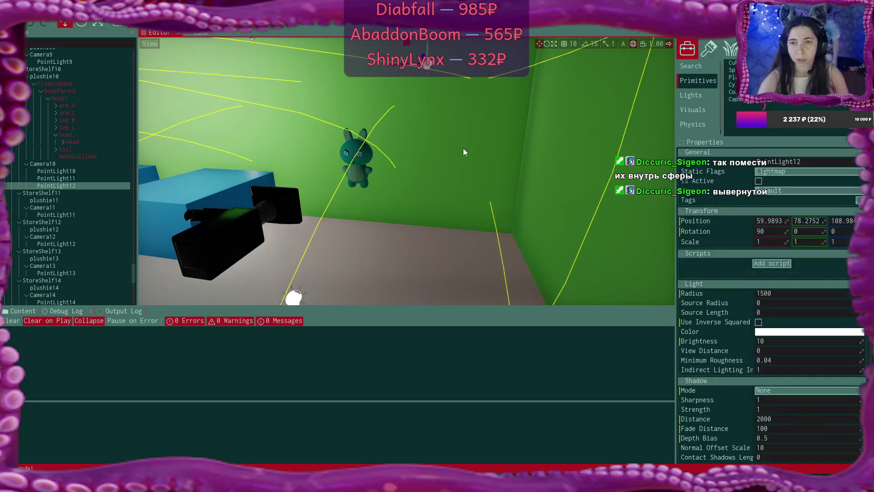
key(Delete)
- Scroll the viewport to bring the bunny shelf, Camera10 and its point lights into view
scroll(406, 172, down, 5)
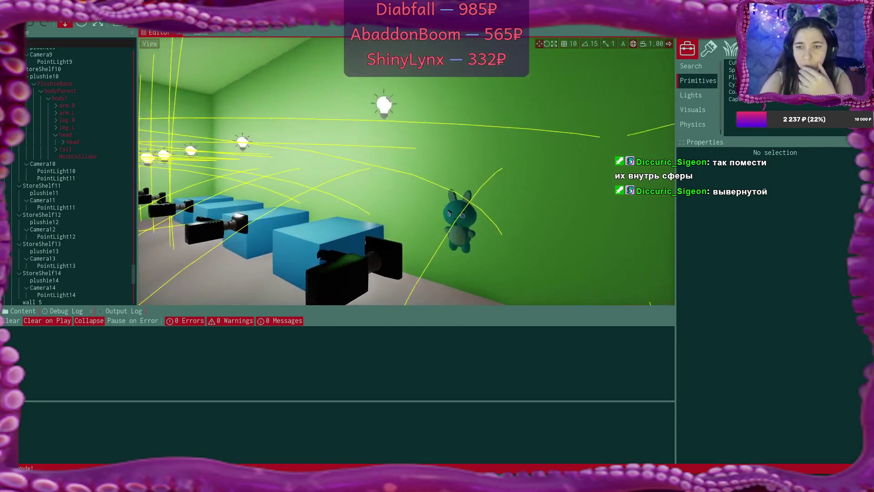
scroll(406, 172, down, 3)
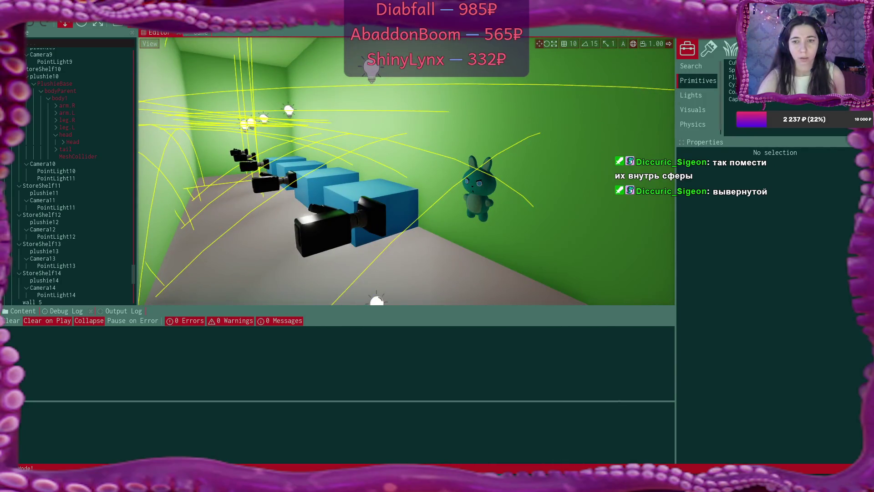
scroll(406, 171, up, 5)
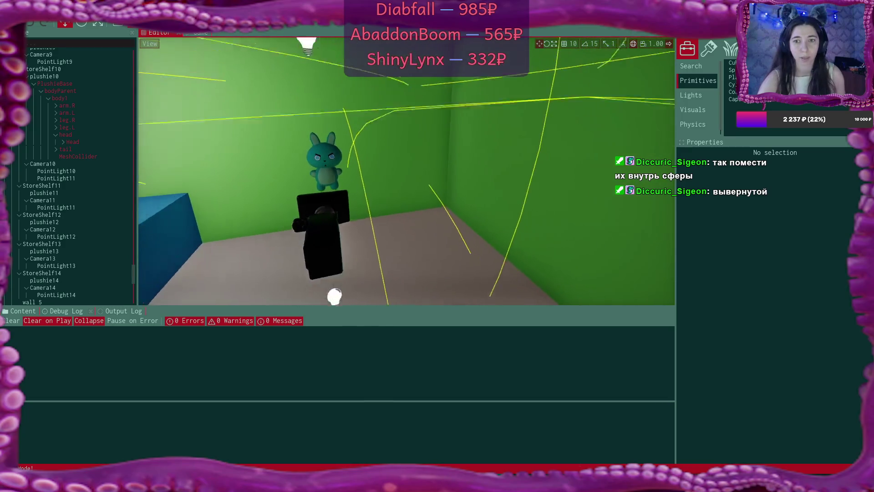
click(356, 48)
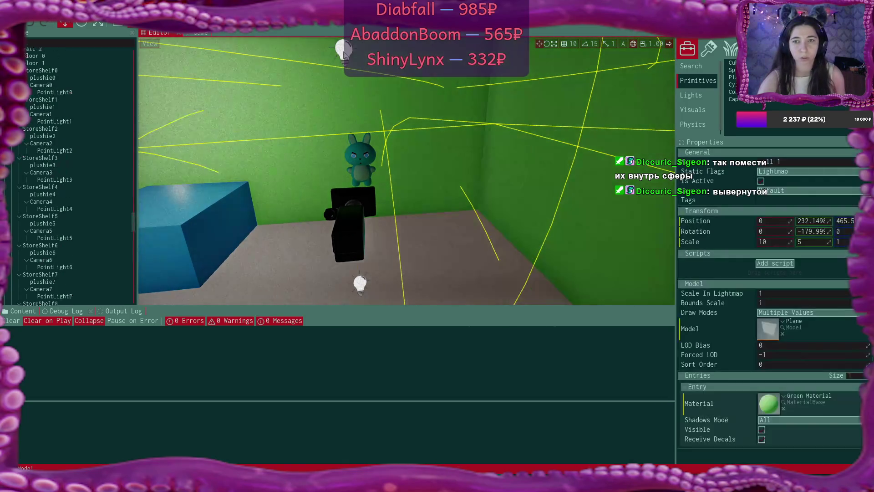
scroll(406, 171, down, 5)
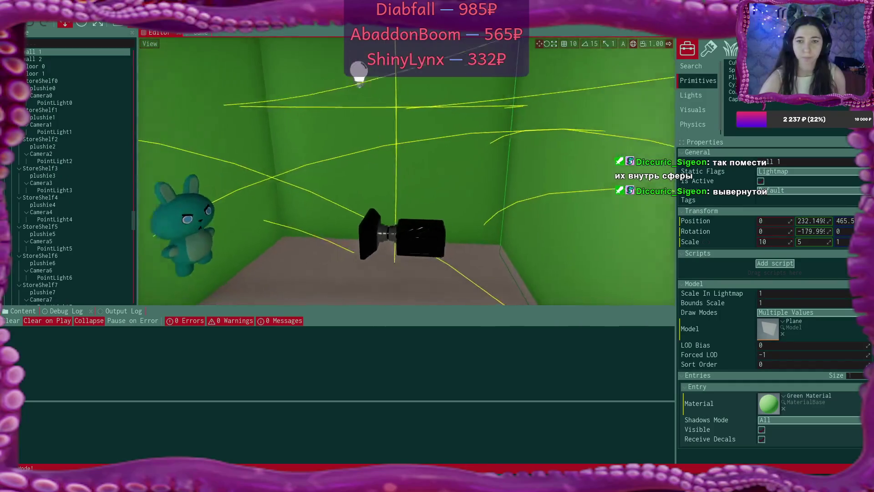
scroll(406, 171, down, 5)
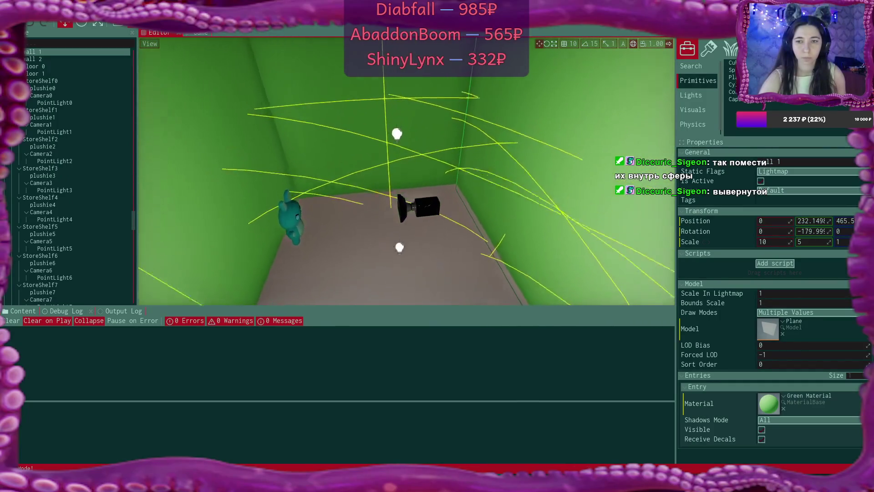
scroll(406, 171, down, 5)
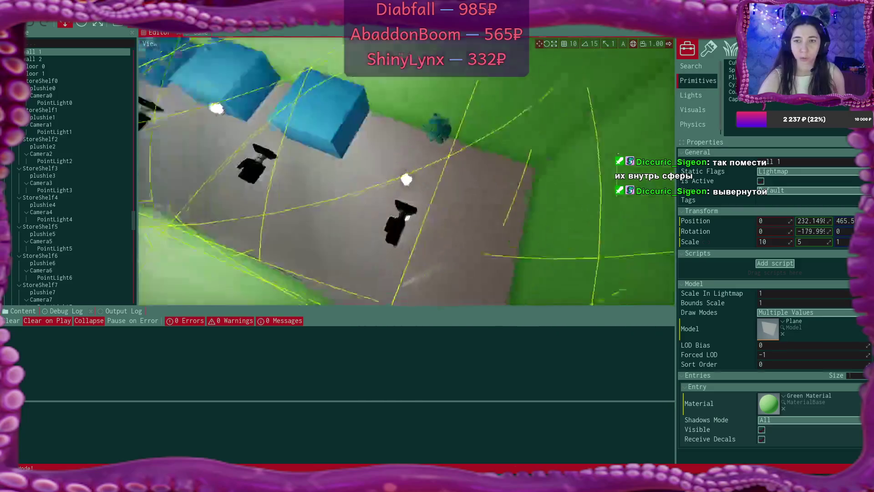
scroll(406, 171, down, 5)
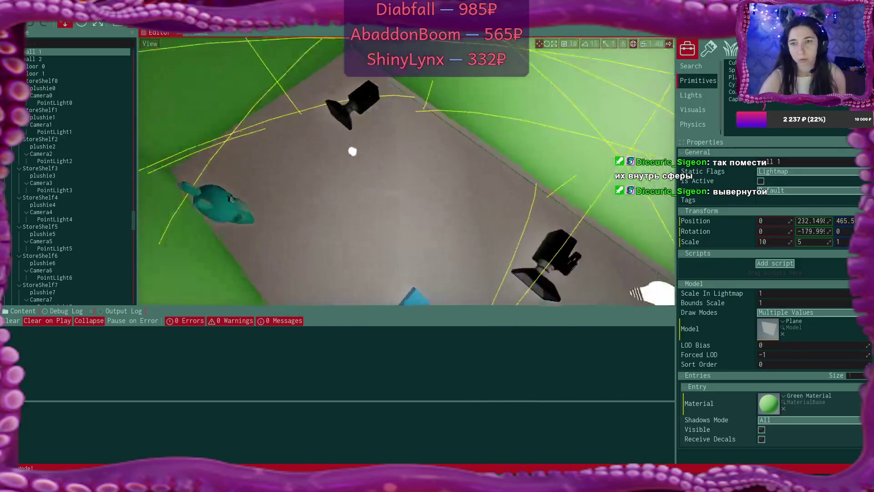
scroll(406, 171, down, 3)
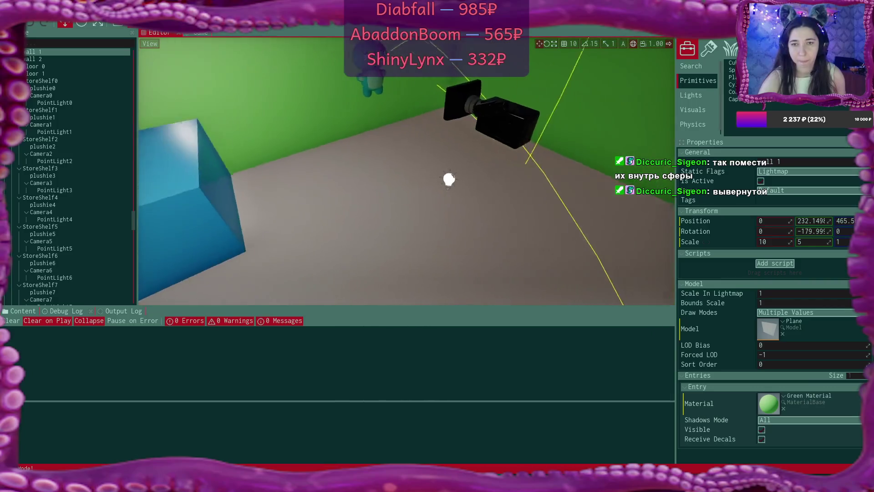
- Turn off inverse-squared falloff on the floor light PointLight11 and set its brightness to 5
click(460, 278)
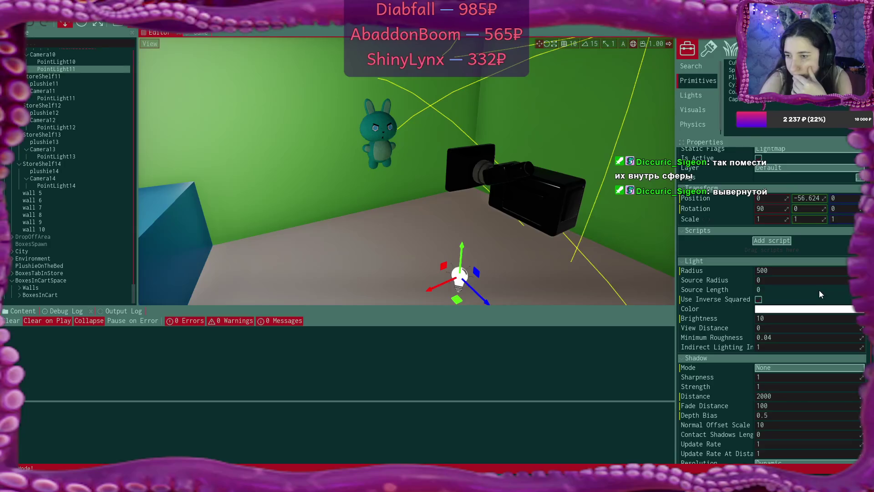
click(759, 300)
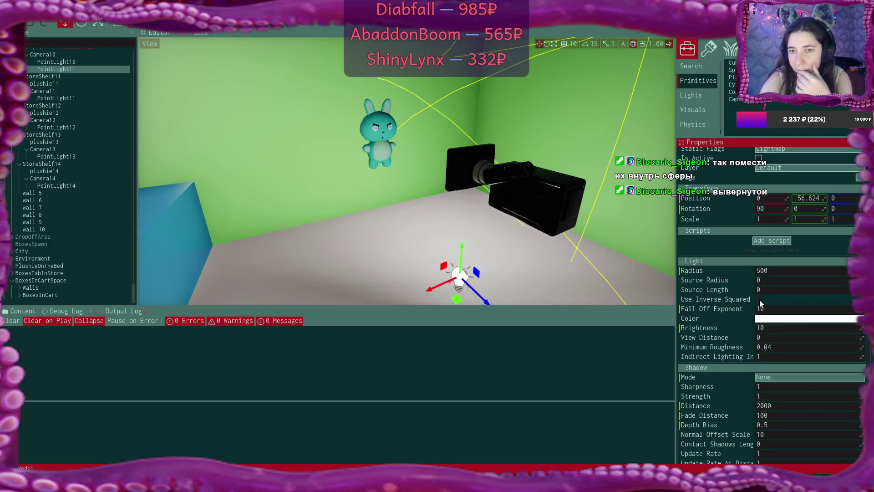
click(777, 327)
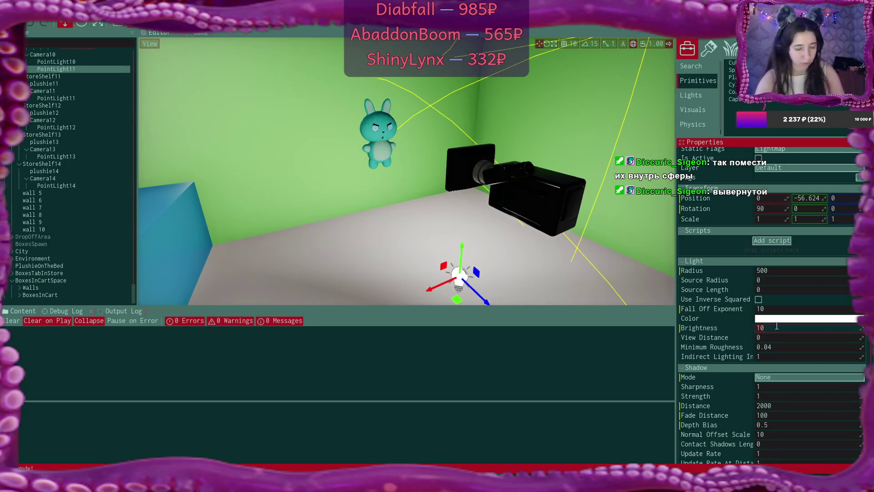
text(5)
key(Return)
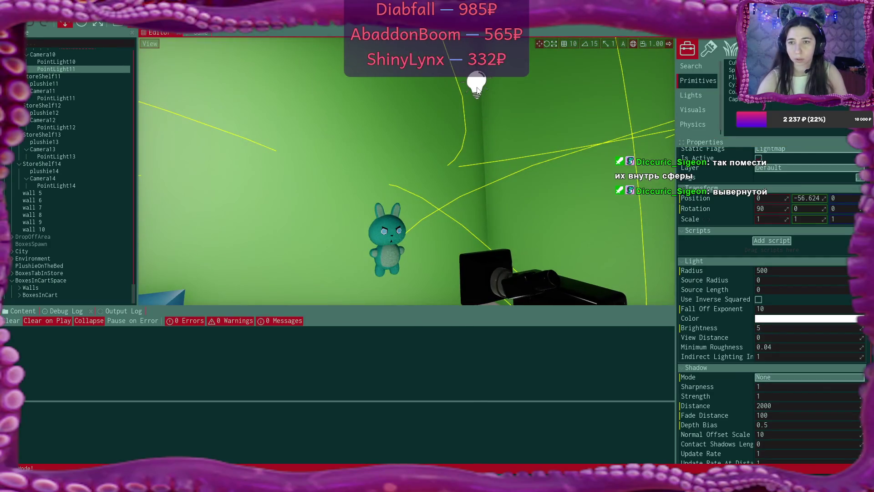
- Turn off inverse-squared falloff on PointLight10 and set its brightness to 5, comparing Camera10's preview
click(477, 89)
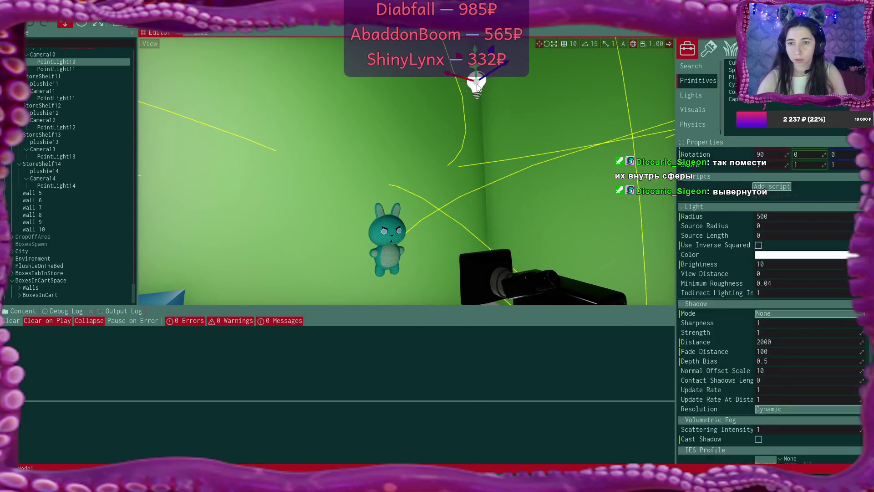
click(759, 245)
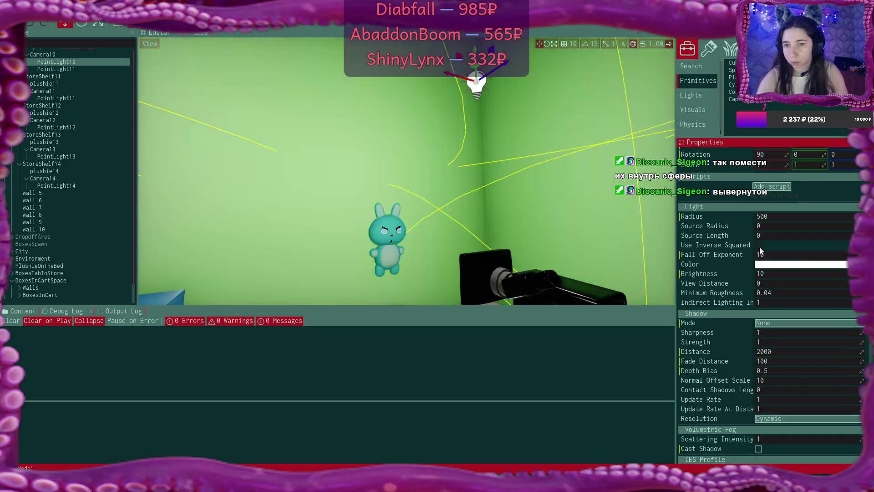
click(774, 272)
text(5)
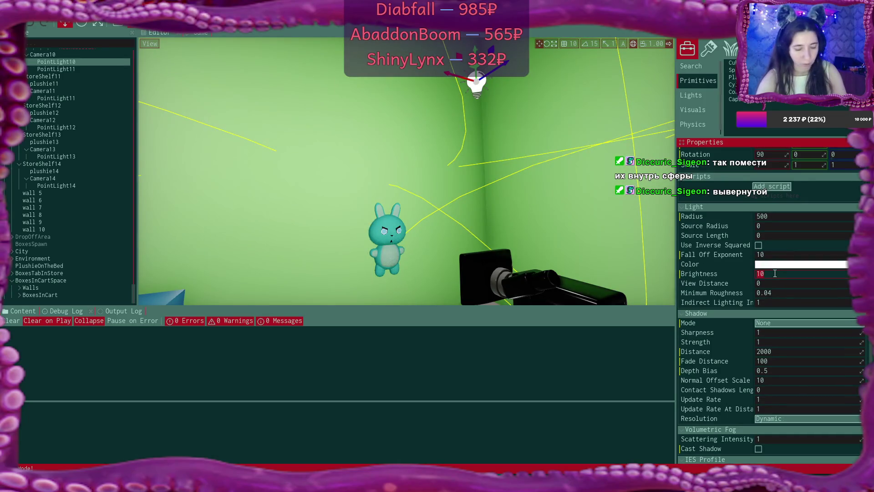
key(Return)
click(529, 286)
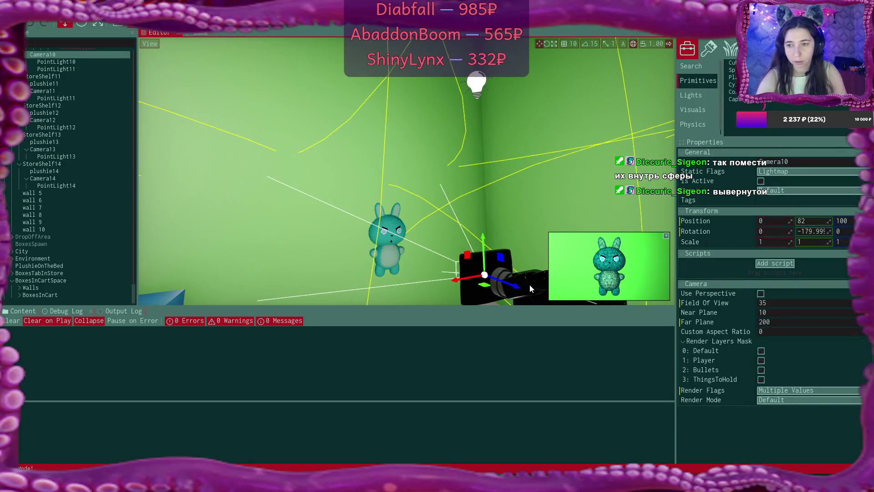
click(475, 83)
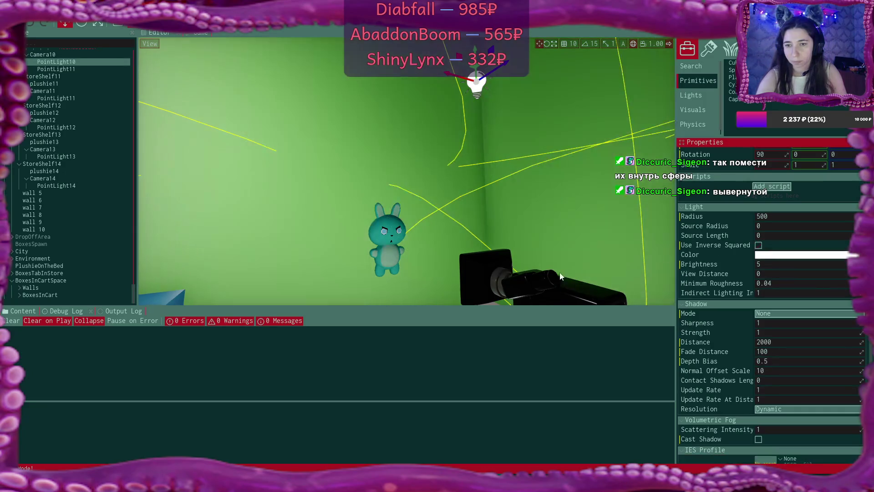
click(551, 283)
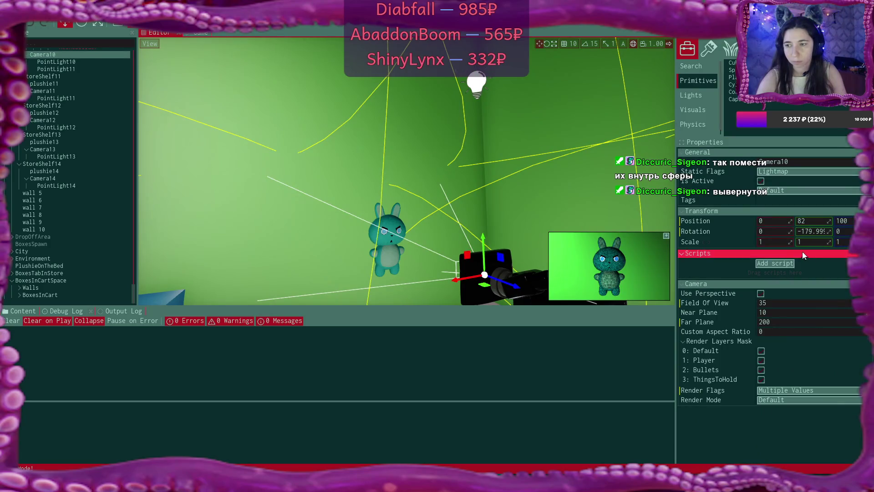
click(486, 82)
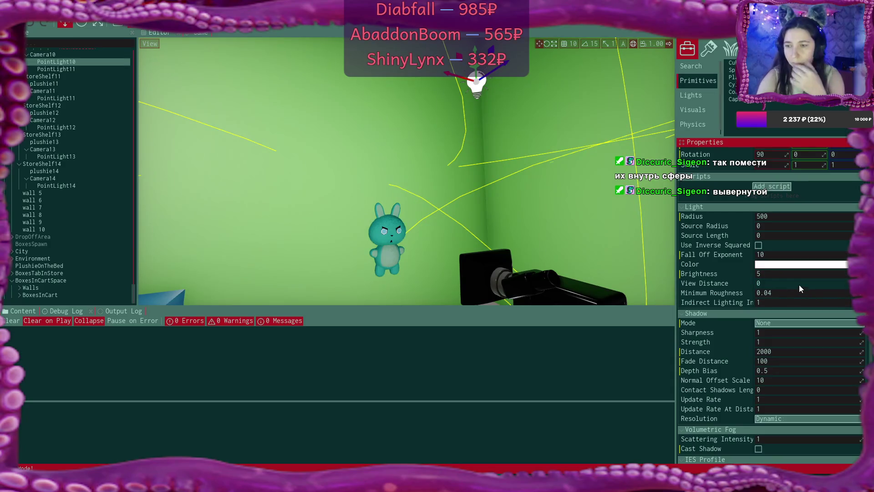
scroll(805, 290, down, 2)
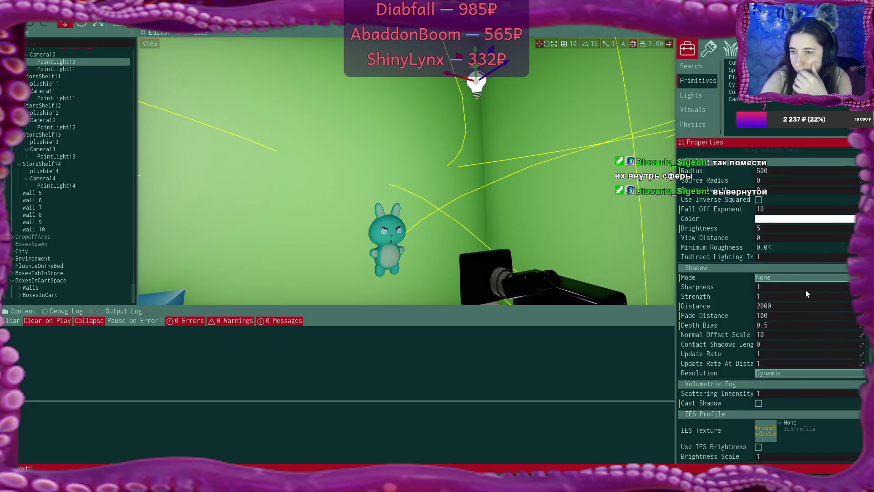
mouse_move(725, 256)
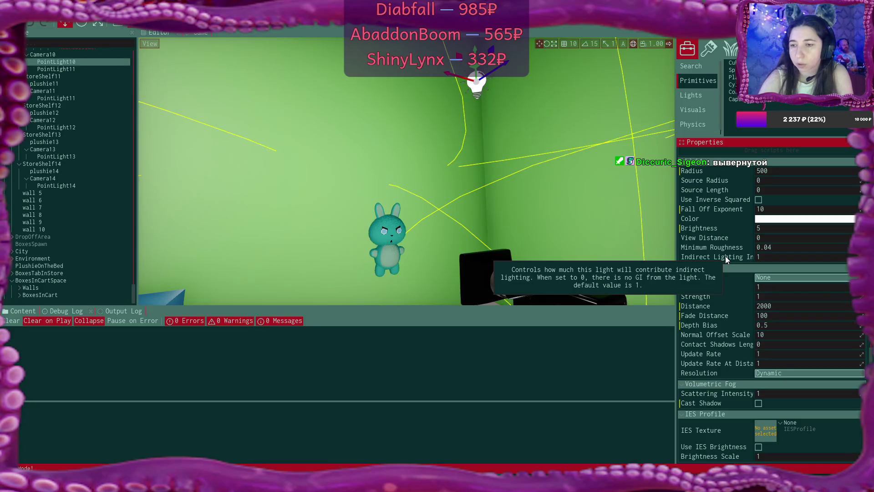
- Set the point light's Indirect Lighting Intensity to 0 and check Camera10's preview
click(757, 256)
text(0)
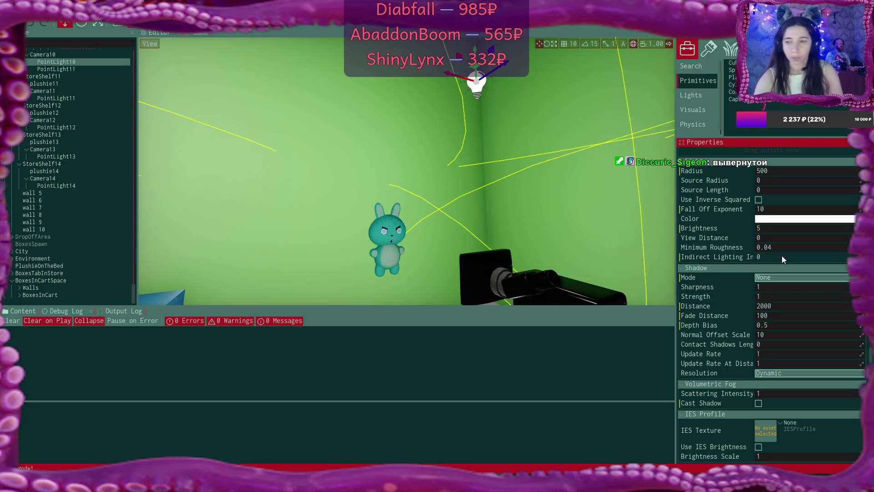
drag(537, 250, 489, 226)
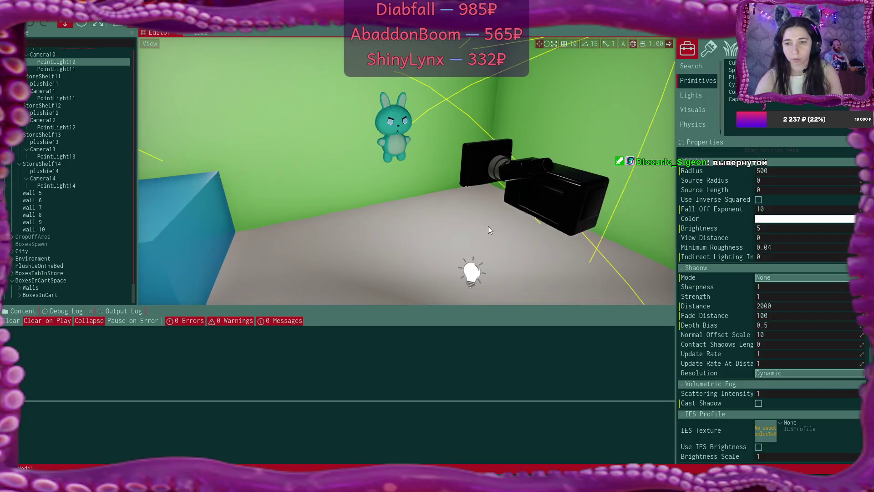
click(476, 273)
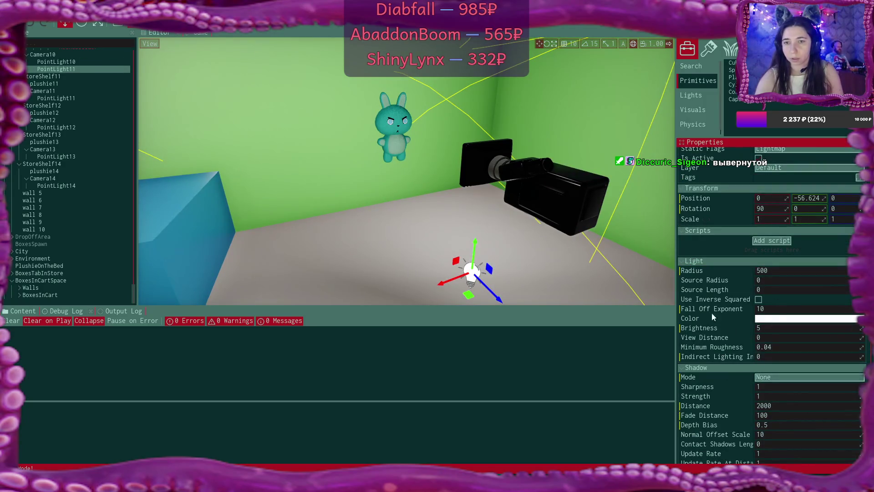
click(563, 194)
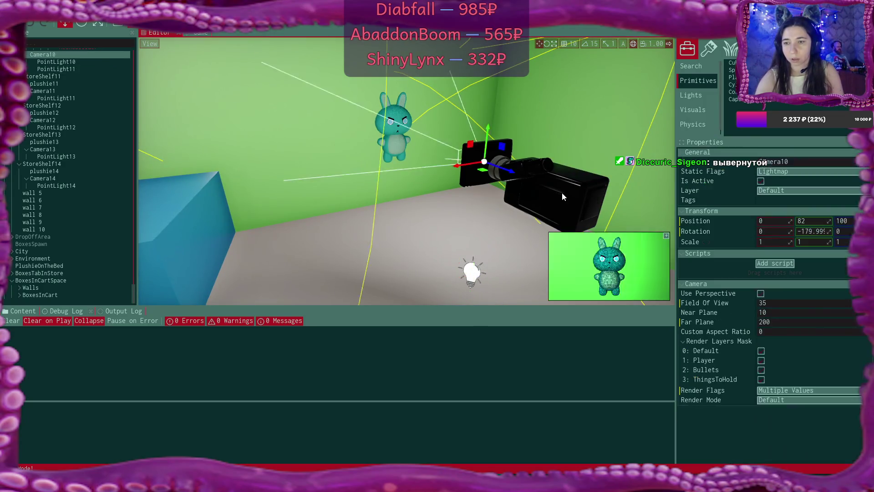
click(473, 273)
- Try other Shadow Sharpness values on PointLight11, leaving it at 1
scroll(814, 271, down, 5)
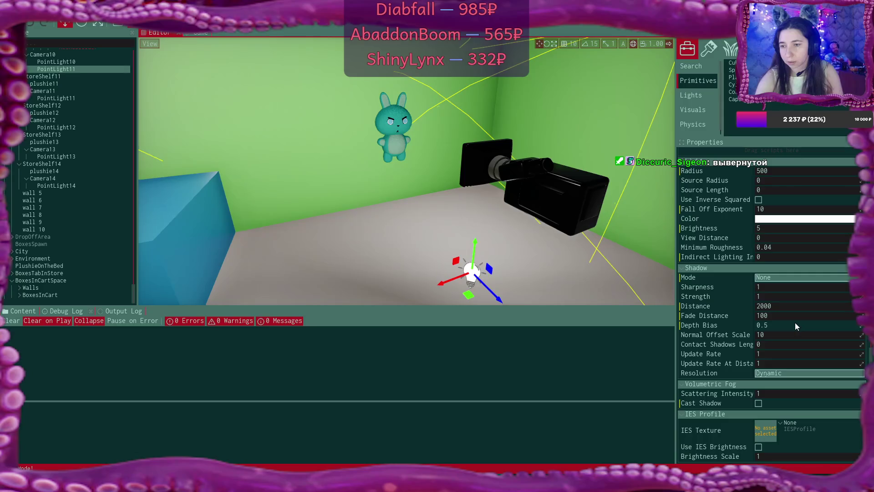
mouse_move(700, 326)
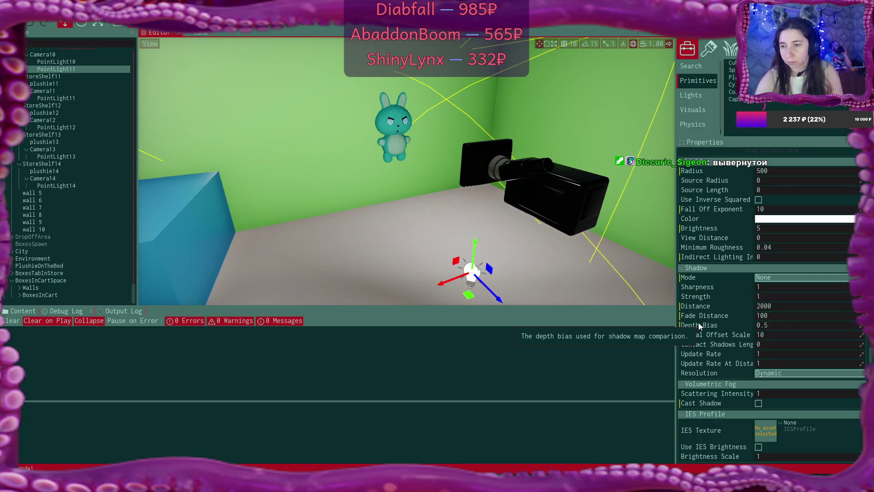
click(805, 288)
mouse_move(704, 290)
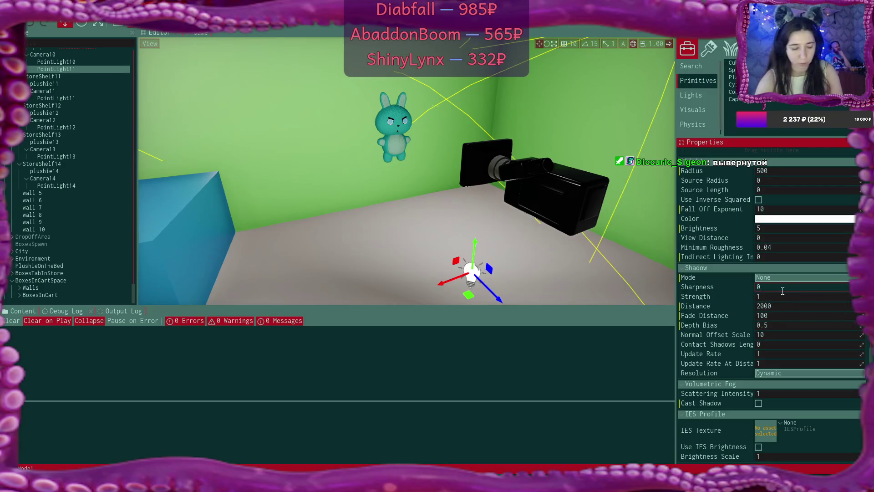
key(BackSpace)
text(10.)
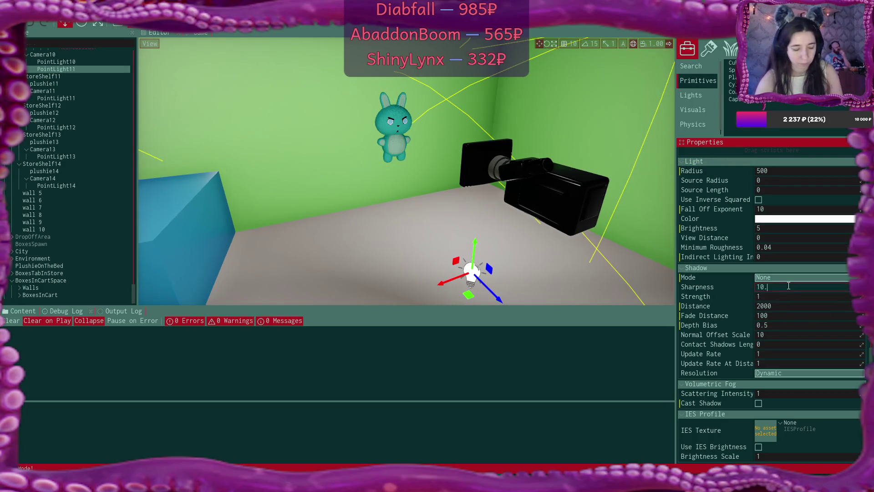
key(BackSpace)
key(BackSpace)
key(BackSpace)
text(0)
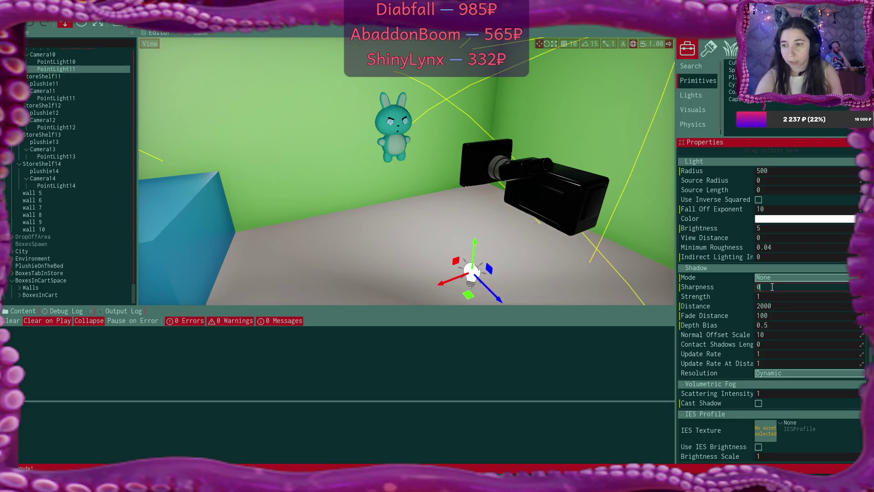
key(Return)
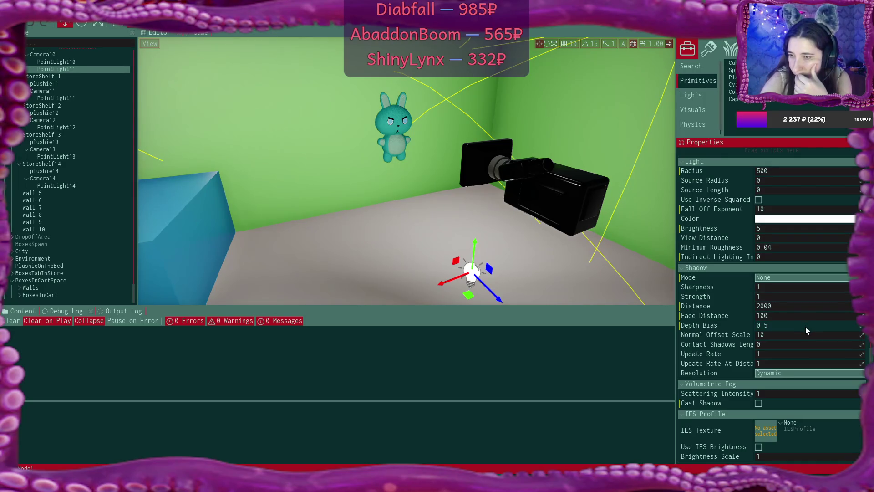
- Nudge the point light's radius just above 500 and check the bunny in Camera10's preview
click(775, 393)
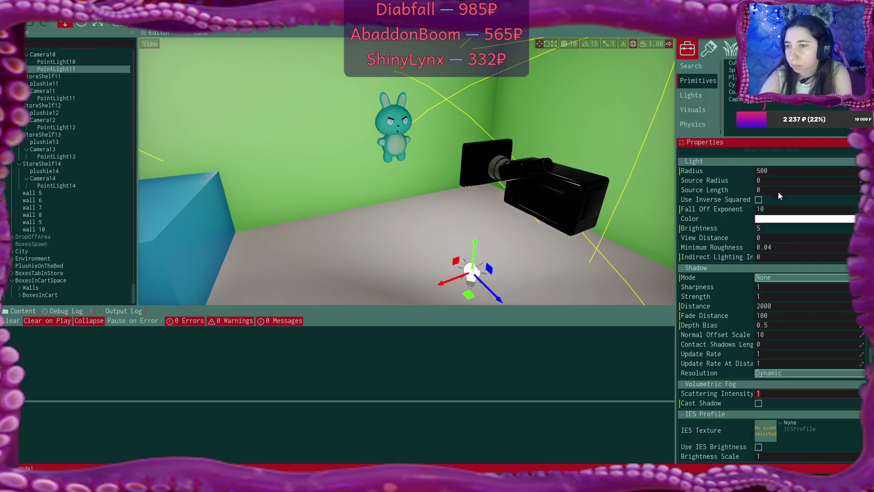
click(861, 169)
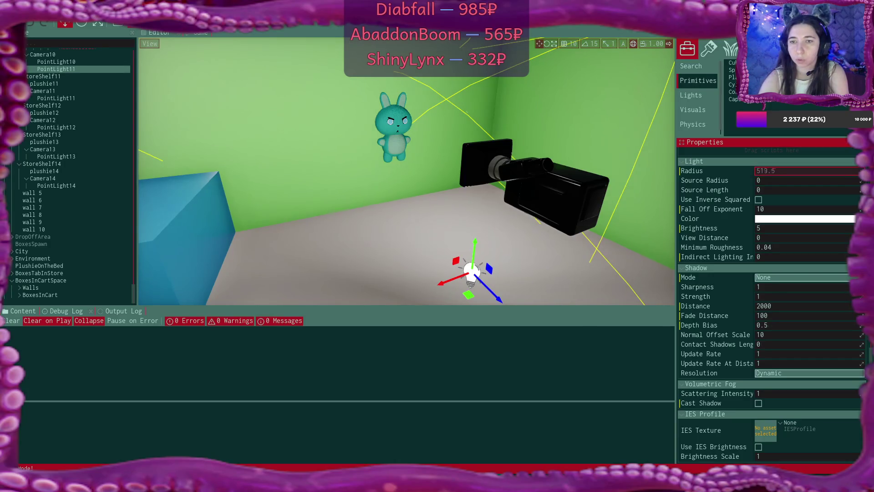
click(525, 195)
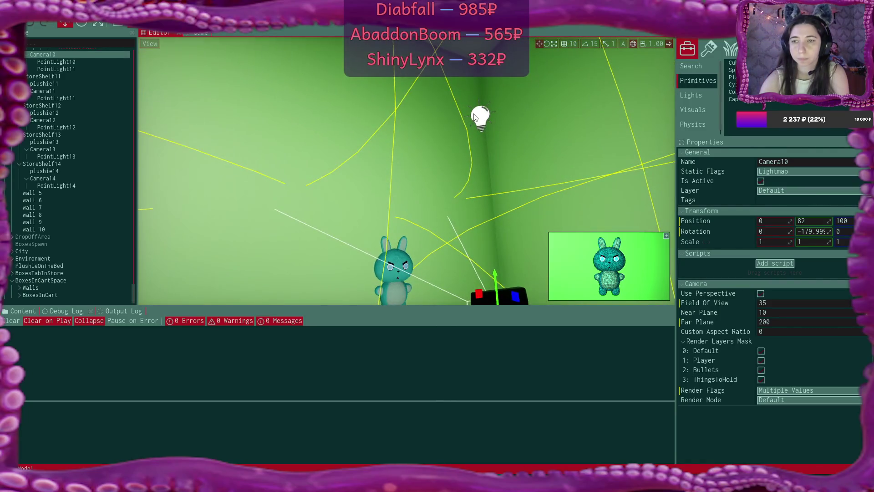
click(474, 115)
drag(539, 195, 542, 269)
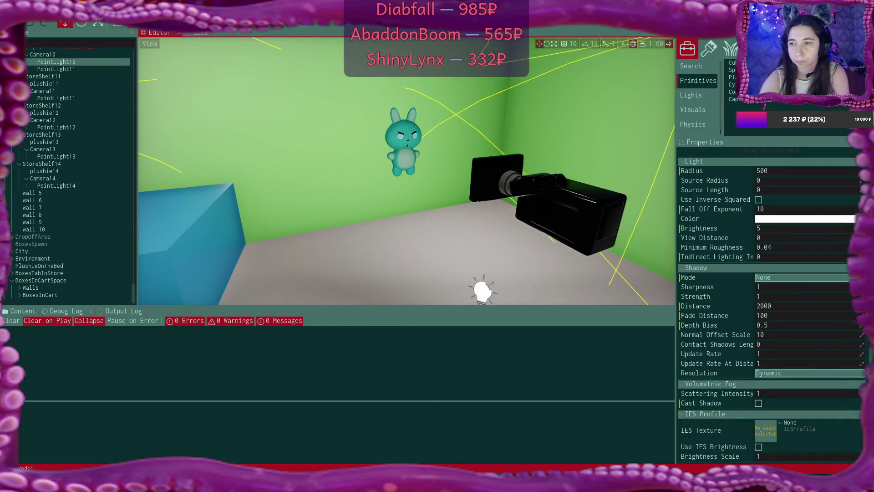
drag(860, 171, 861, 171)
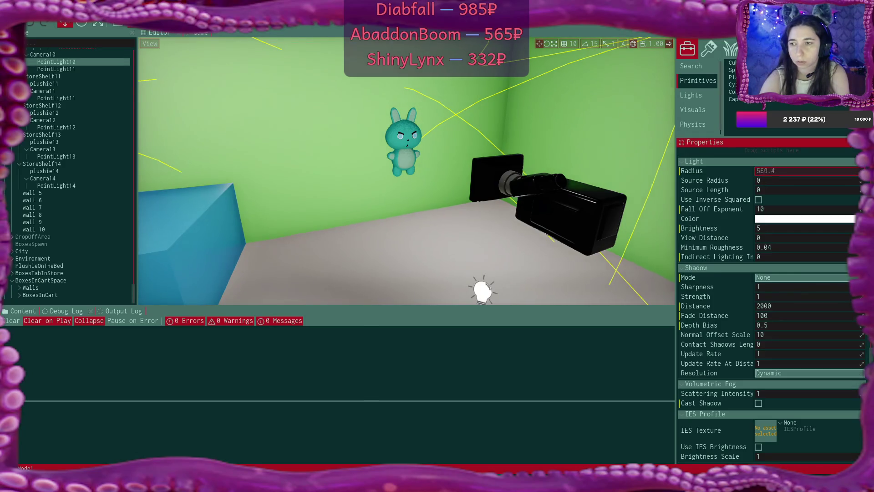
click(484, 292)
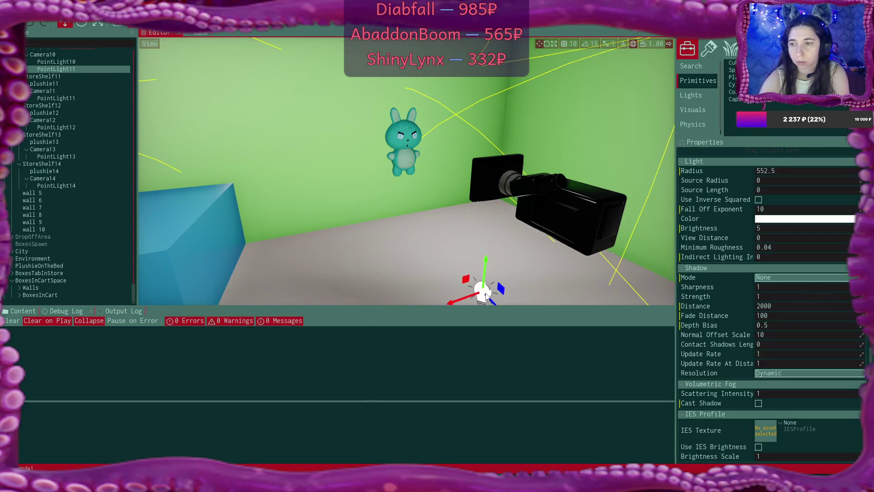
click(556, 214)
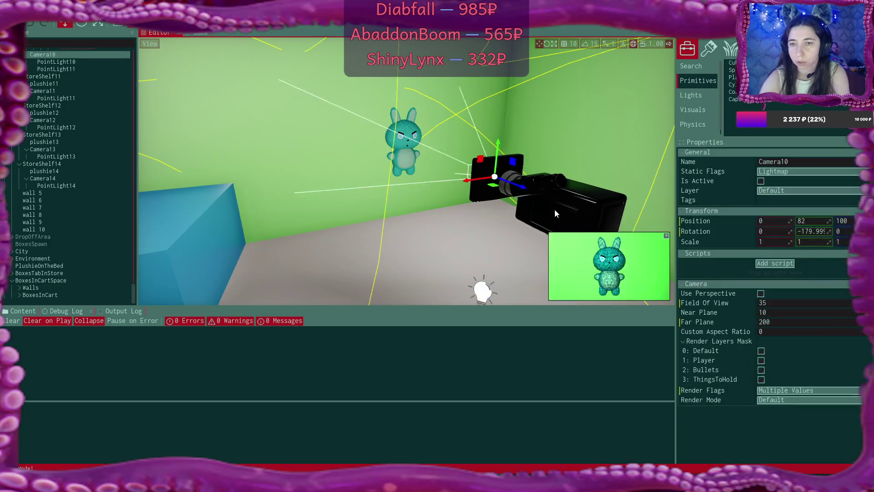
click(485, 293)
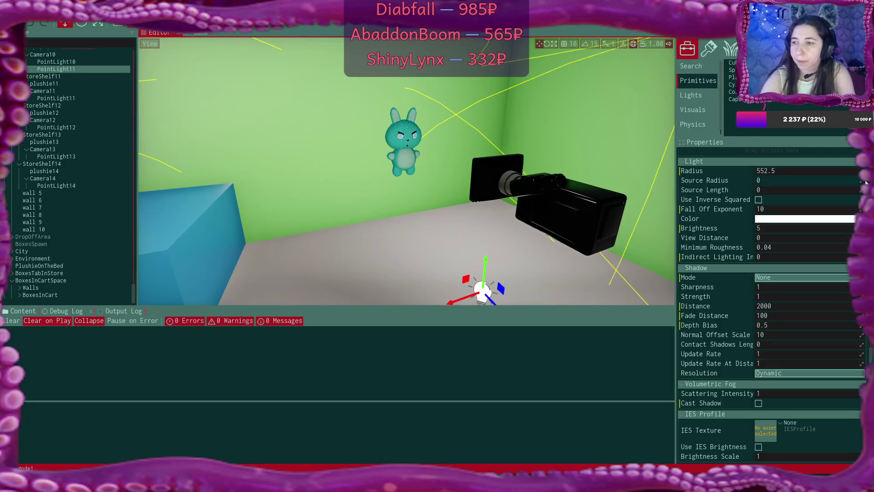
- Try a larger Source Radius on PointLight11, reset it to 0, and enable inverse squared falloff
drag(860, 180, 873, 180)
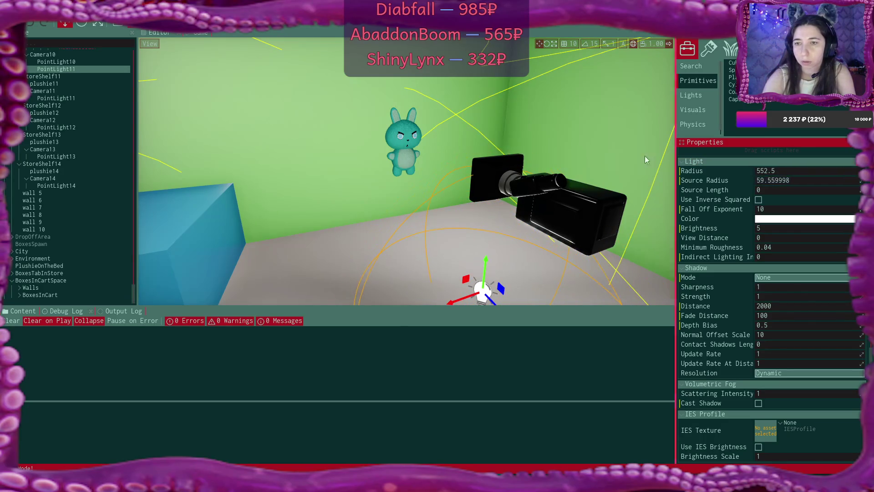
click(573, 206)
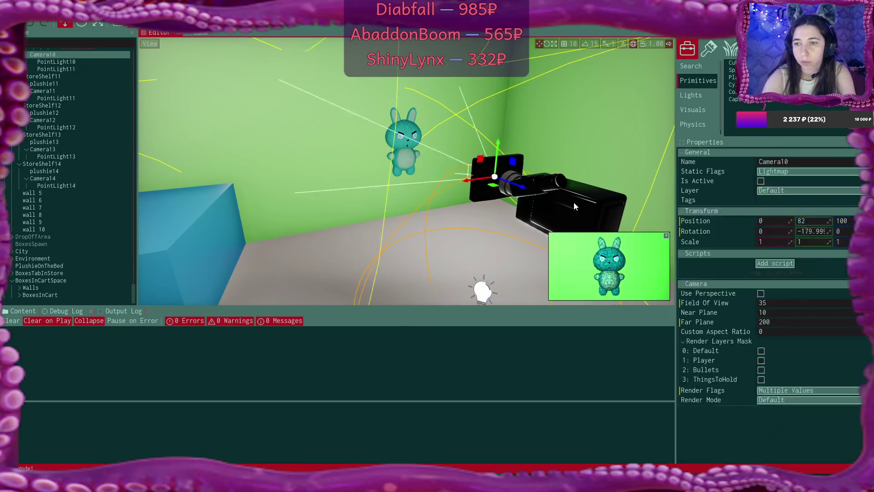
click(483, 289)
click(835, 180)
text(0)
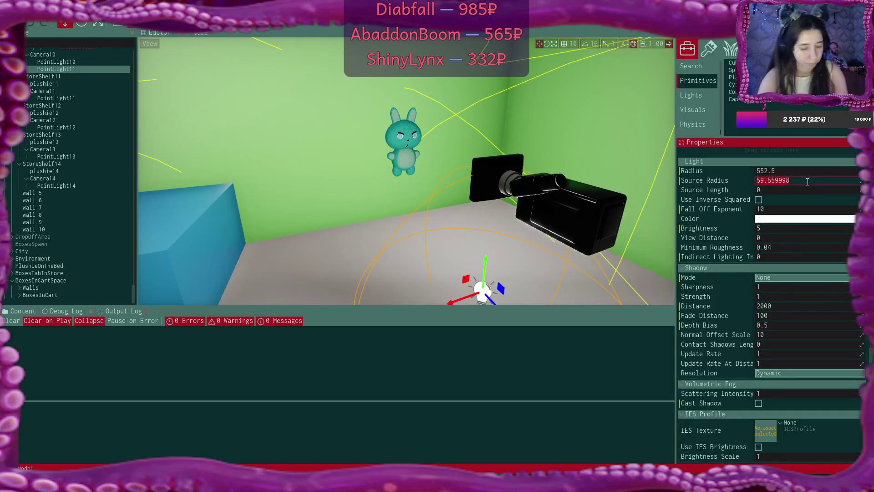
key(Return)
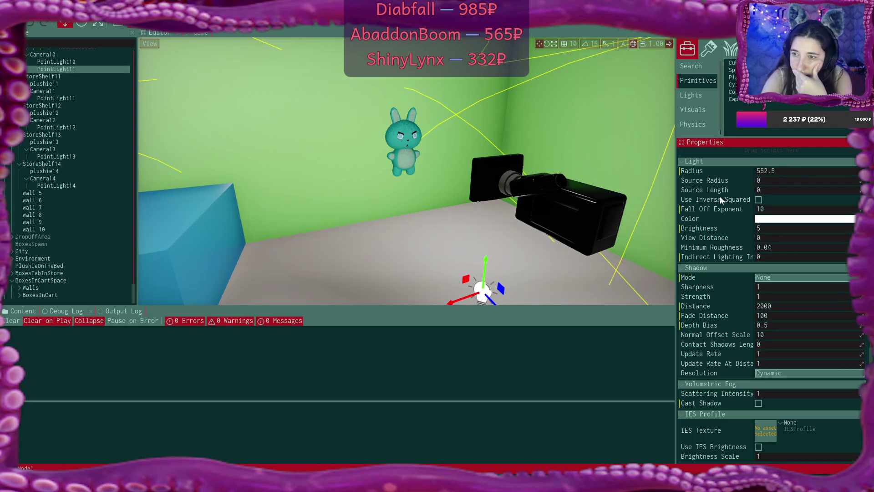
mouse_move(721, 202)
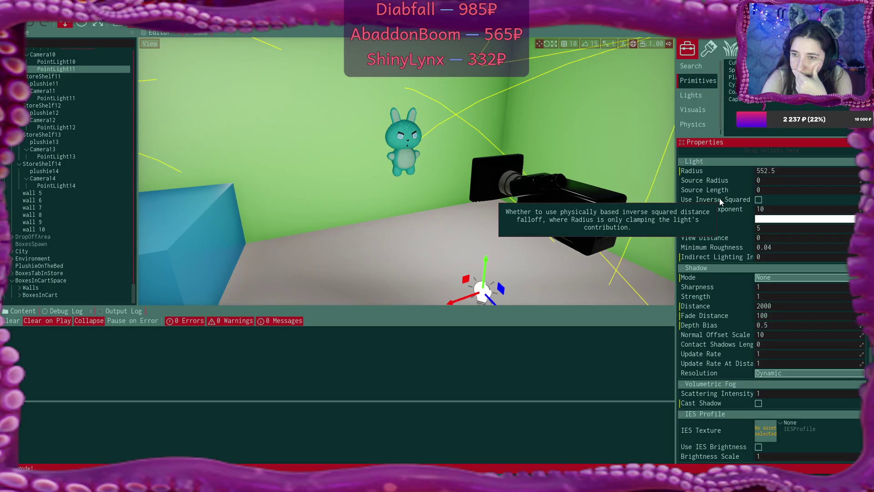
click(758, 199)
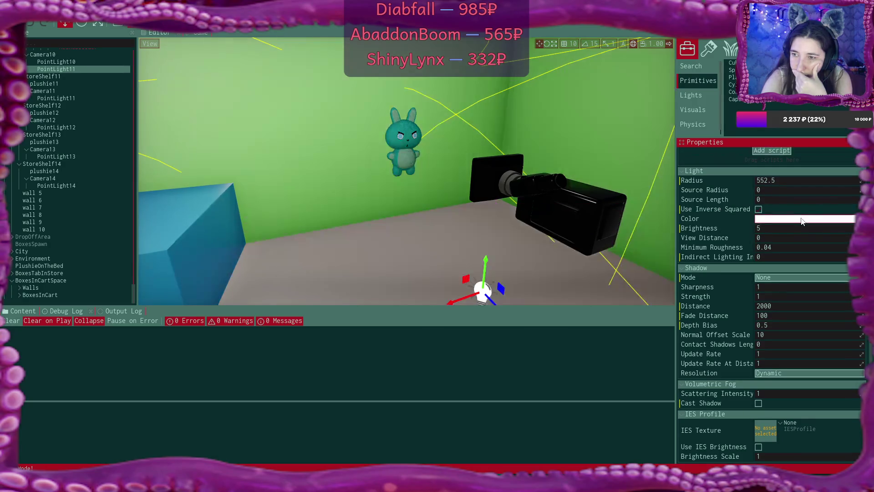
- Set Brightness to 50 on both PointLight10 and PointLight11
key(ctrl+z)
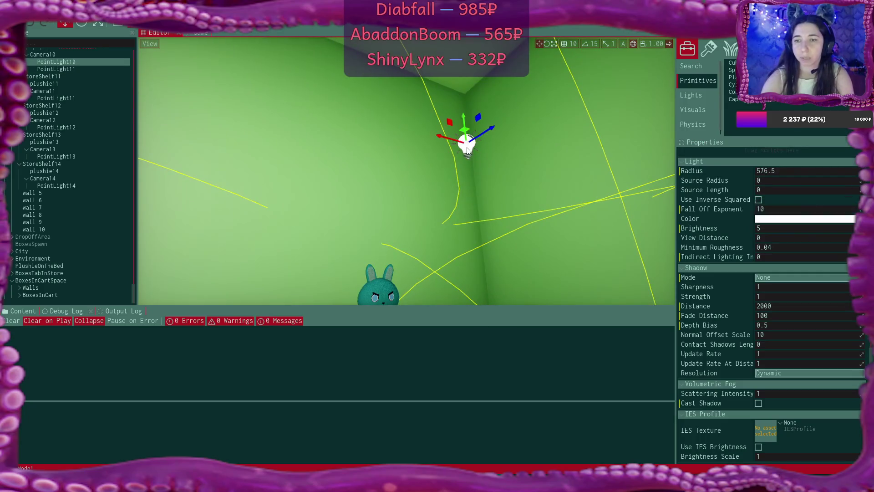
key(ctrl+y)
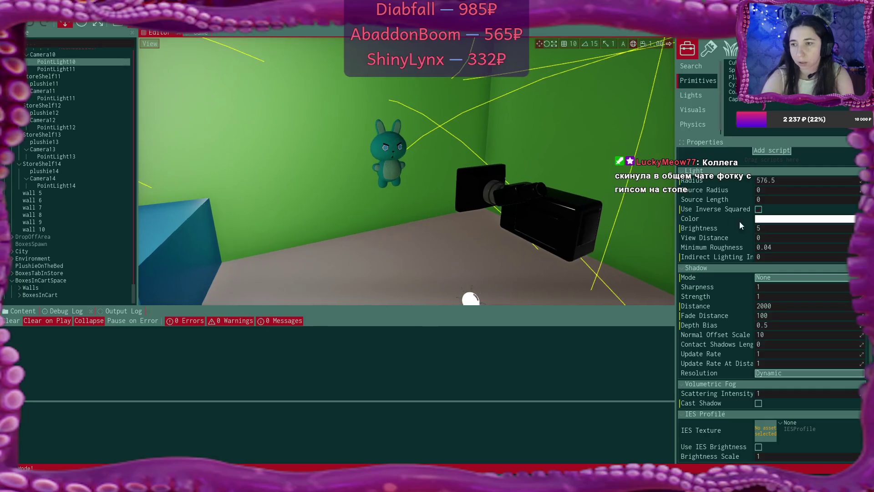
click(764, 228)
text(50)
key(Return)
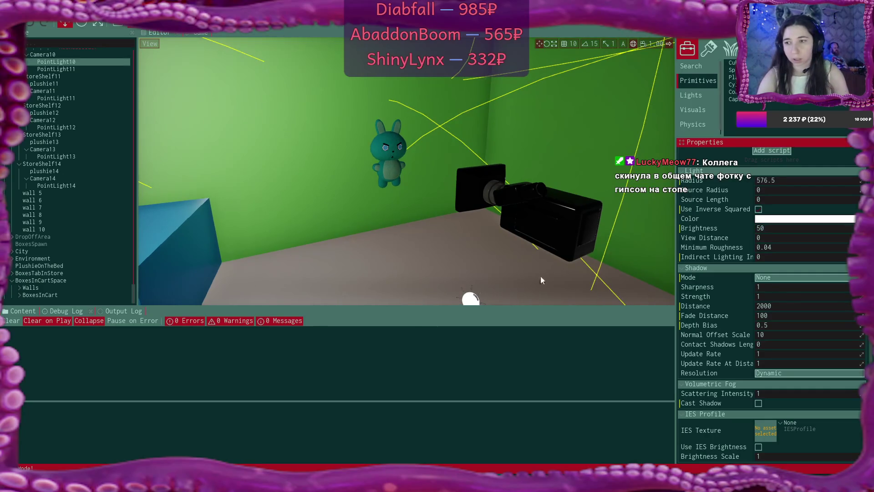
click(474, 298)
click(778, 228)
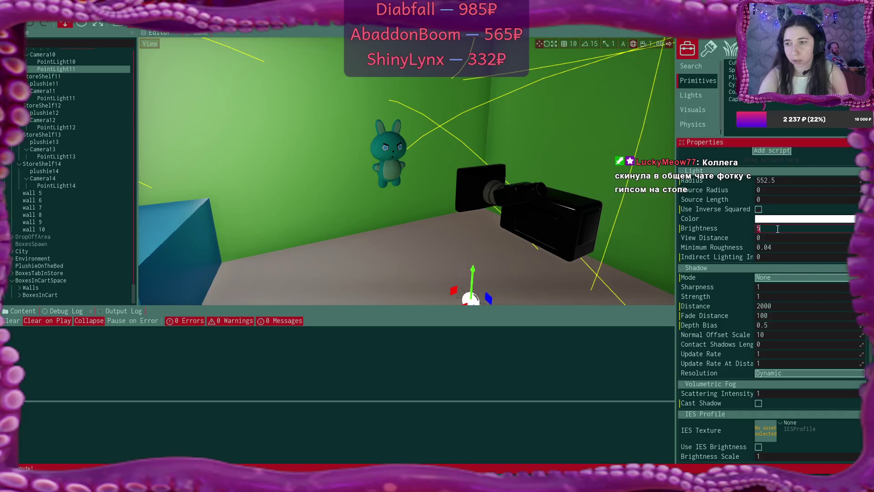
text(0)
key(Return)
- Set Radius to 1500 on both PointLight11 and PointLight10
click(548, 214)
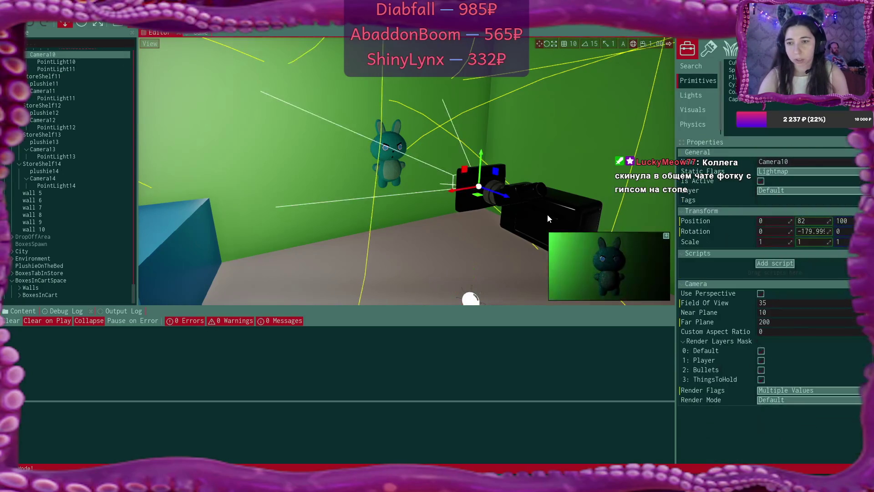
mouse_move(547, 214)
mouse_down()
mouse_move(491, 190)
mouse_move(464, 227)
mouse_move(444, 189)
mouse_move(469, 202)
mouse_up()
click(452, 220)
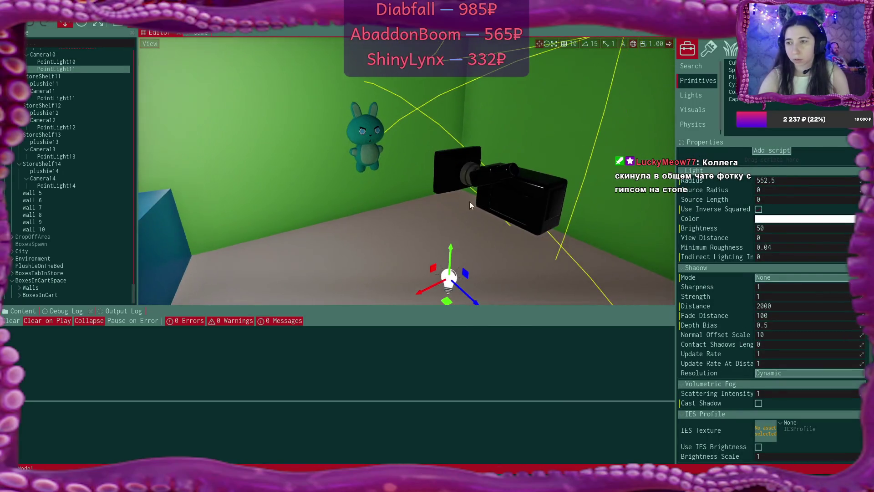
click(781, 178)
text(1500)
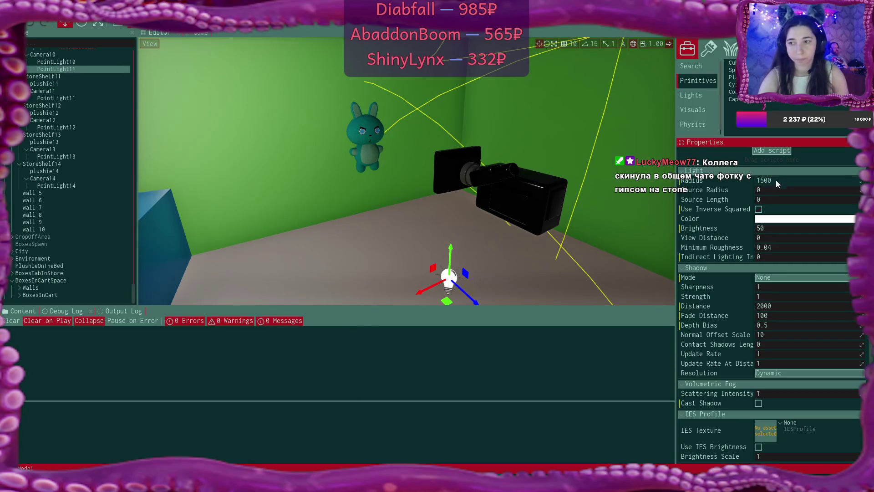
key(Return)
drag(453, 91, 453, 110)
click(449, 94)
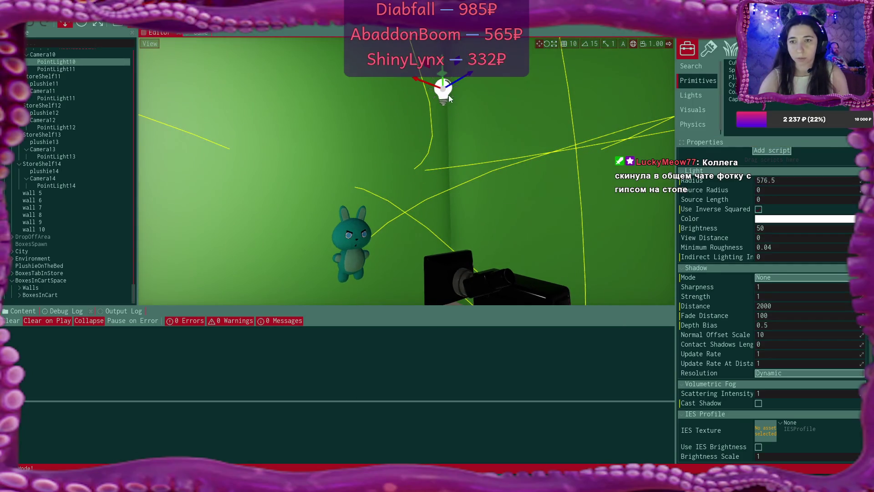
click(799, 180)
text(1500)
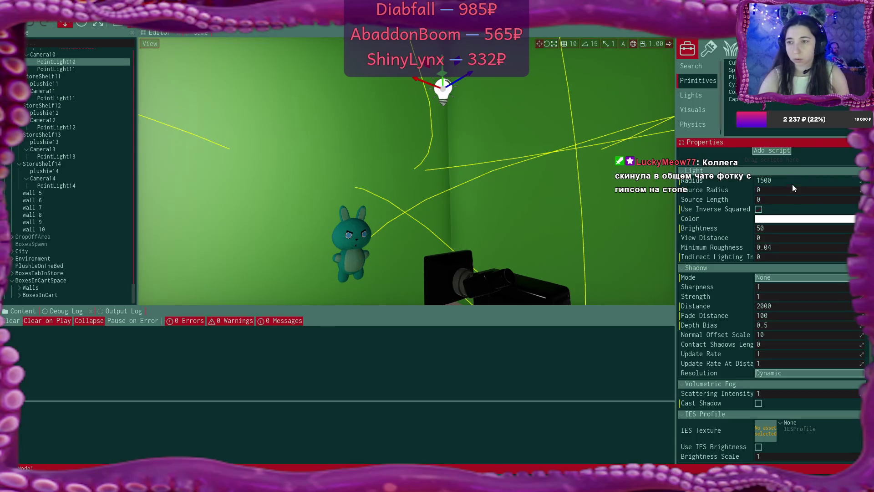
key(Return)
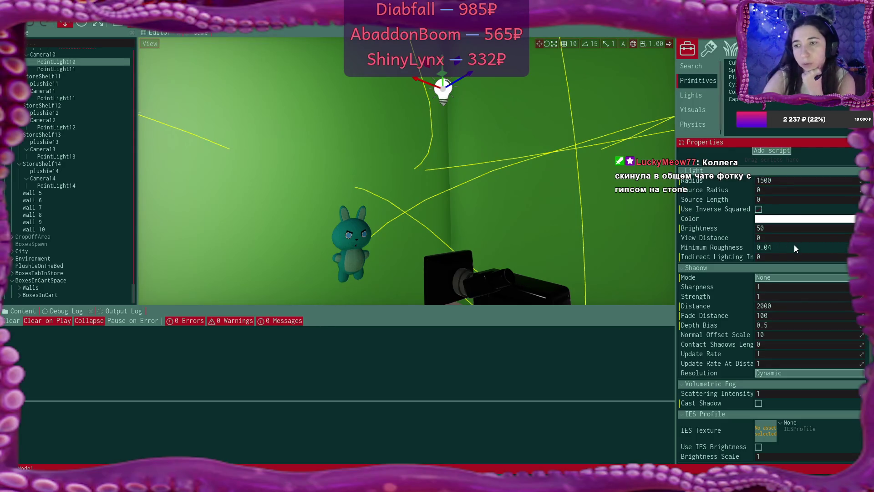
drag(580, 245, 580, 214)
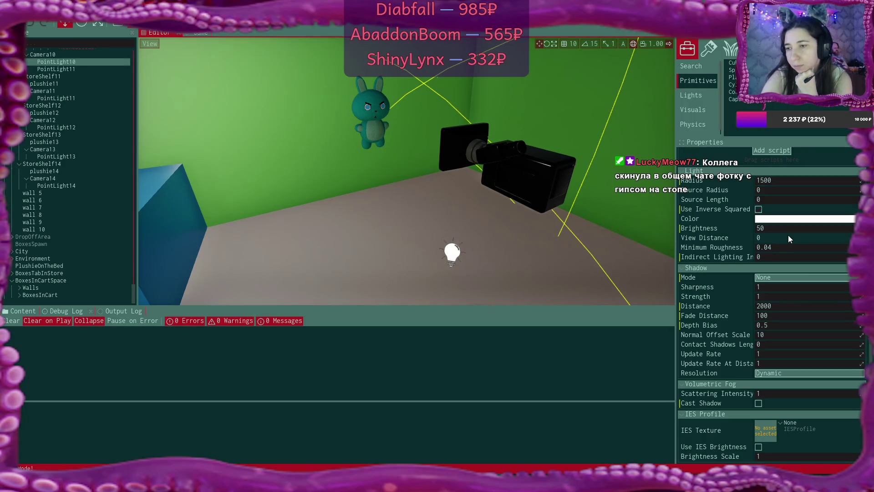
- Raise PointLight11's brightness to 500 and check the bunny in Camera10's preview
click(778, 228)
click(777, 228)
text(0)
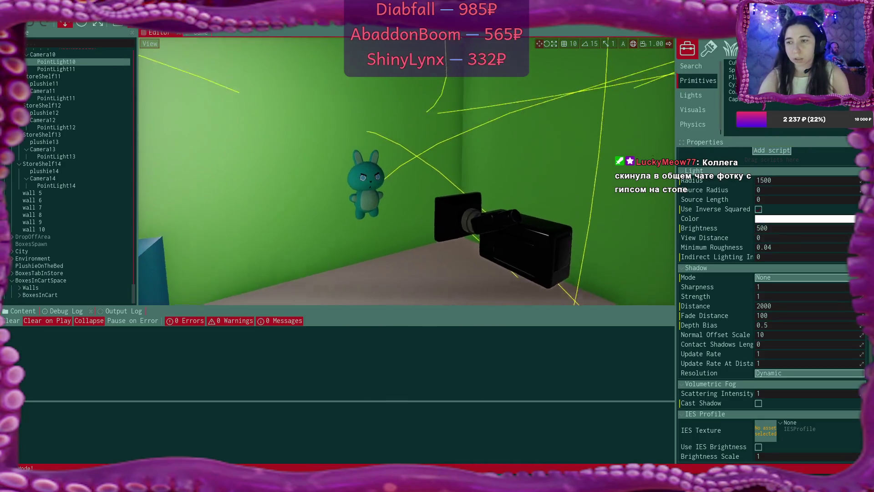
click(446, 257)
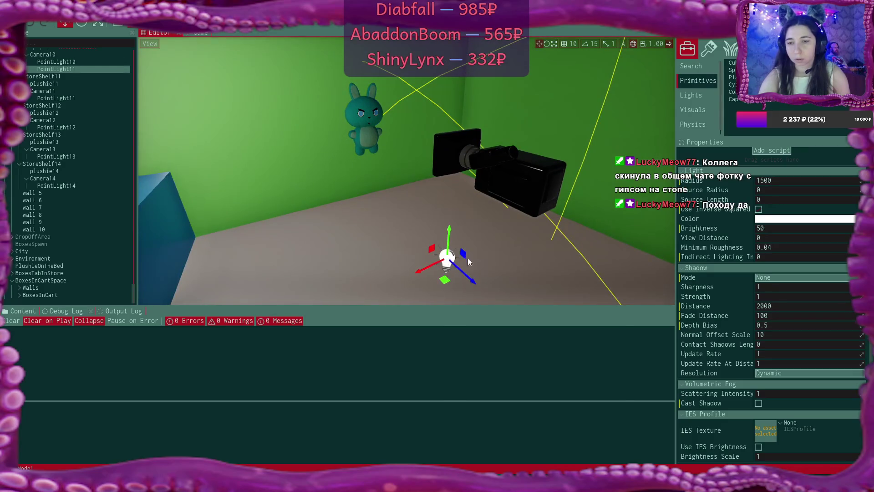
click(776, 228)
text(500)
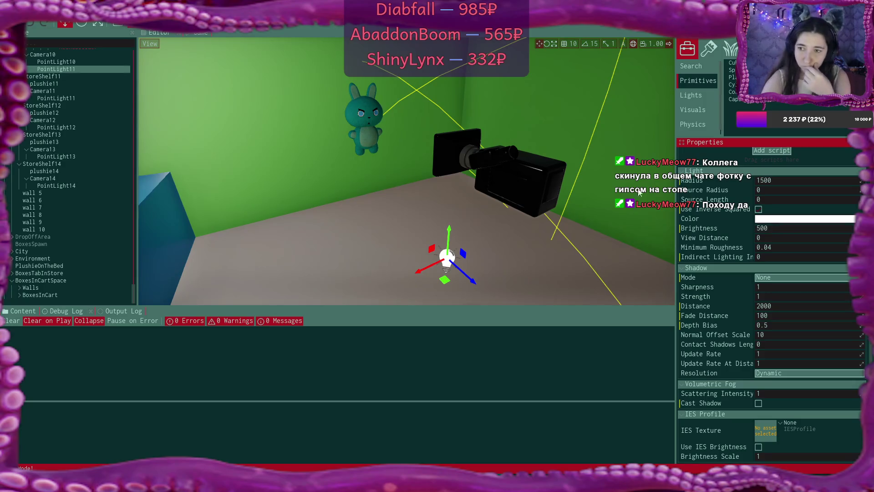
click(536, 175)
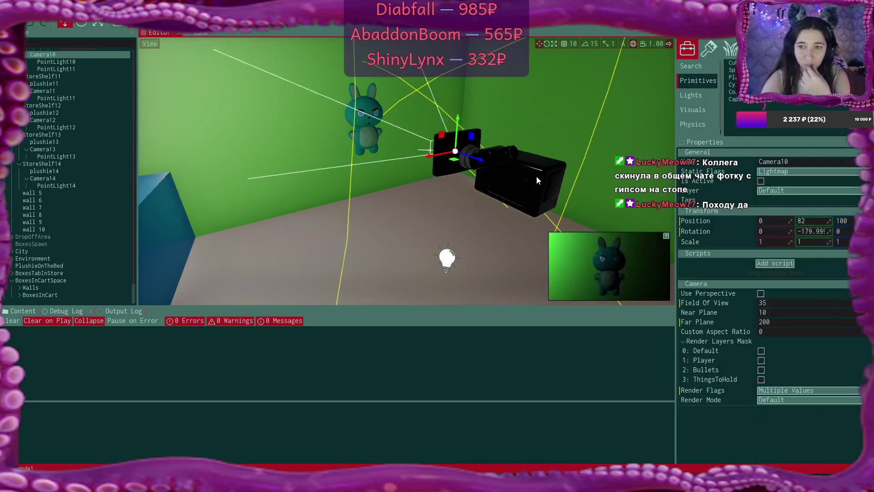
click(447, 258)
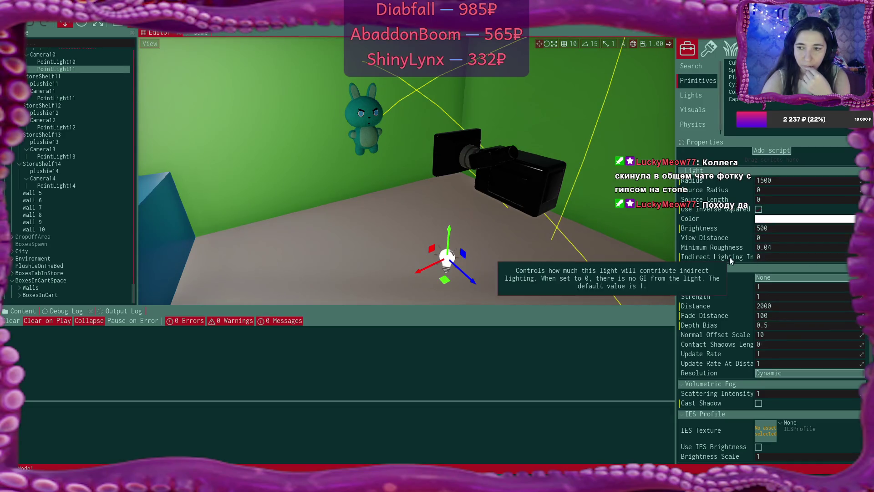
- Set Indirect Lighting Intensity to 1 on the shelf point lights, then reselect Camera10
click(790, 257)
text(1)
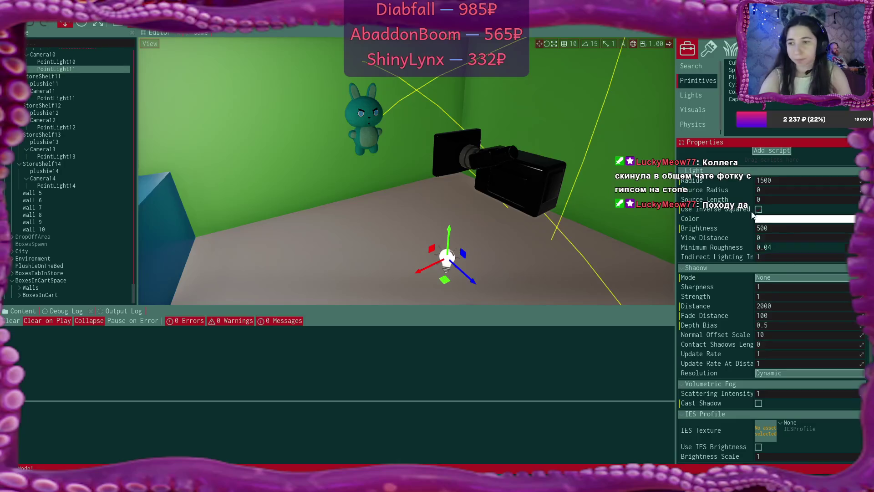
click(68, 62)
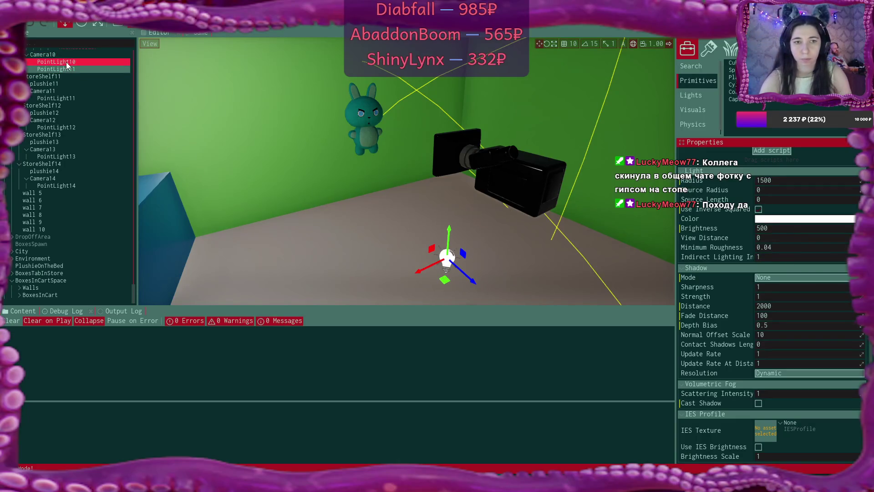
click(766, 256)
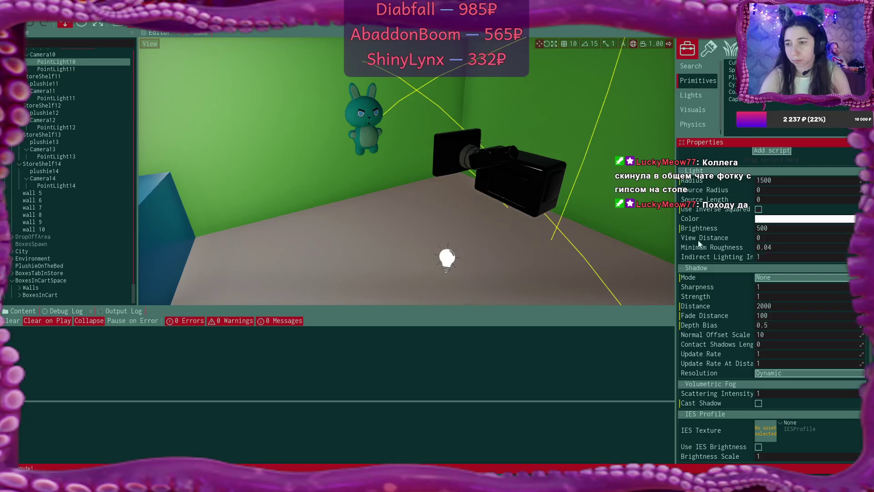
click(519, 181)
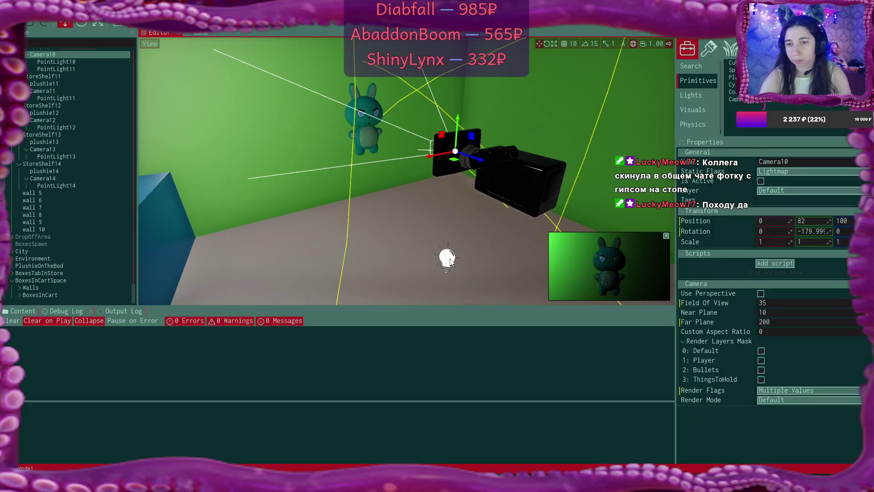
click(449, 260)
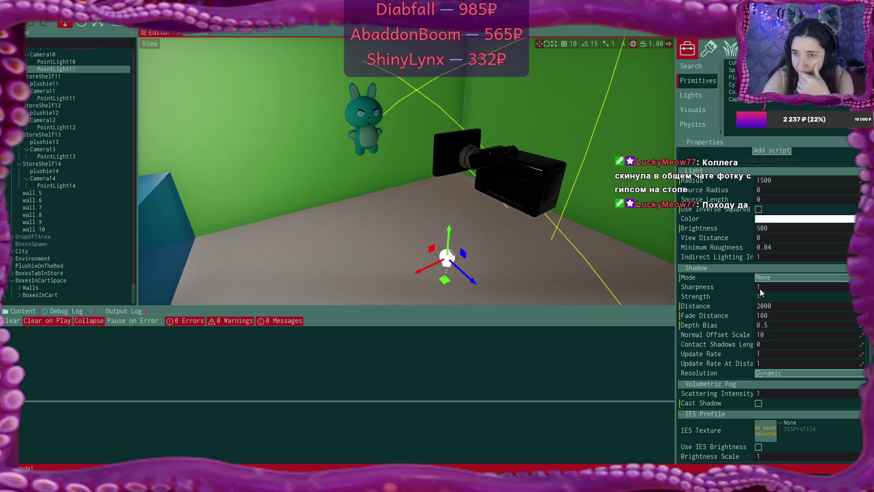
key(ctrl+z)
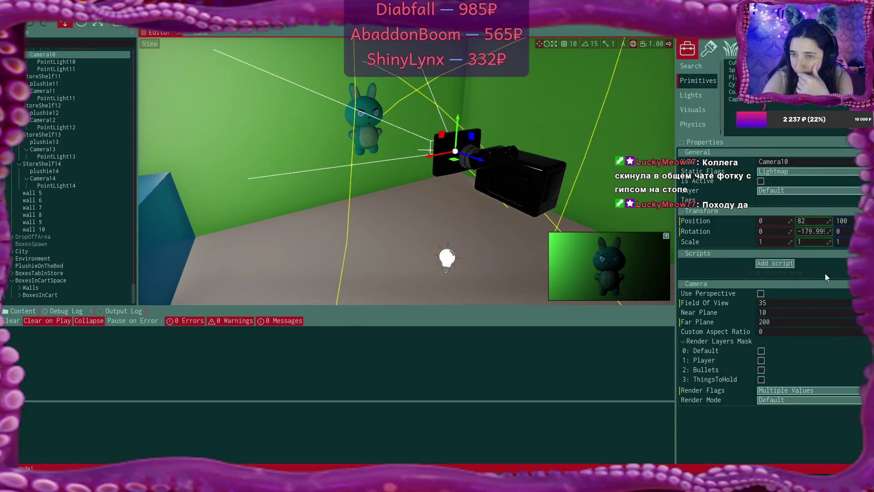
- Set Camera10's Render Mode to Diffuse and check the bunny photo in the game's shop listing
click(809, 401)
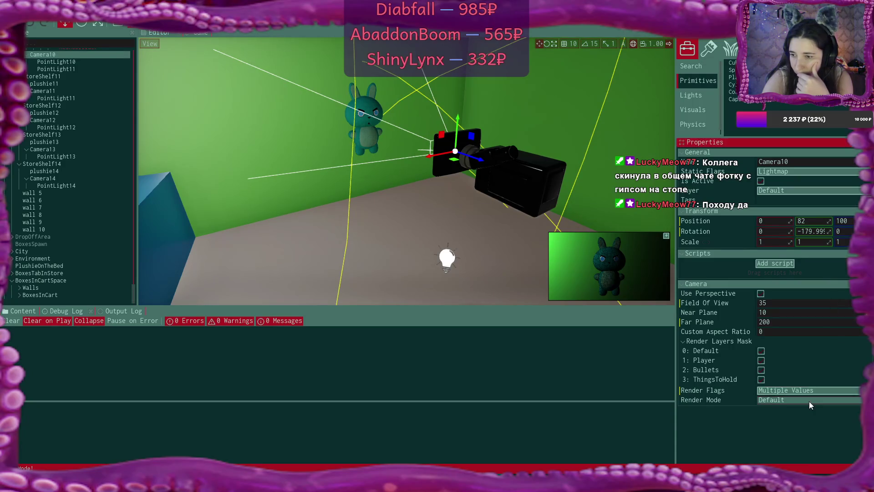
click(809, 401)
click(788, 255)
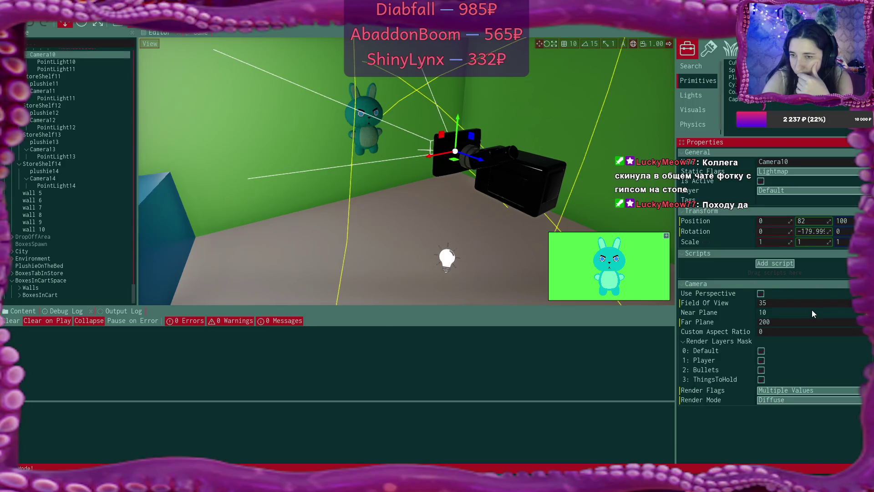
click(198, 32)
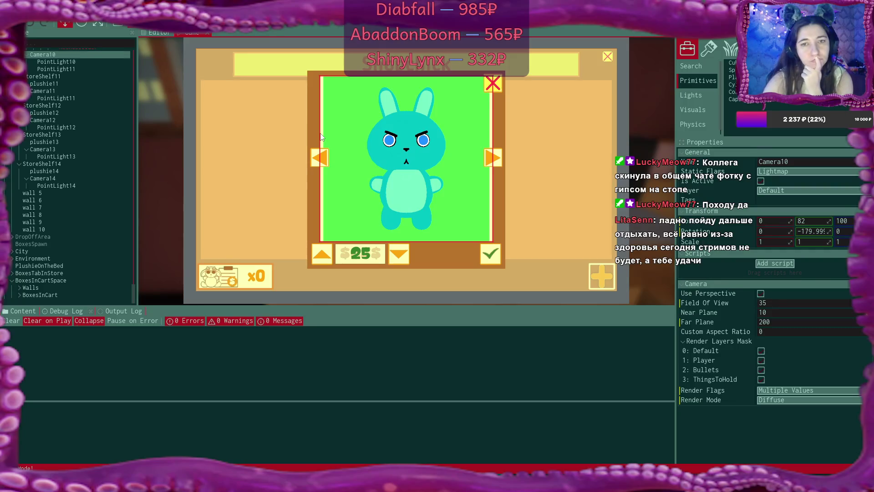
click(157, 32)
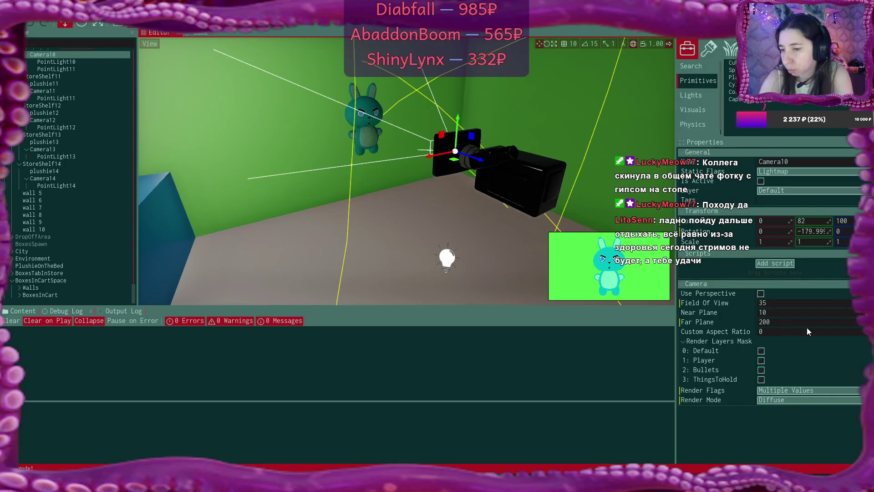
- Try Camera10's render flags at None, then restore the Default Game preset
click(802, 393)
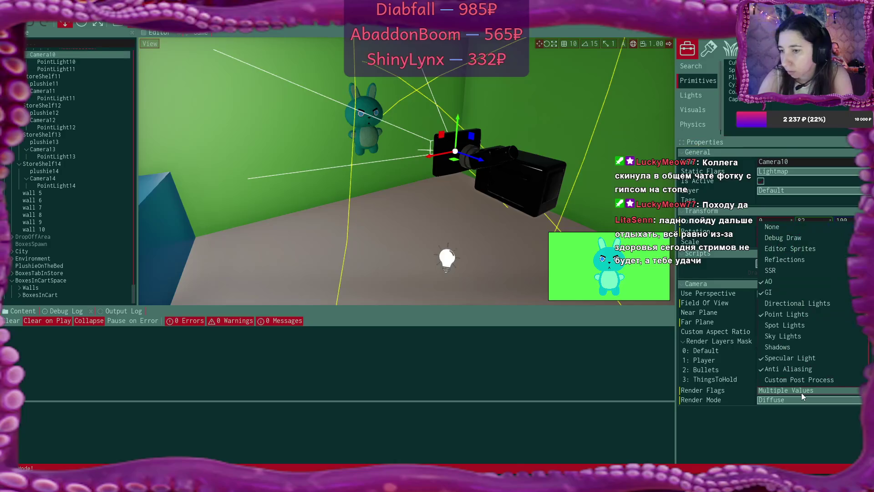
click(783, 228)
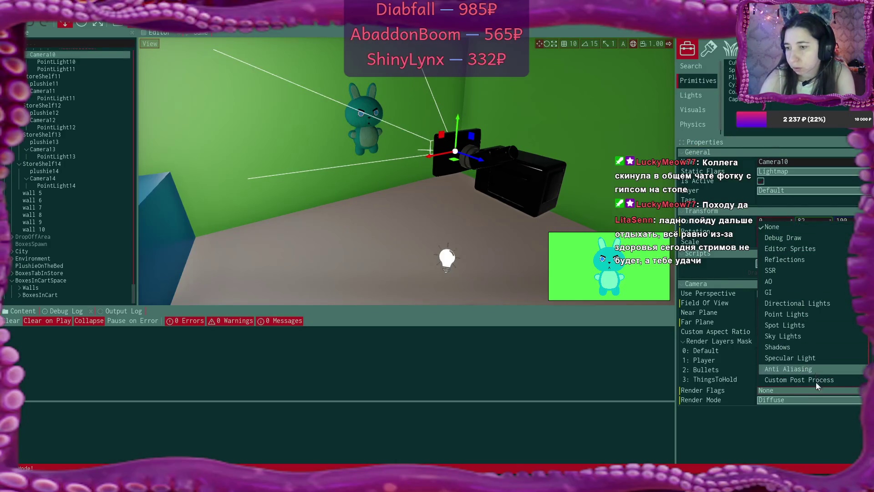
click(700, 406)
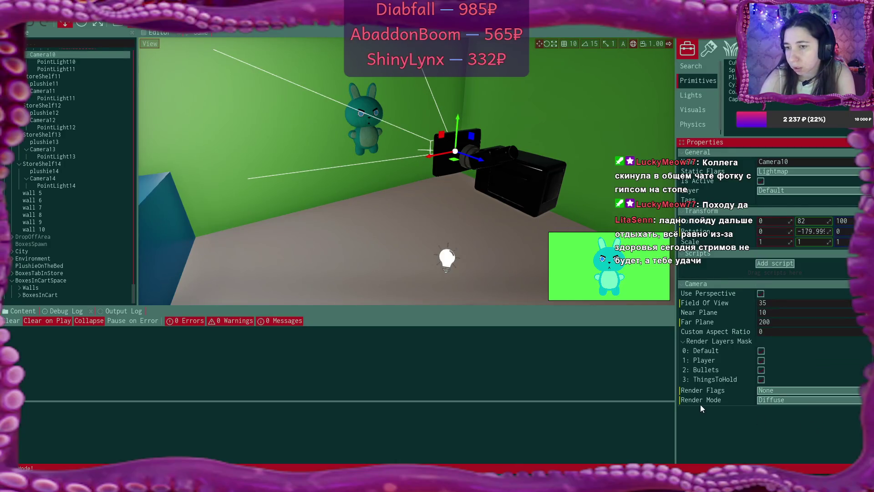
click(782, 389)
click(783, 389)
click(783, 389)
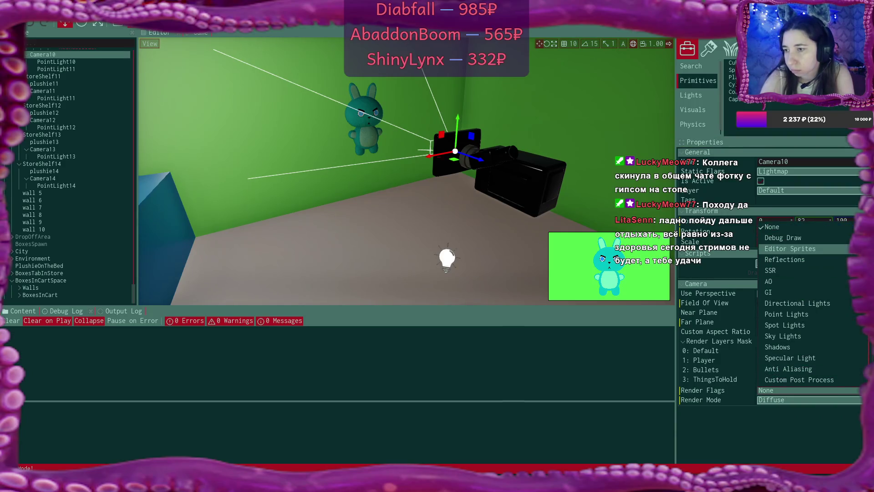
scroll(833, 318, down, 5)
click(832, 359)
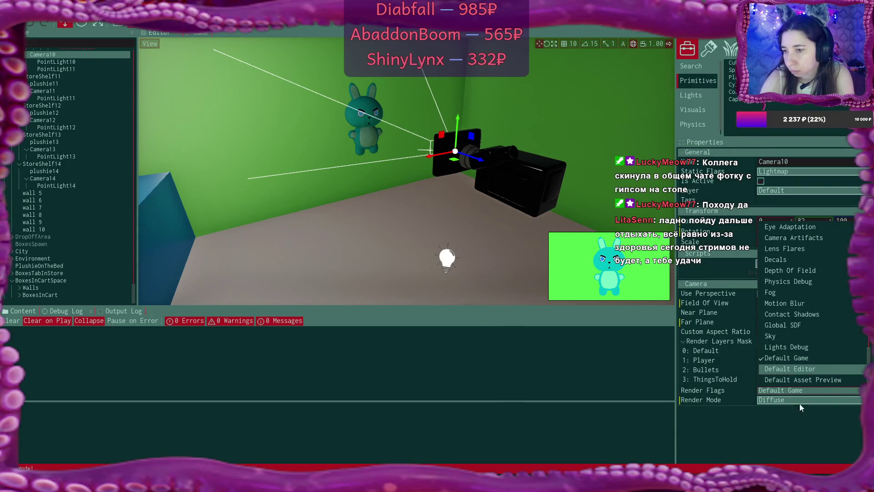
- Cycle Camera10's Render Mode through No Post Fx, Diffuse and Depth, ending on Unlit
click(788, 401)
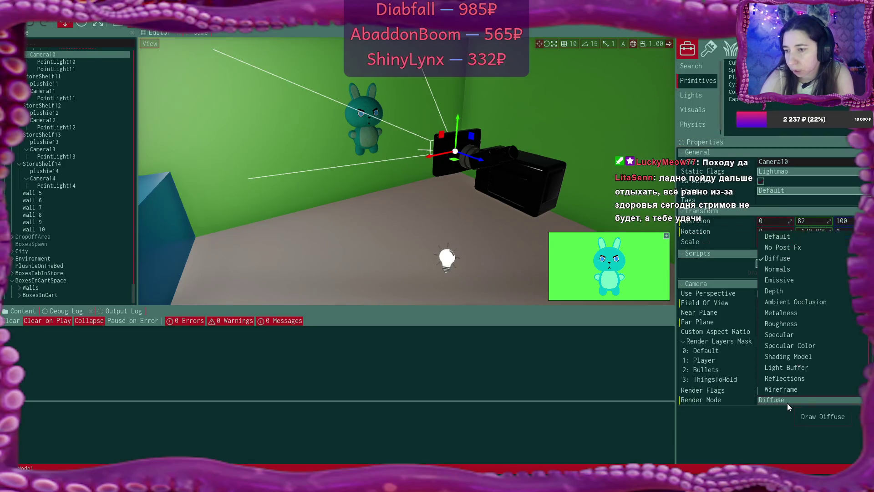
click(821, 247)
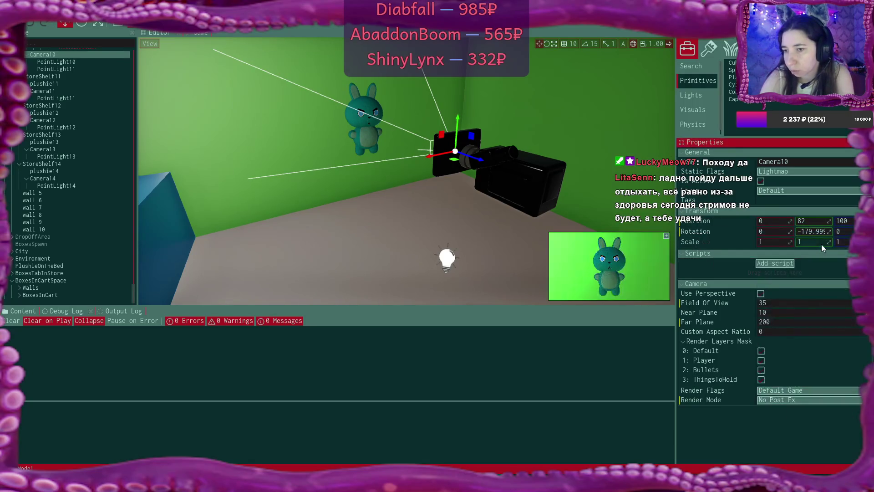
click(794, 399)
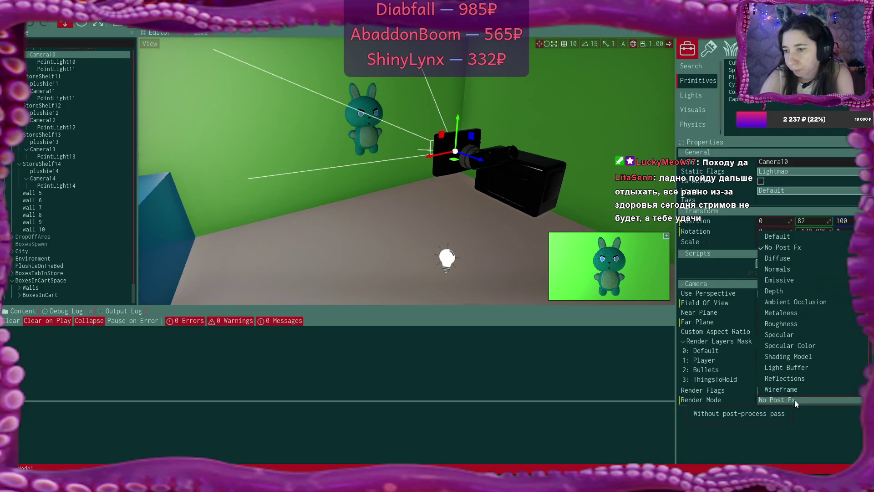
click(814, 258)
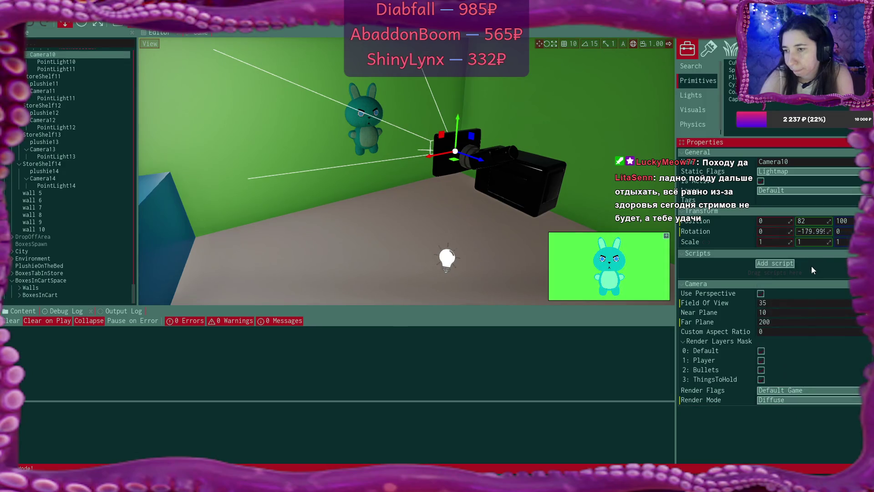
click(824, 400)
click(828, 290)
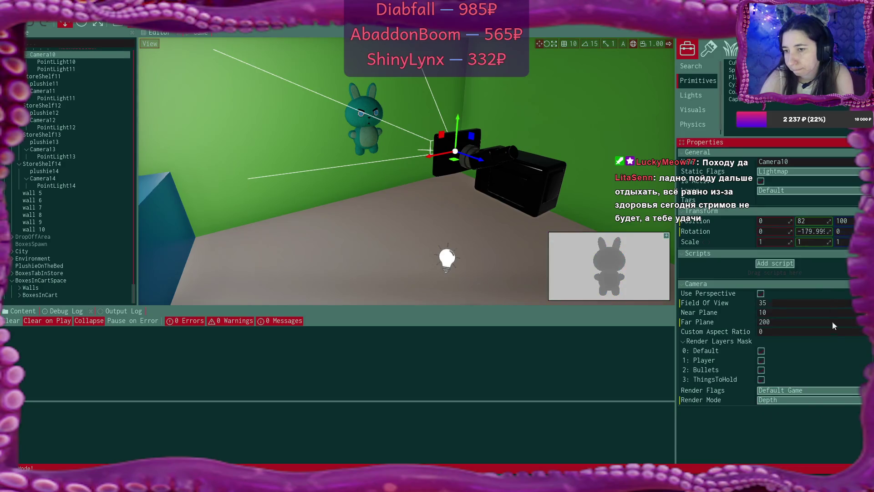
click(827, 401)
scroll(833, 308, down, 5)
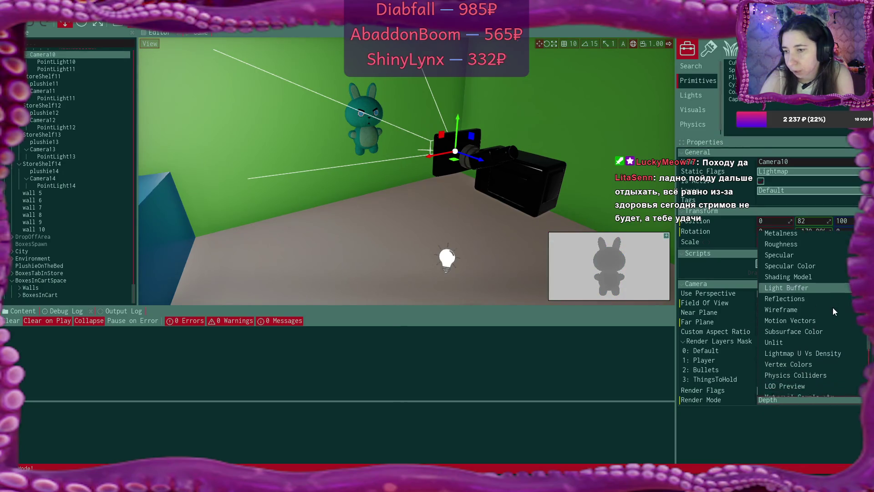
click(823, 296)
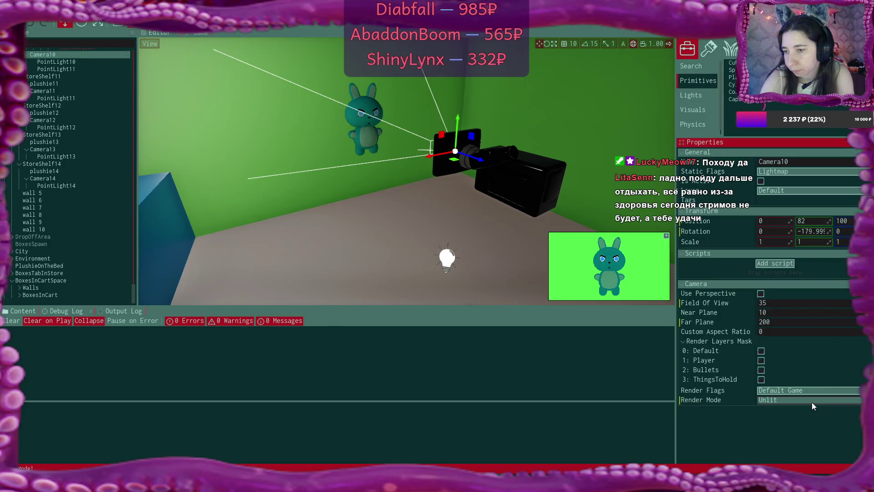
- Clear Camera10's render flags to None and check the listing photo in the Game view
click(805, 391)
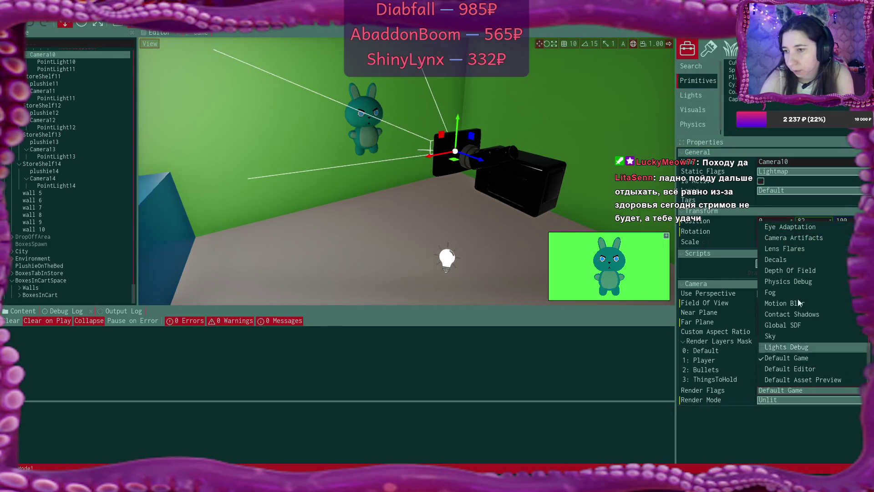
scroll(800, 263, up, 5)
click(791, 228)
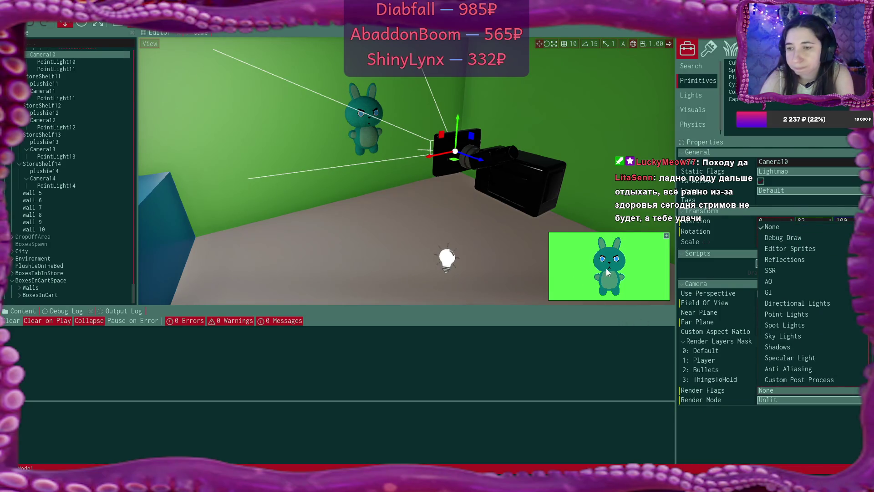
click(203, 34)
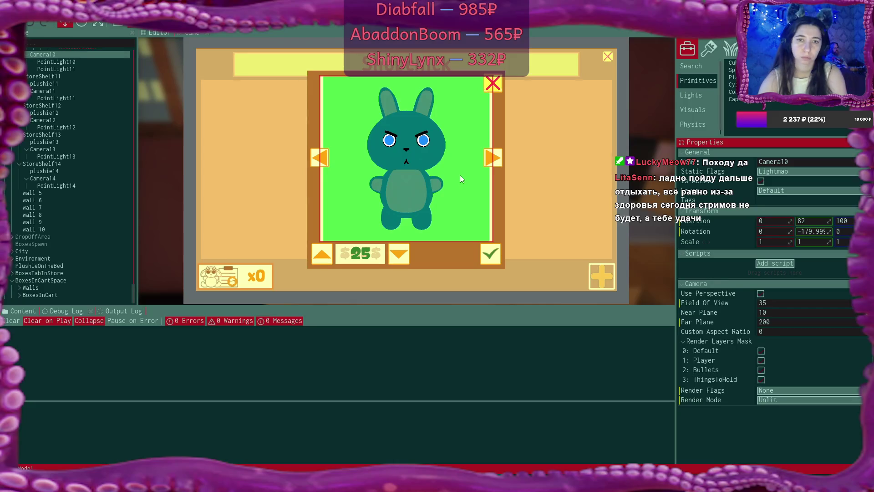
- Back in the editor, toggle Camera10's SSR, Point Lights and AO render flags on and off
click(152, 31)
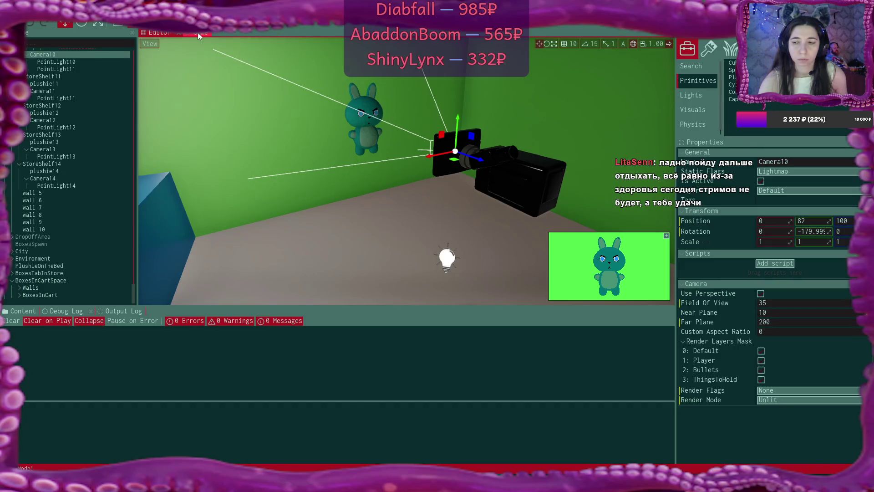
click(801, 390)
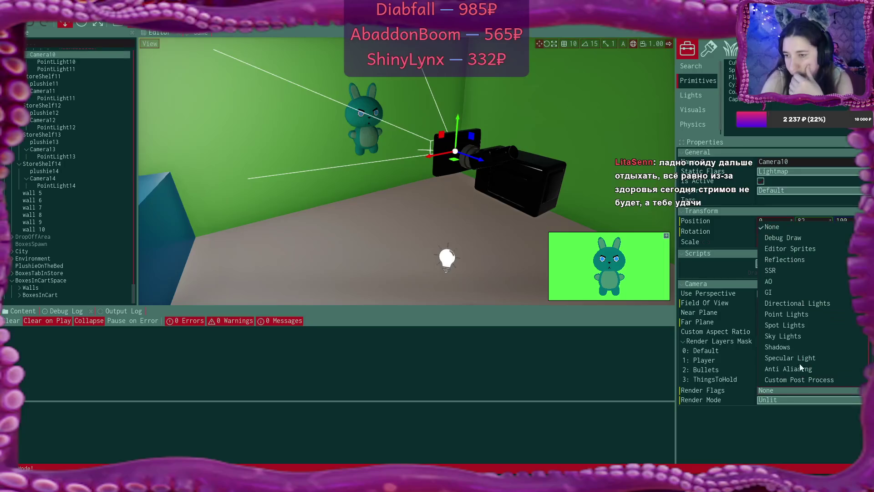
click(817, 272)
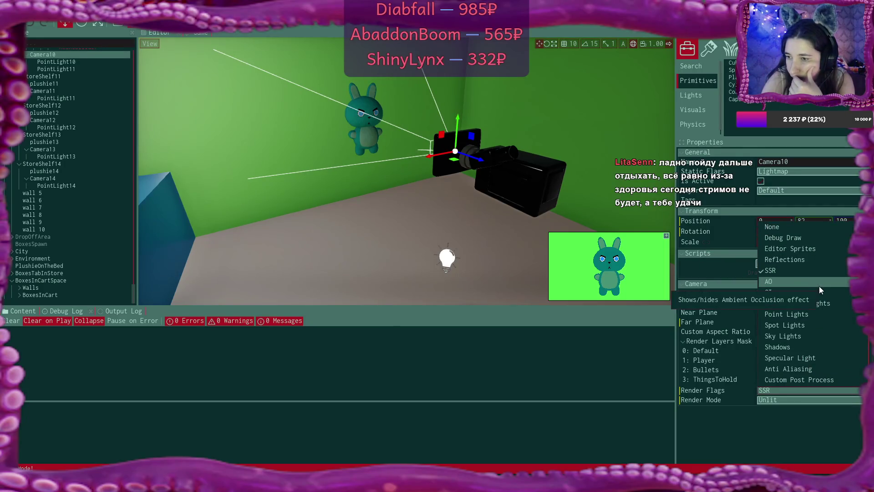
click(820, 315)
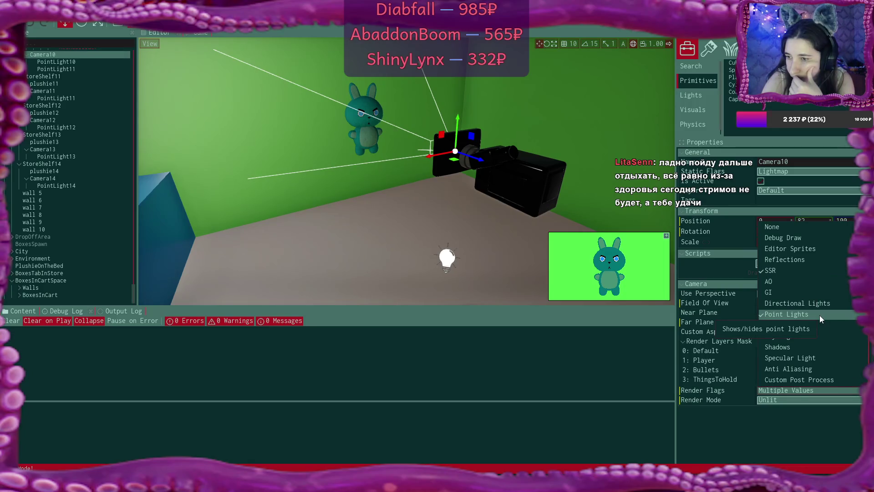
click(777, 270)
click(784, 281)
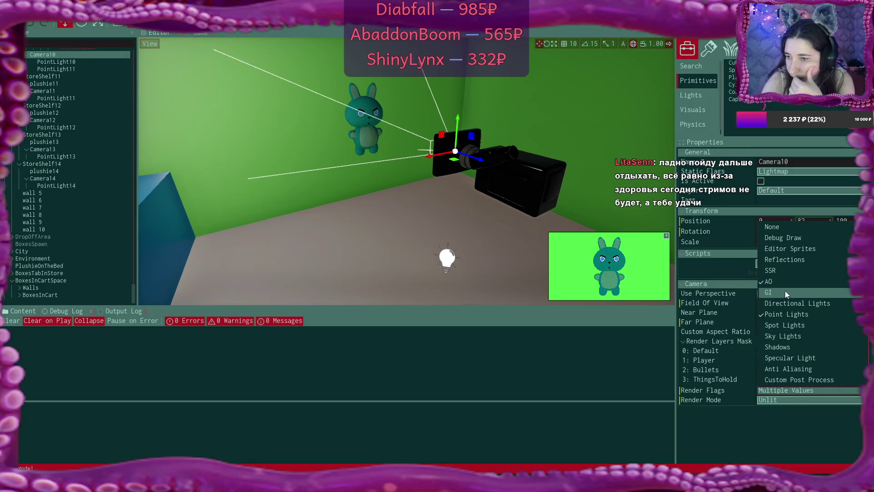
click(782, 281)
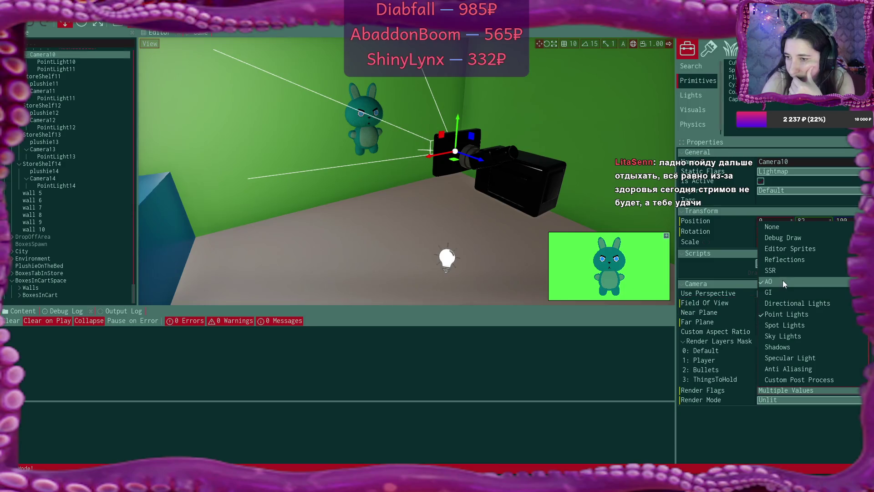
click(799, 314)
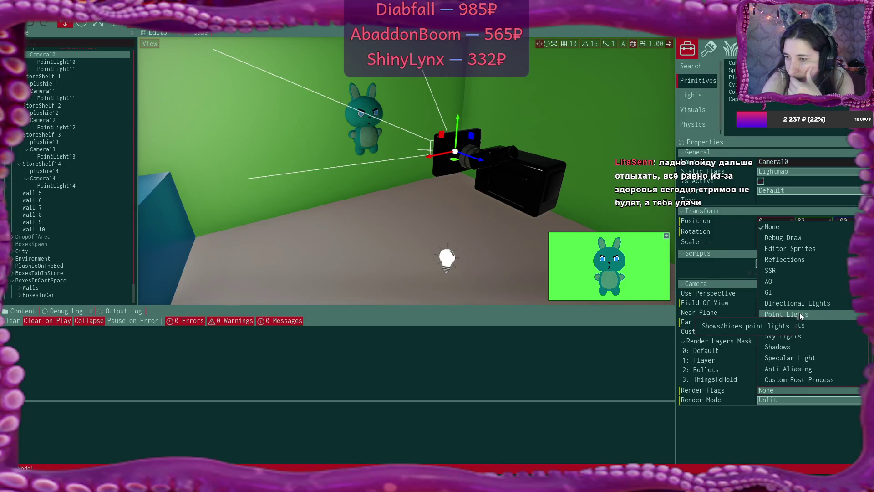
click(802, 412)
- Apply the Default Asset Preview render flags and return Camera10's Render Mode to Default
click(794, 391)
scroll(808, 328, down, 5)
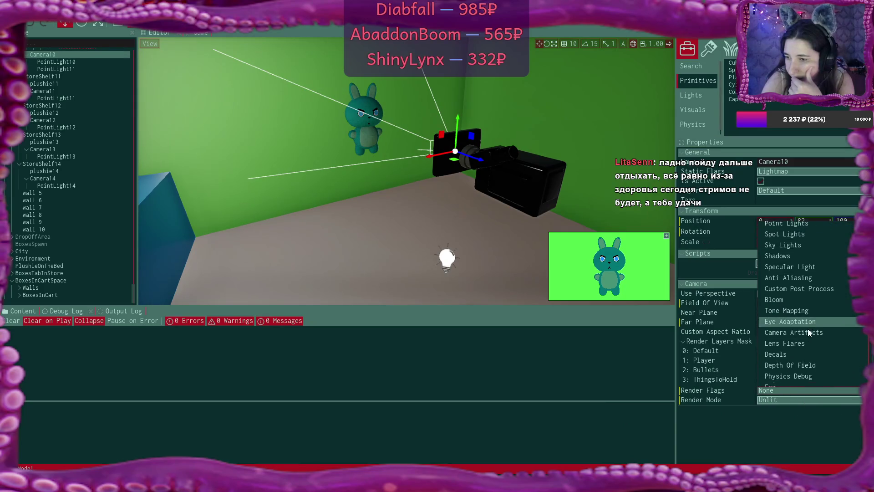
scroll(808, 329, down, 1)
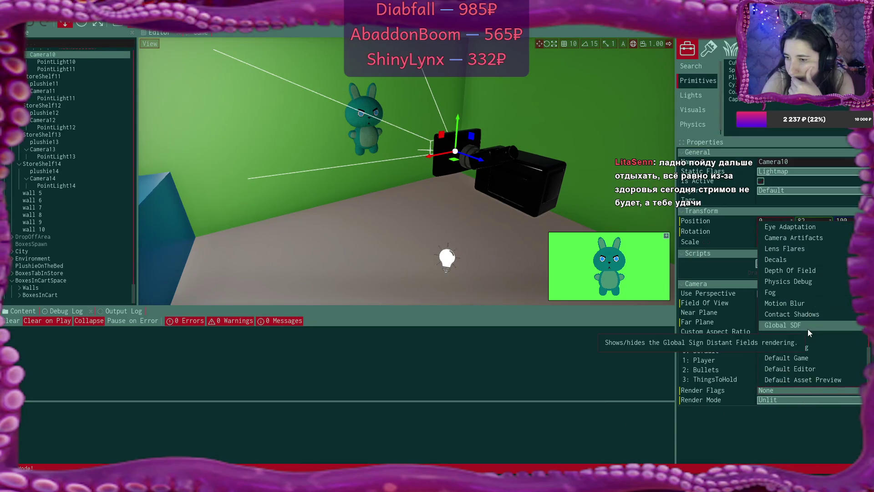
click(814, 380)
click(793, 400)
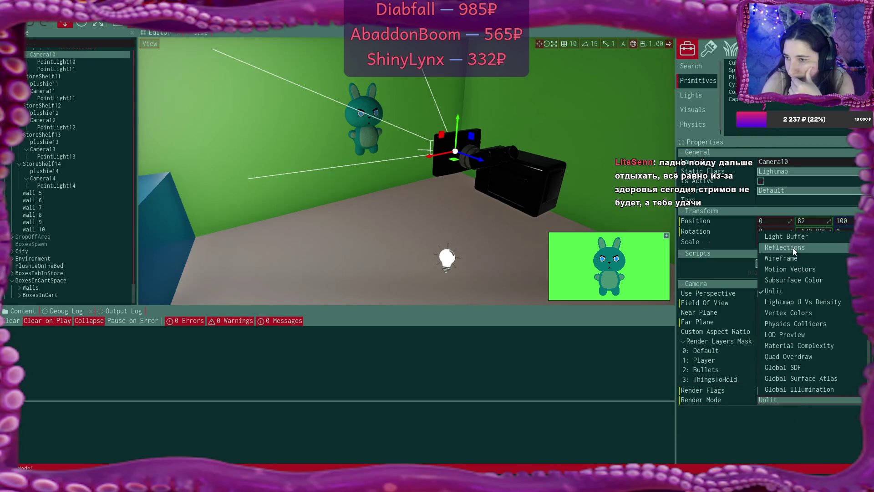
scroll(793, 248, up, 5)
click(786, 240)
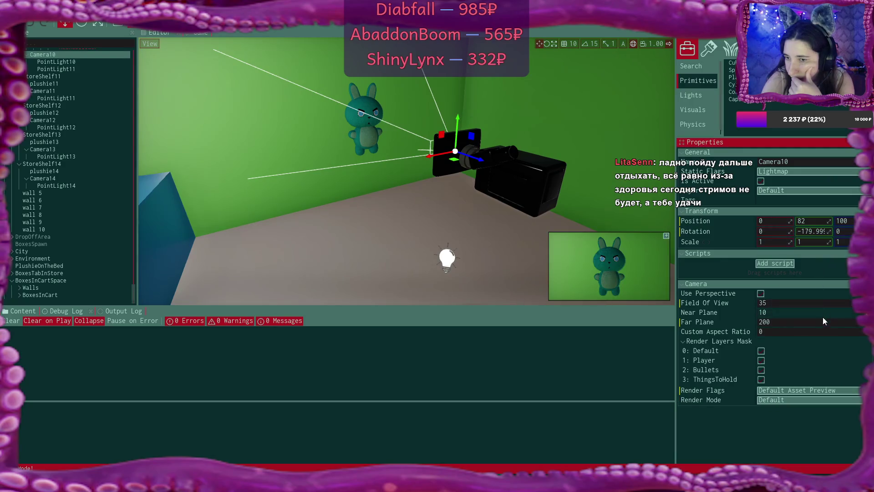
- Switch Camera10's render flags to the Default Game preset
click(830, 392)
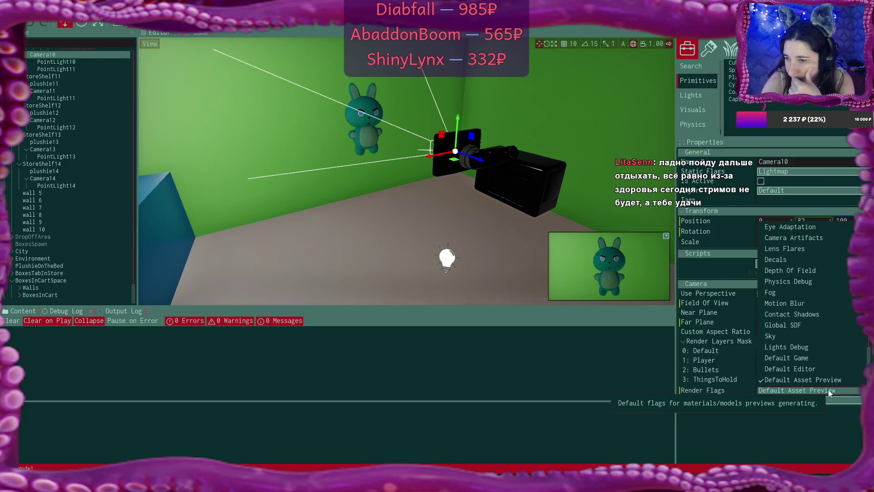
click(827, 367)
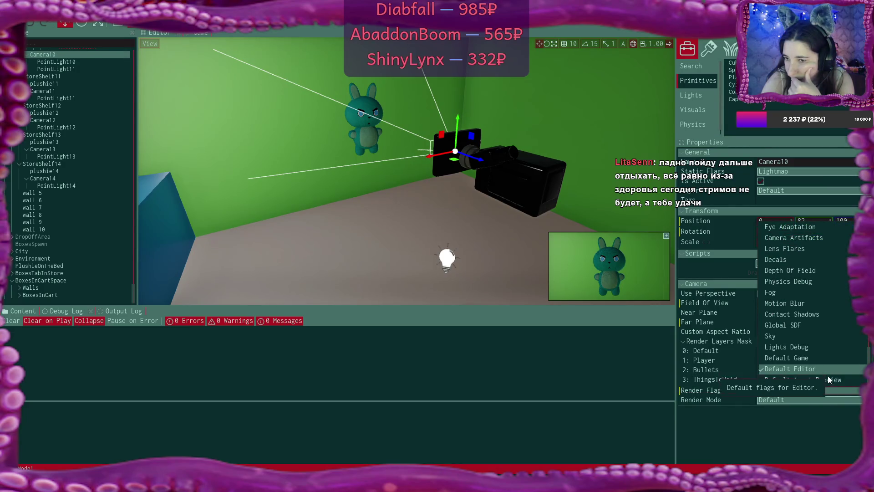
click(826, 391)
click(826, 390)
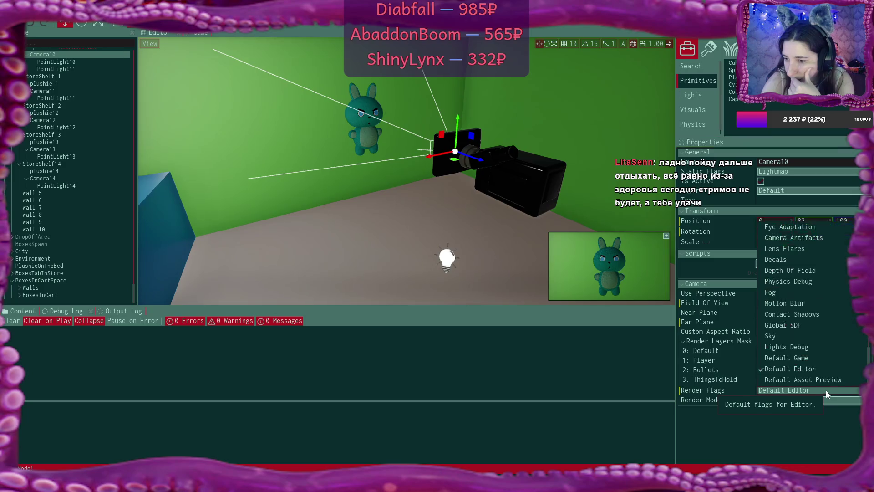
click(811, 359)
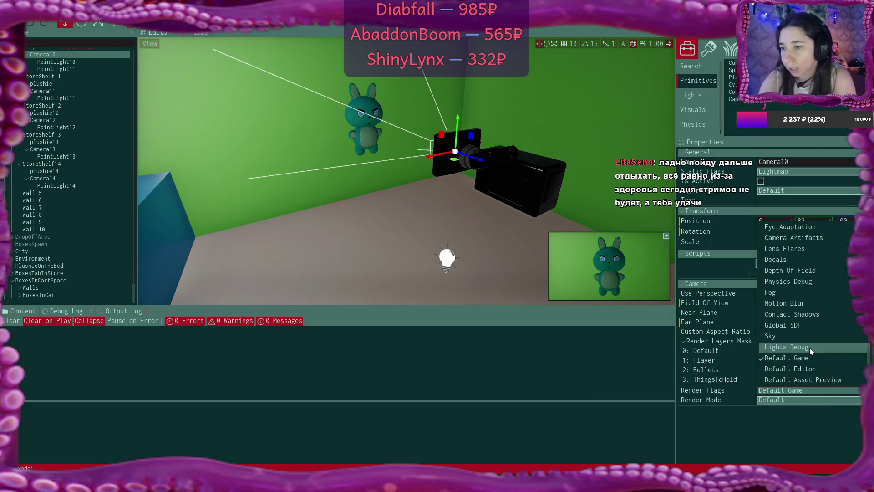
- Toggle render flags such as light debug, Sky, Global SDF, Motion Blur, Fog and physics debug
click(809, 347)
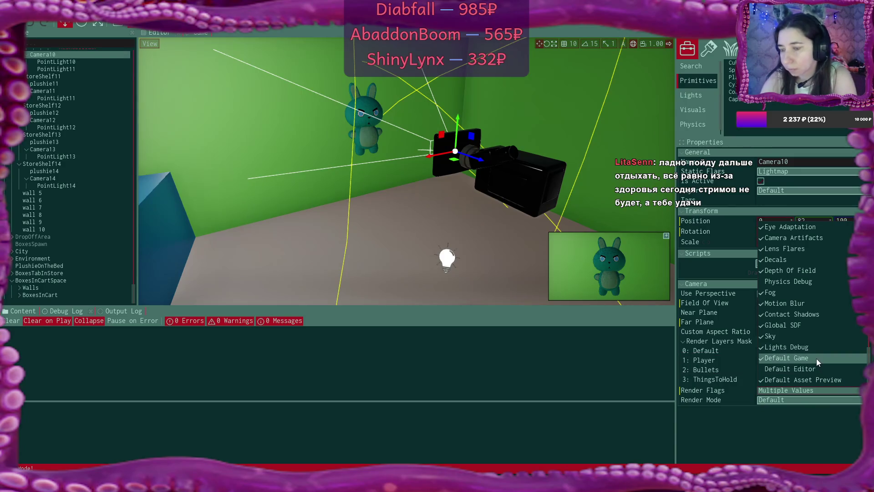
scroll(813, 353, up, 5)
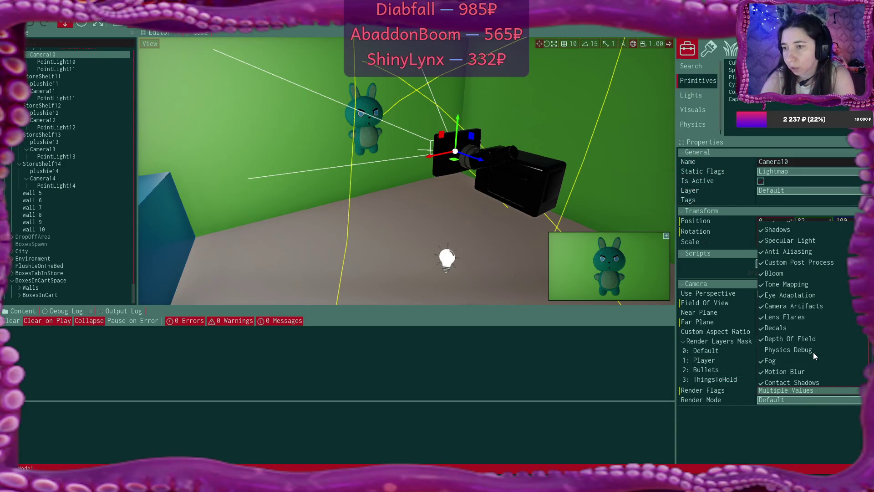
scroll(813, 353, down, 5)
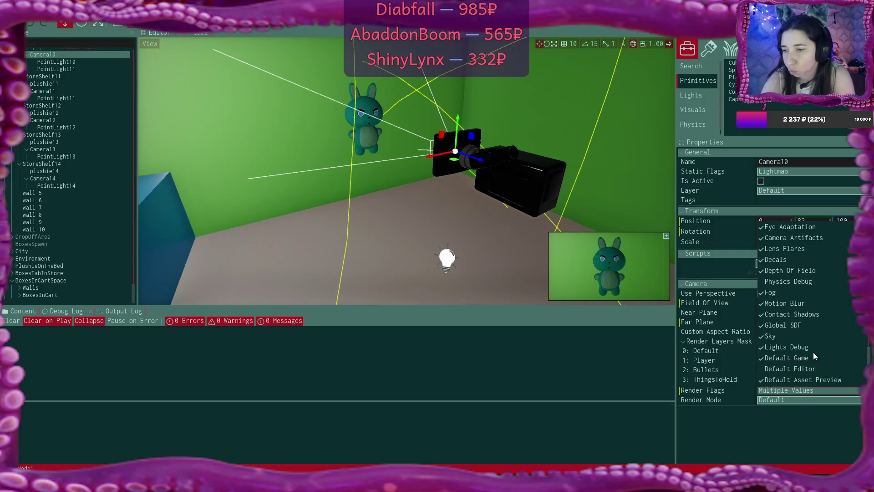
click(775, 360)
click(786, 347)
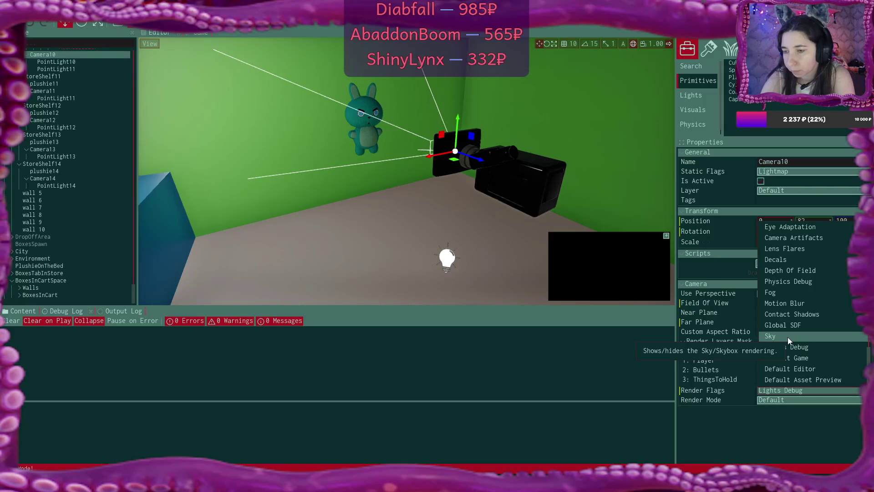
click(787, 337)
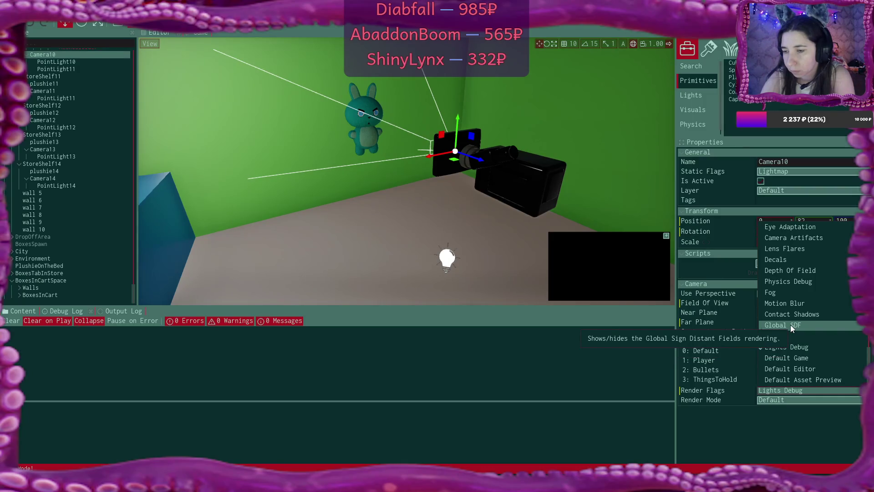
click(793, 325)
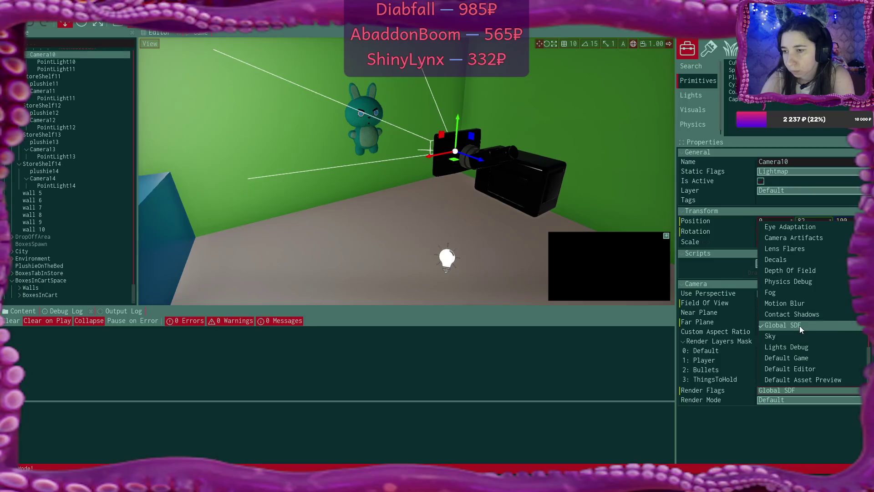
click(796, 314)
click(796, 315)
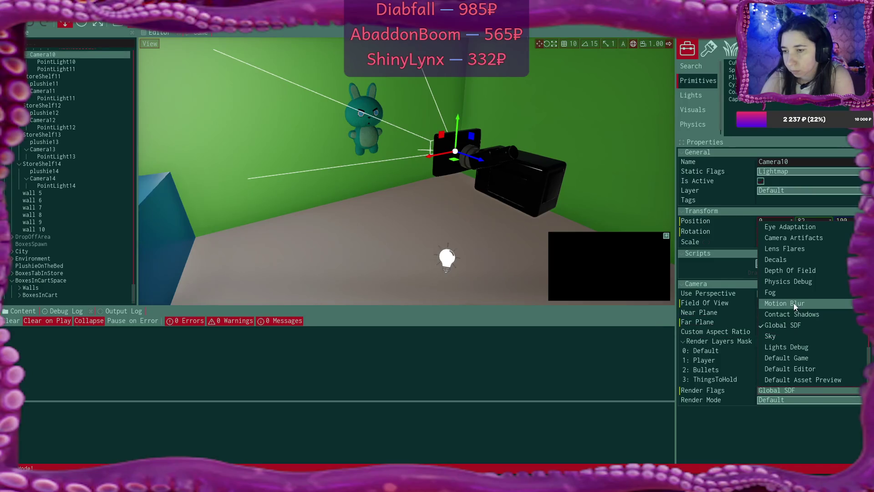
click(793, 303)
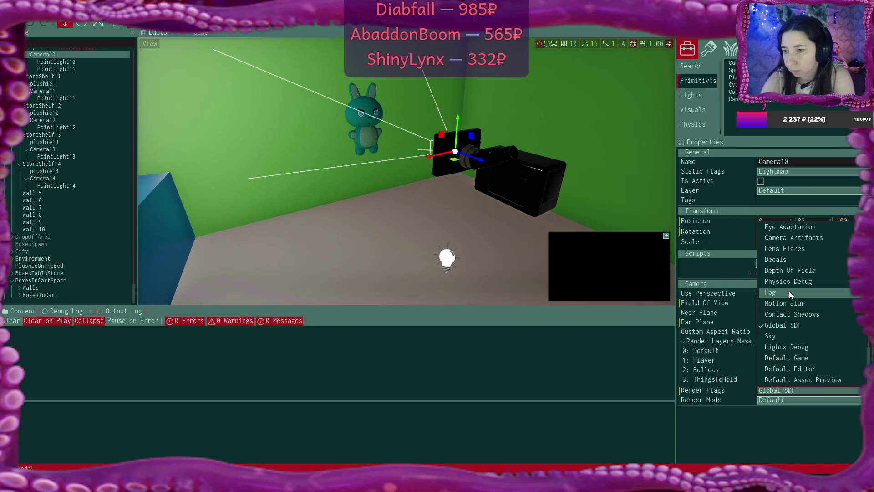
click(789, 291)
click(791, 278)
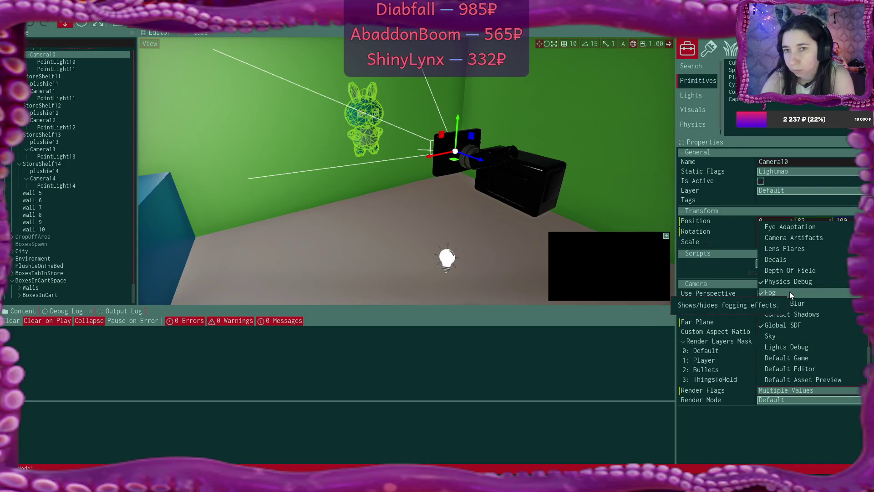
click(790, 292)
click(790, 282)
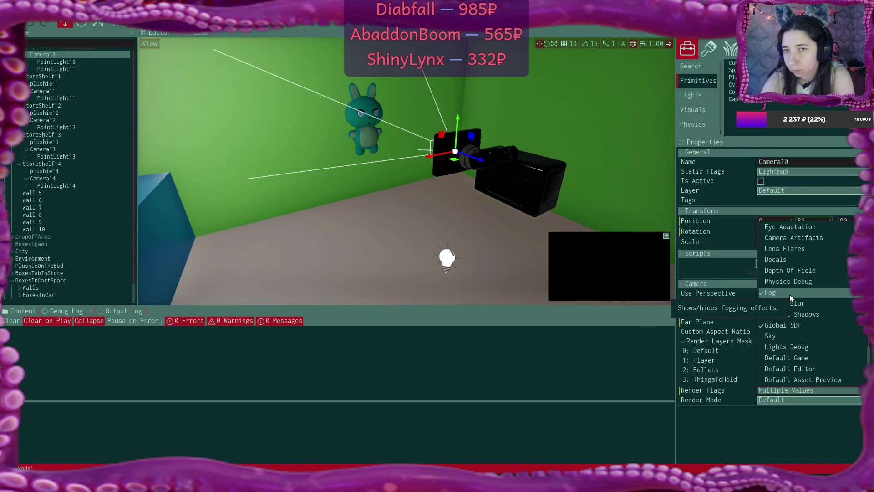
scroll(789, 294, up, 3)
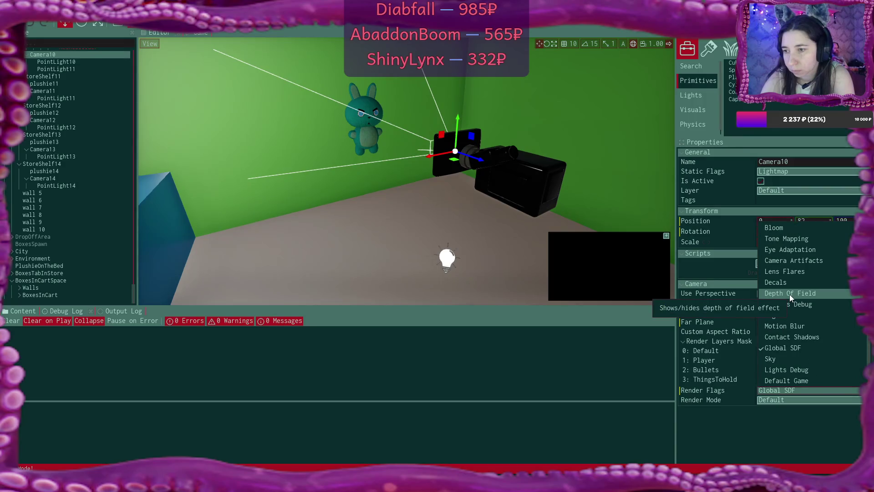
- Toggle Depth Of Field, Camera Artifacts, Anti Aliasing, Specular, Shadows and point/spot light flags
click(793, 314)
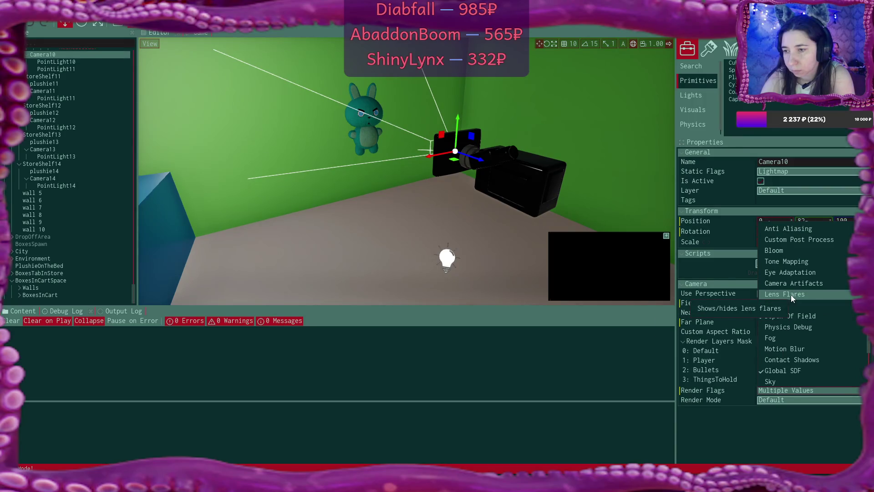
click(792, 283)
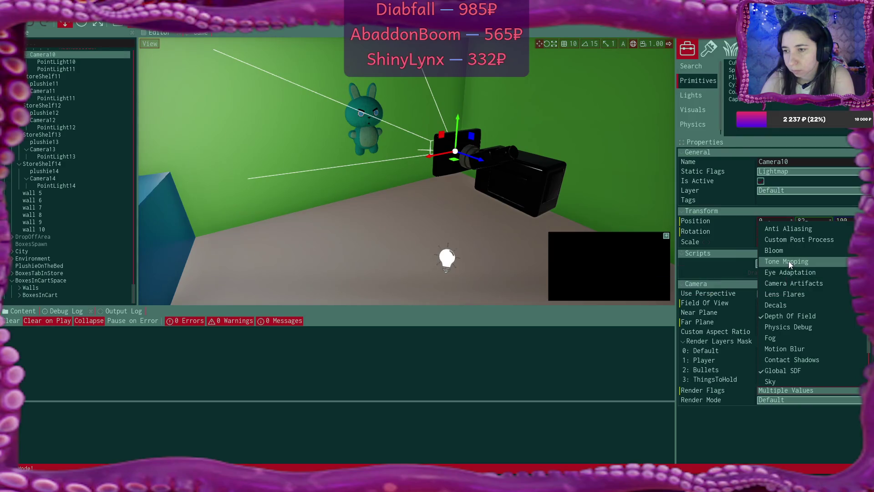
scroll(793, 255, up, 2)
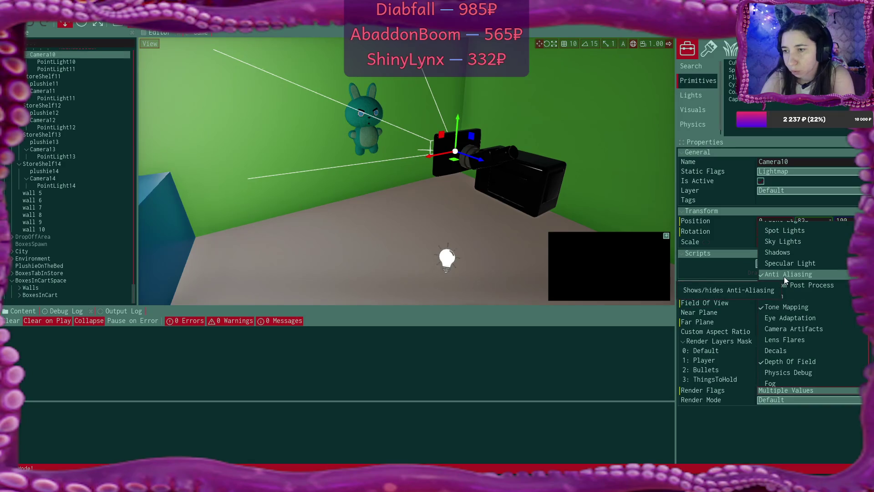
click(786, 275)
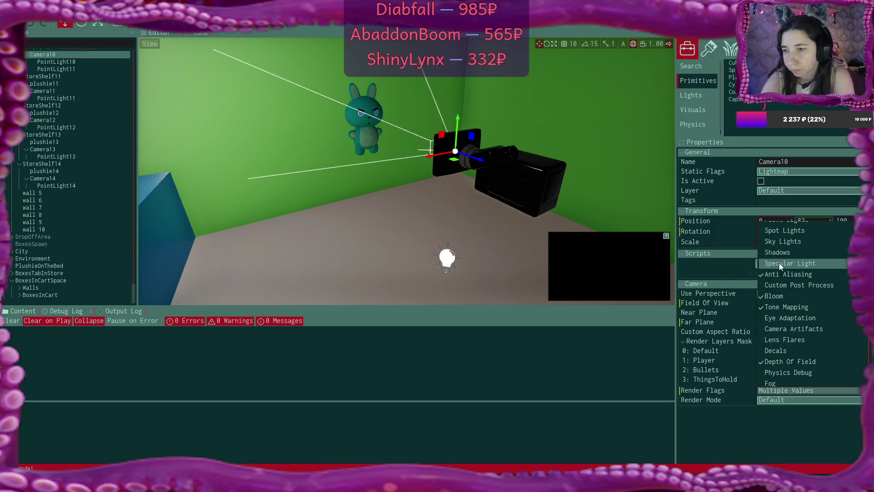
click(780, 263)
click(777, 253)
scroll(776, 252, up, 2)
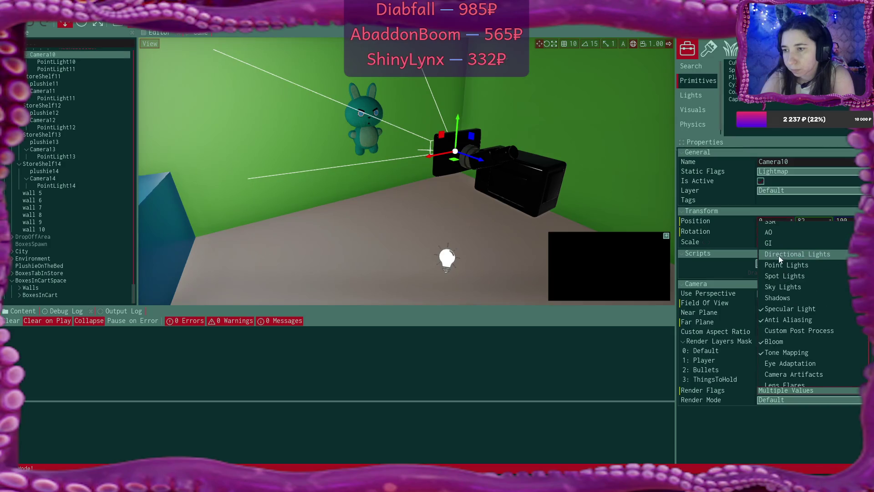
click(782, 264)
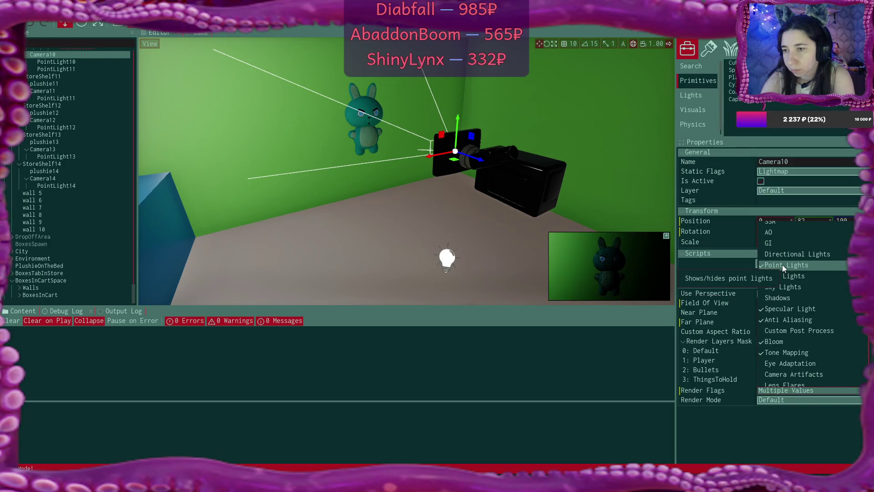
click(782, 274)
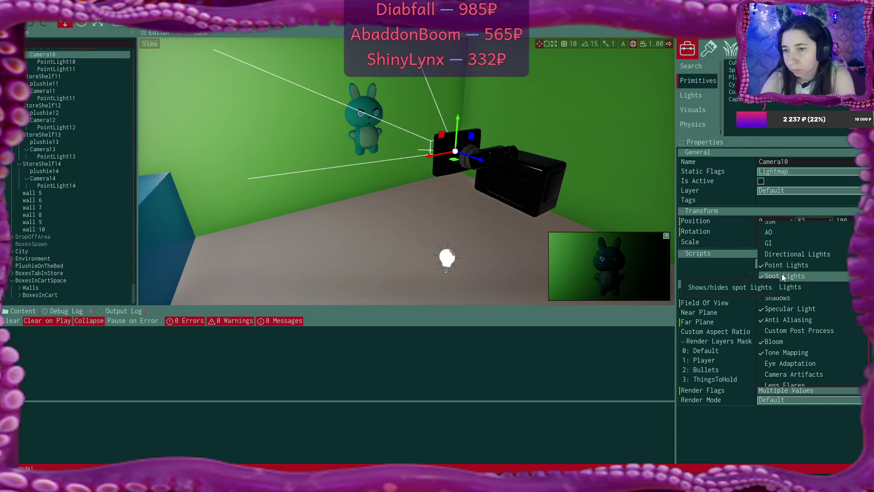
- Clear all of Camera10's render flags to None and set its Render Mode to Diffuse
scroll(782, 276, up, 2)
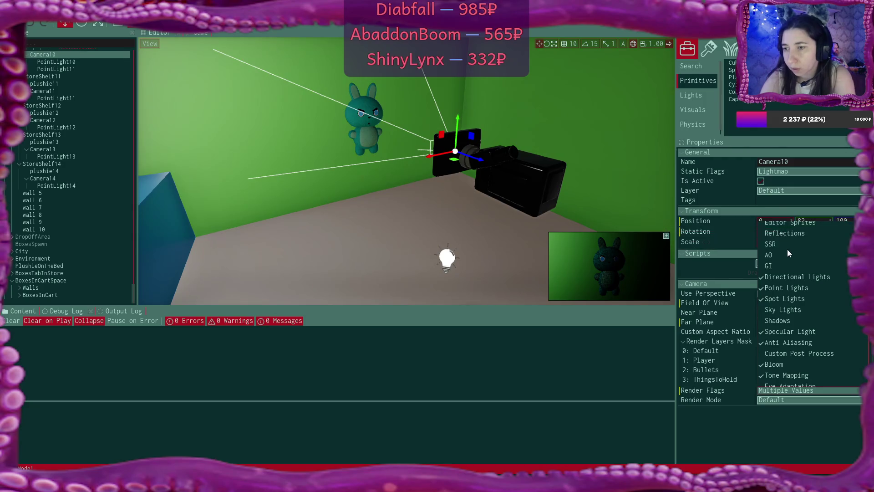
scroll(788, 253, up, 2)
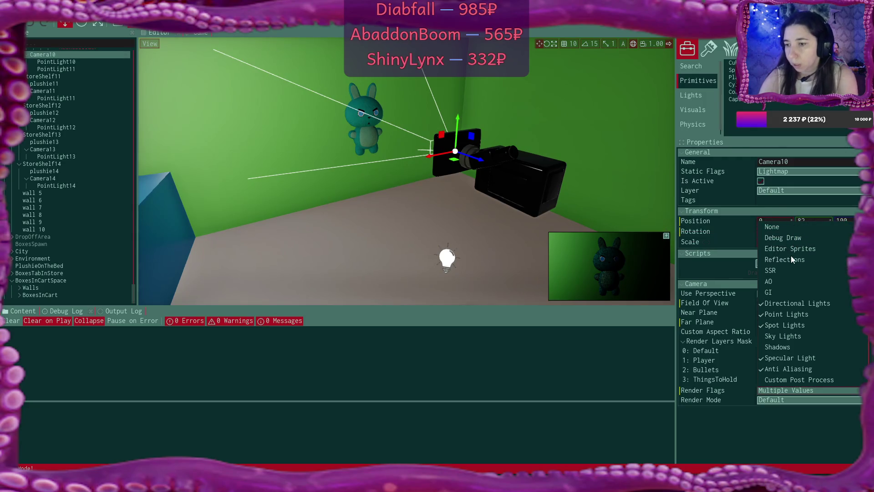
click(774, 227)
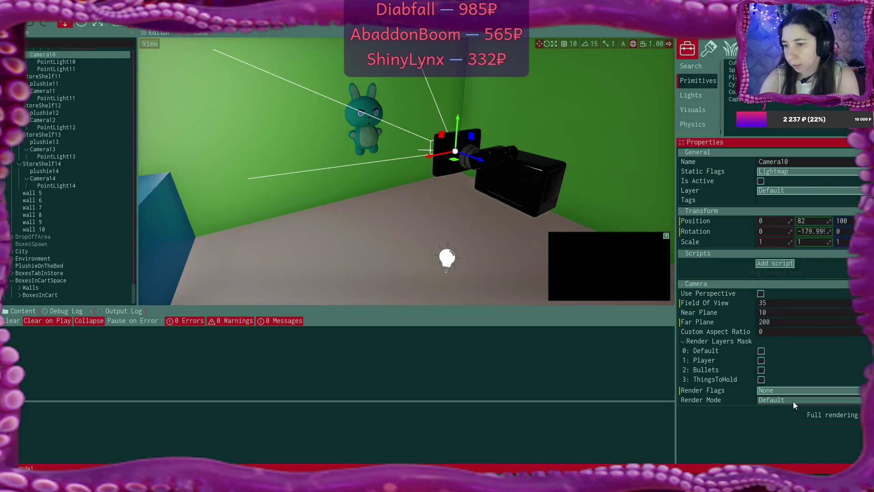
click(793, 401)
click(795, 261)
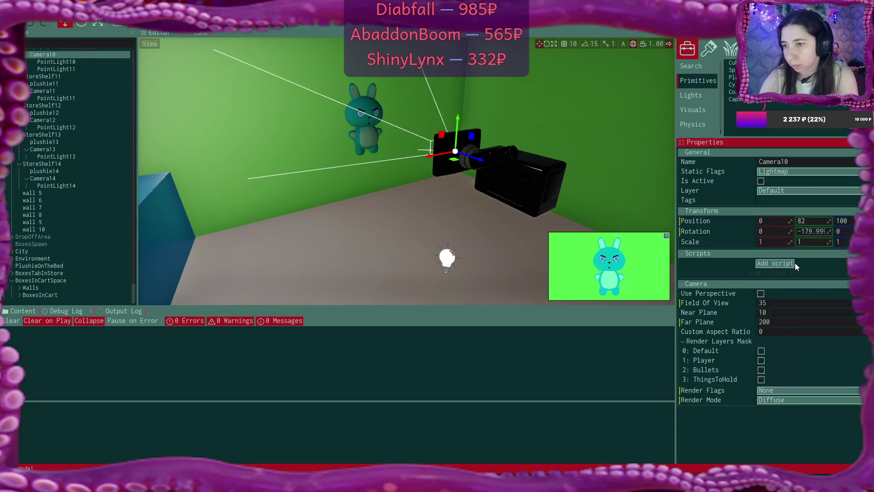
- In the running game, cycle through several plushies in the listing preview with the next arrow
click(160, 36)
click(199, 33)
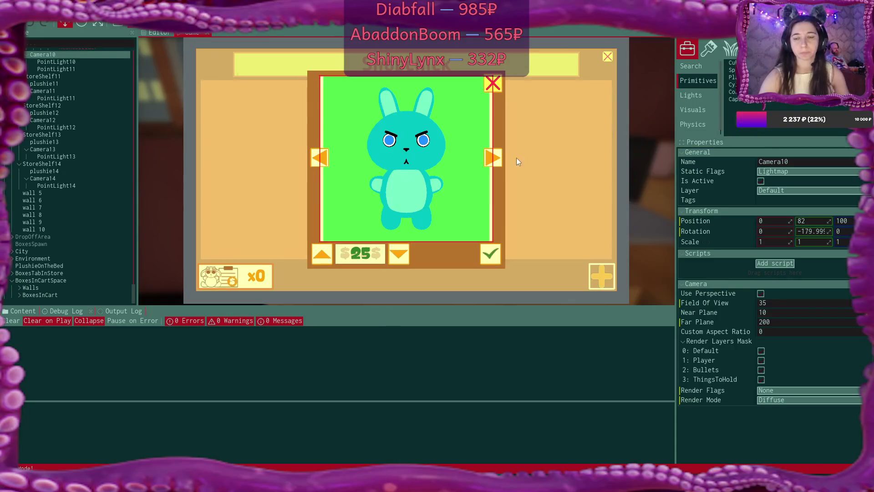
click(495, 157)
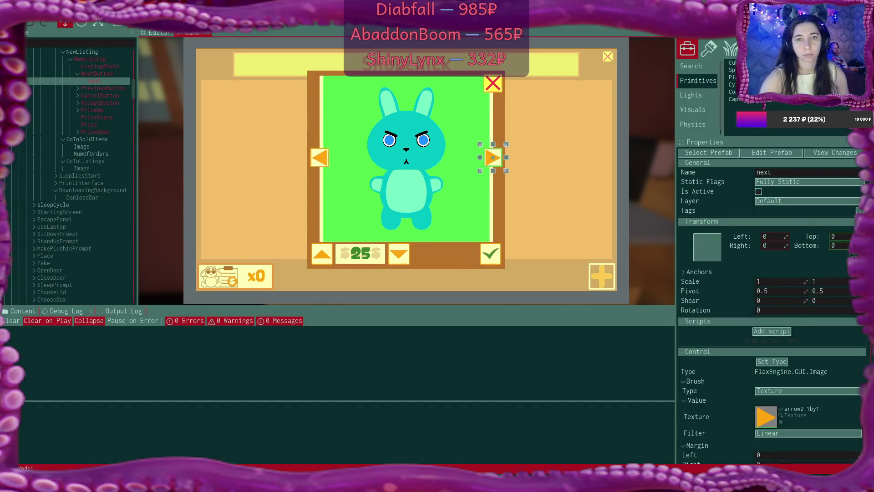
click(509, 151)
click(495, 157)
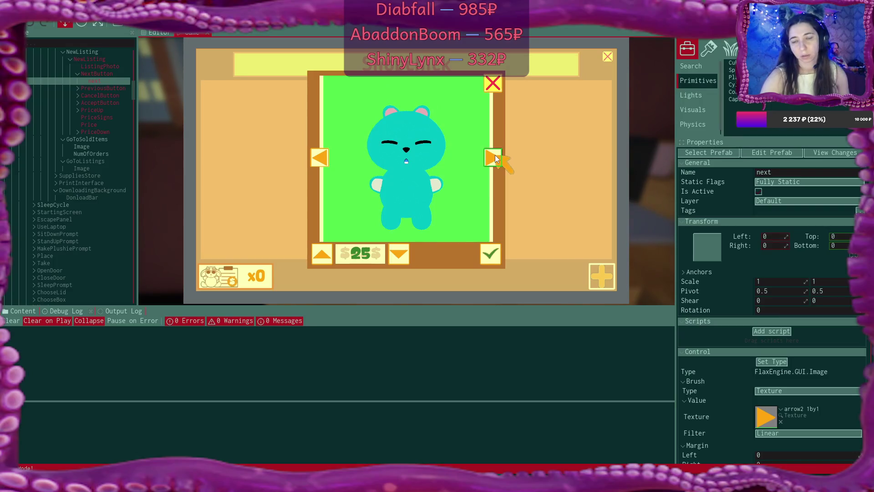
click(496, 157)
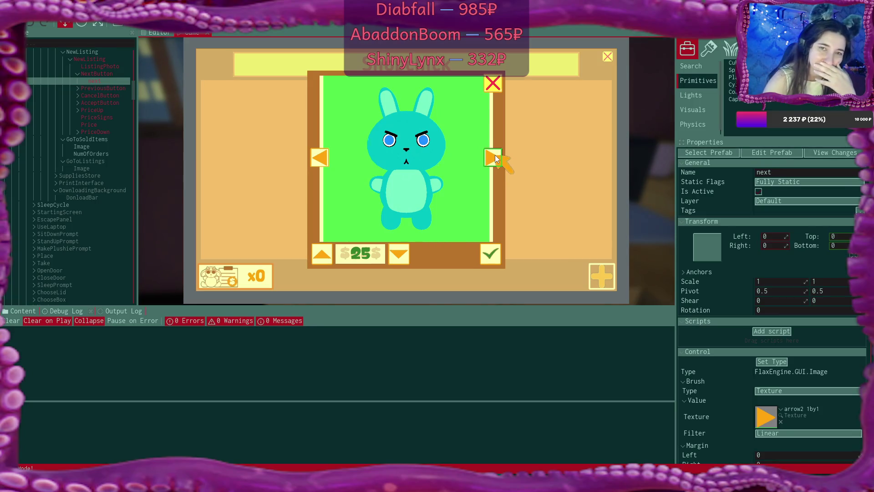
click(495, 158)
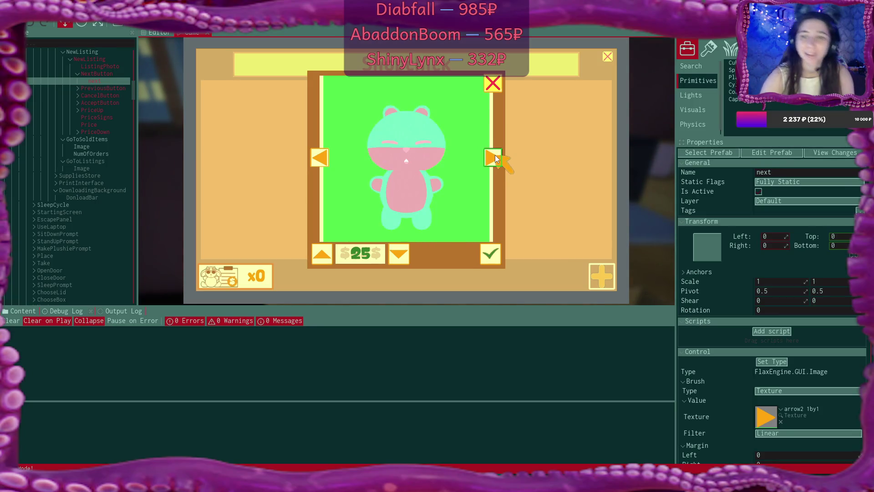
click(495, 157)
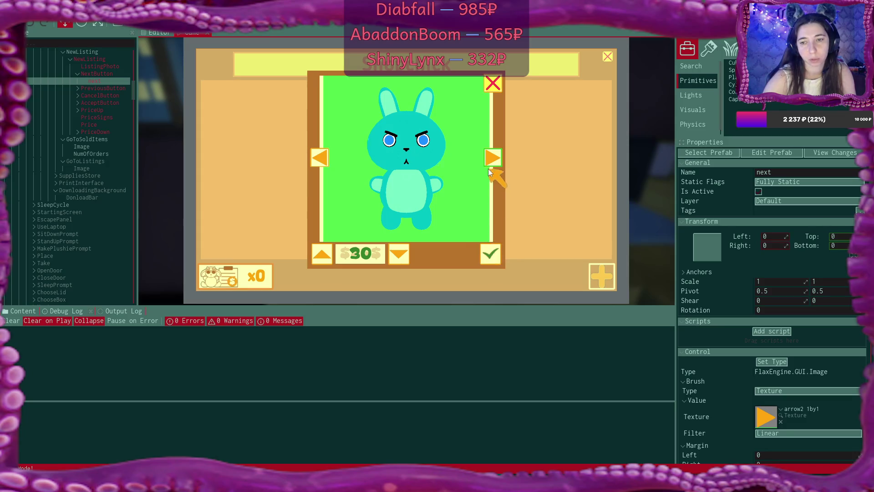
click(492, 157)
- Try accepting the listing, read the ListingForSale.cs line 19 null-reference exception, then stop play mode
click(491, 254)
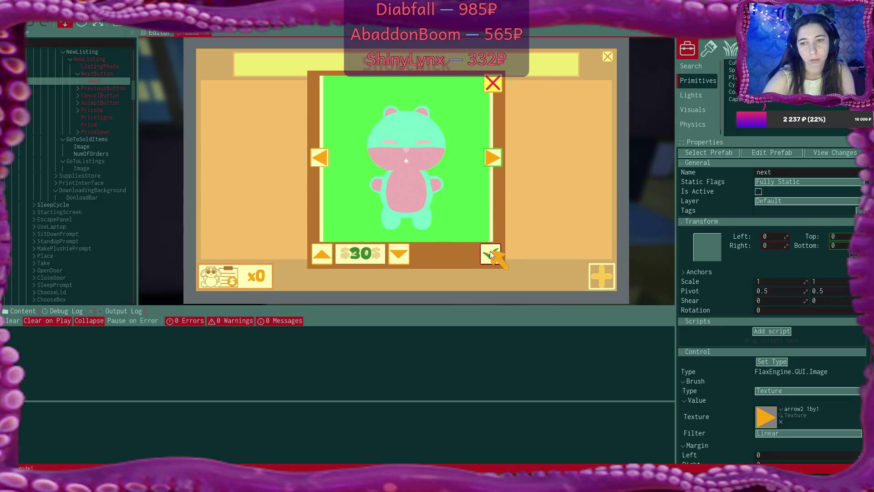
click(491, 254)
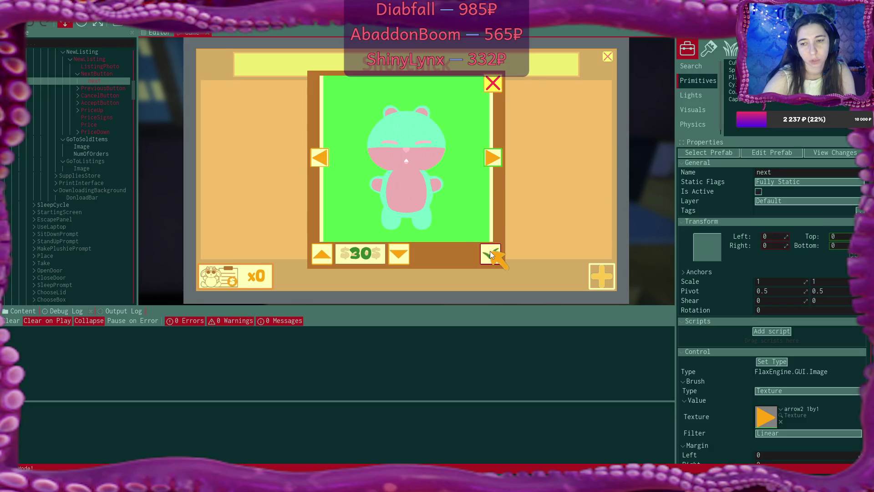
click(119, 311)
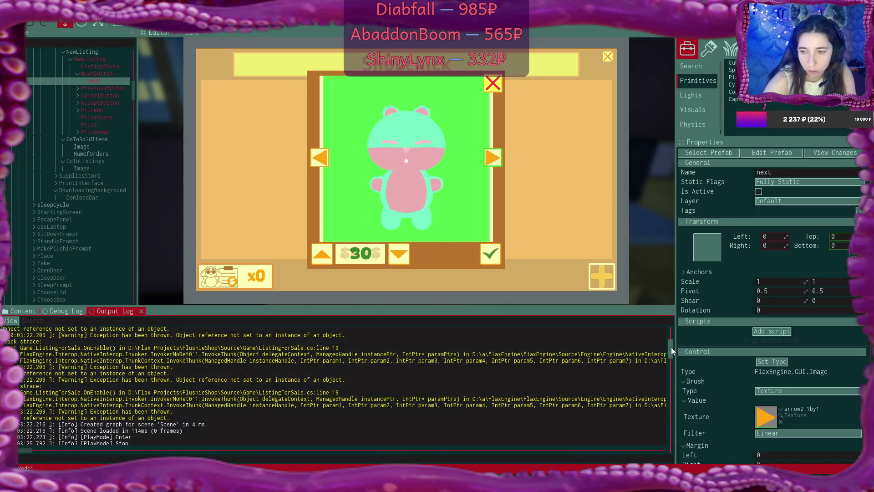
drag(671, 352, 683, 455)
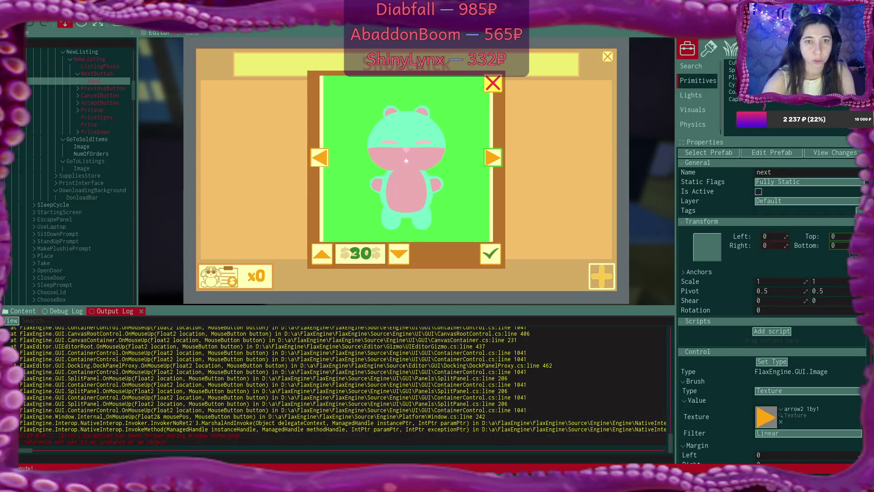
click(117, 23)
click(75, 142)
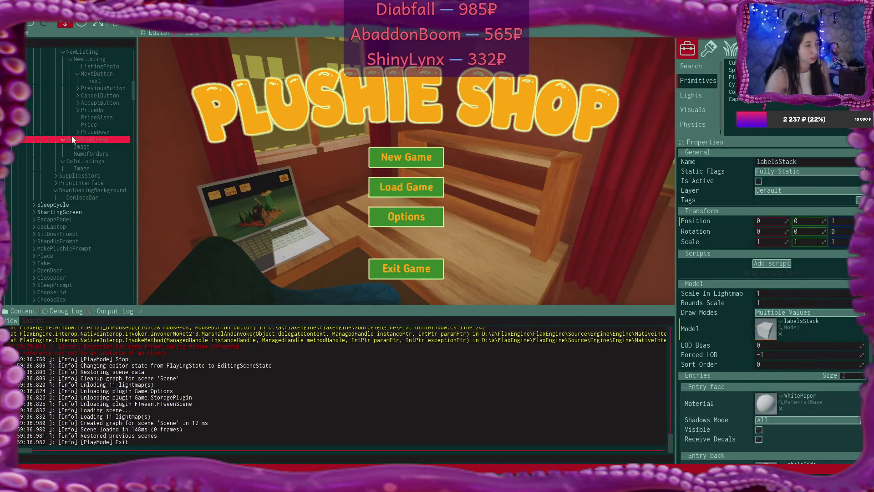
key(Escape)
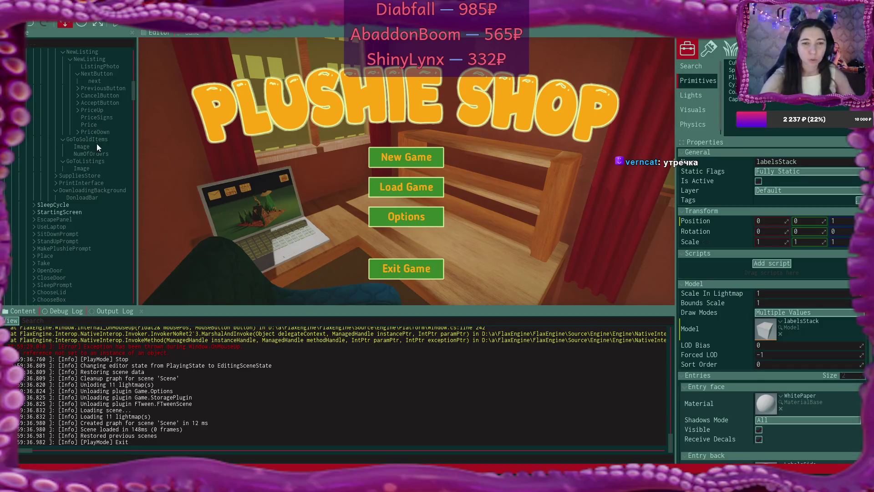
click(82, 207)
scroll(82, 208, down, 5)
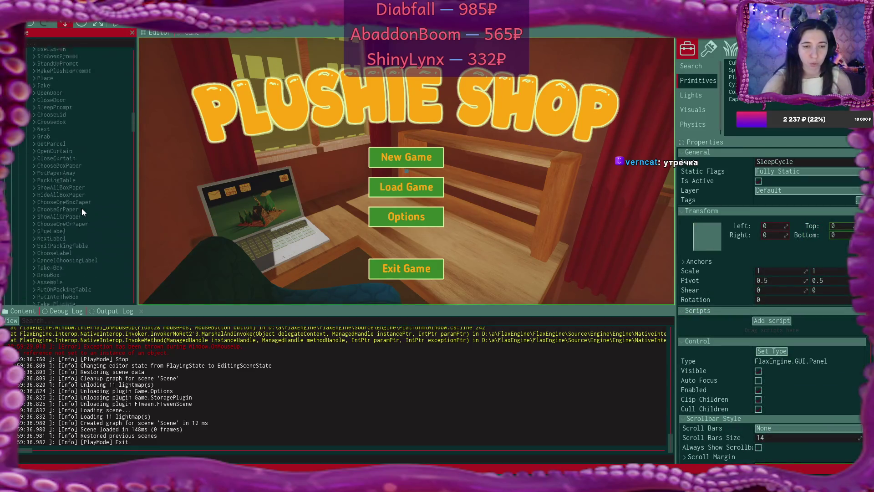
key(Down)
key(Down)
key(Down)
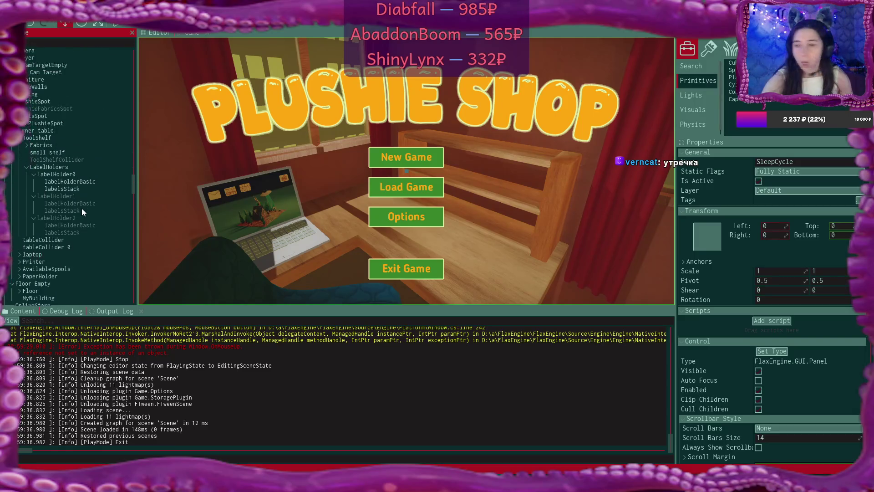
key(Up)
key(Up)
key(Up)
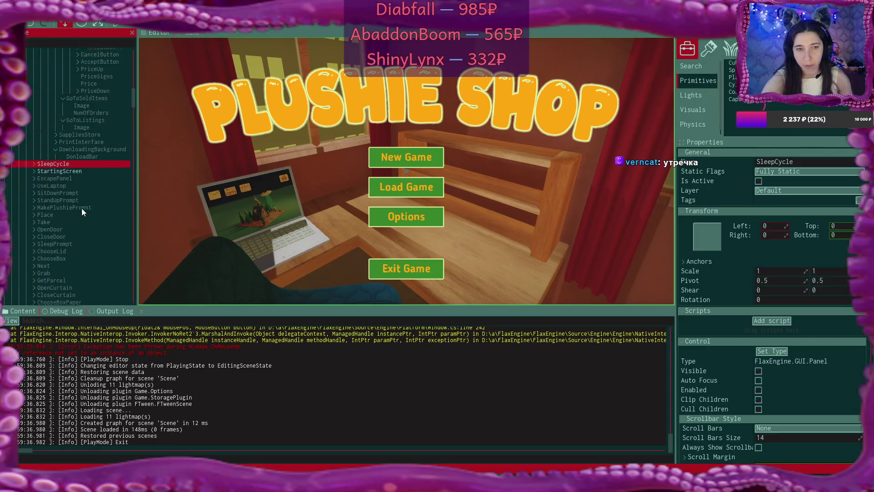
key(Up)
key(Up)
key(Up)
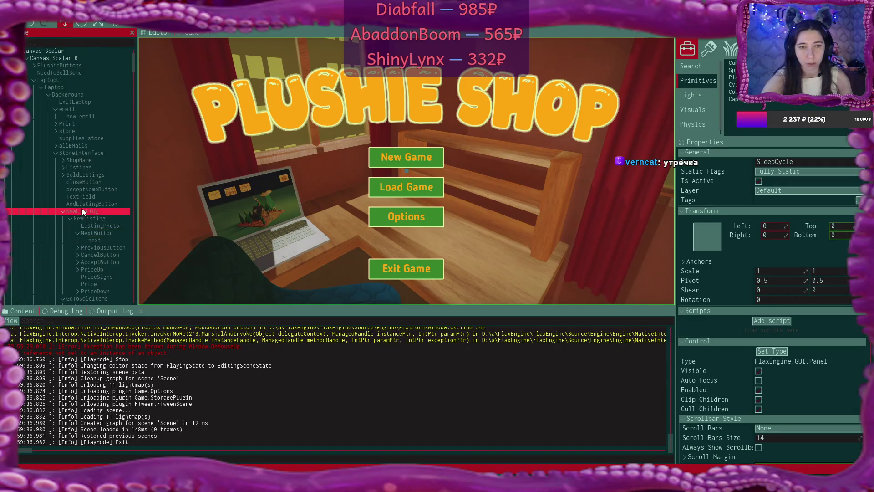
- Assign ListingsScript (Listings) to the parent NewListing's Listings Script field and save with Ctrl+S
scroll(81, 208, down, 4)
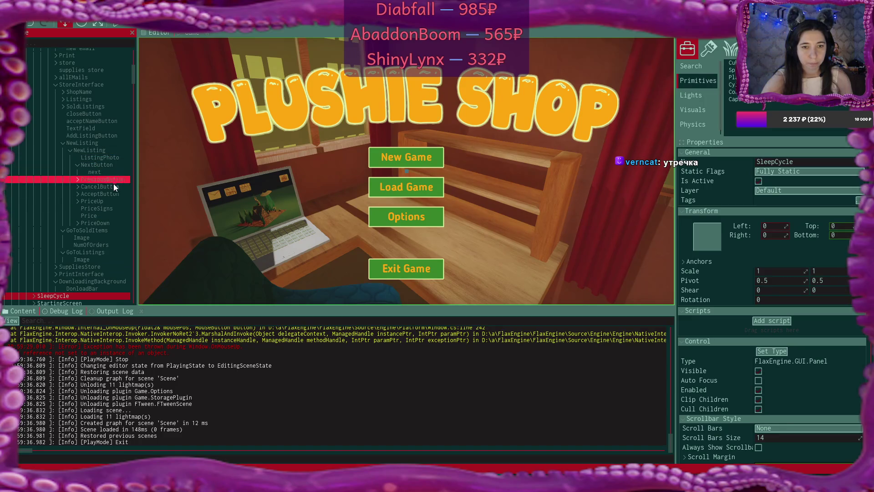
click(103, 148)
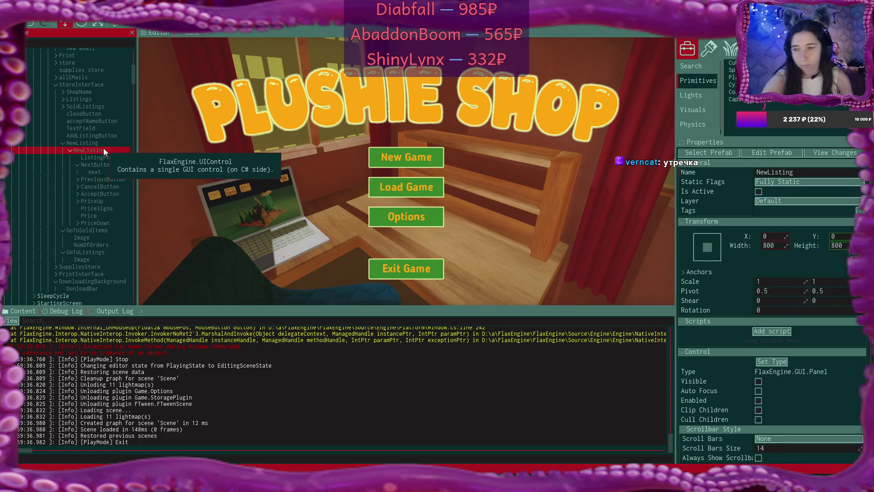
click(99, 143)
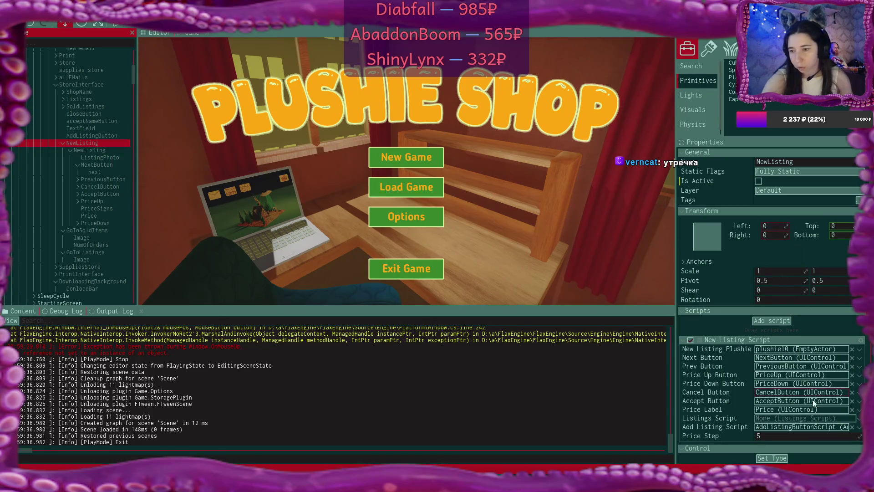
scroll(842, 425, down, 4)
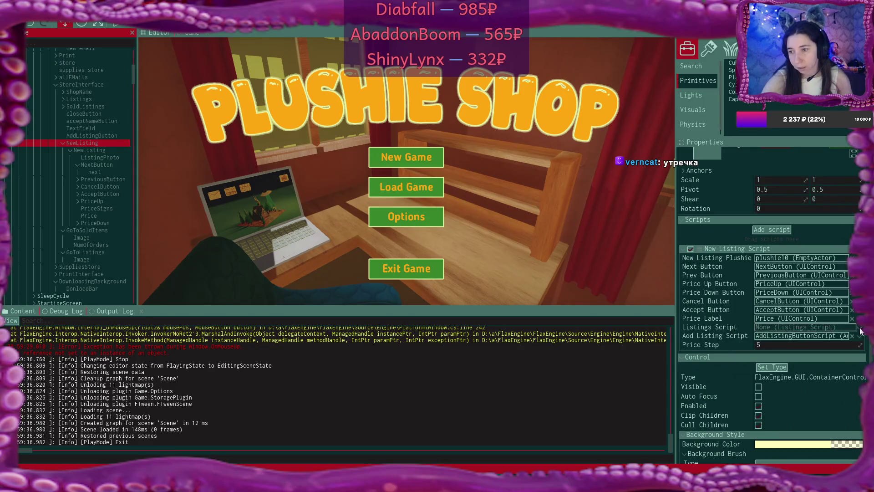
click(806, 327)
click(714, 346)
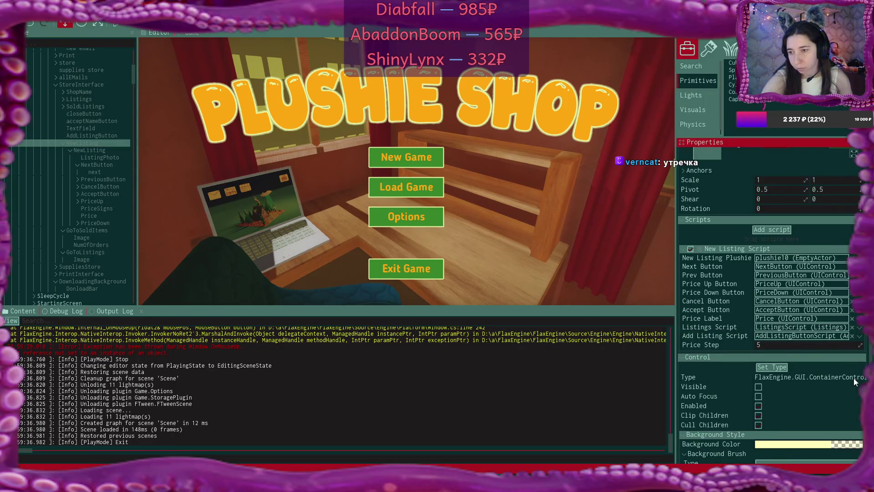
scroll(853, 378, down, 3)
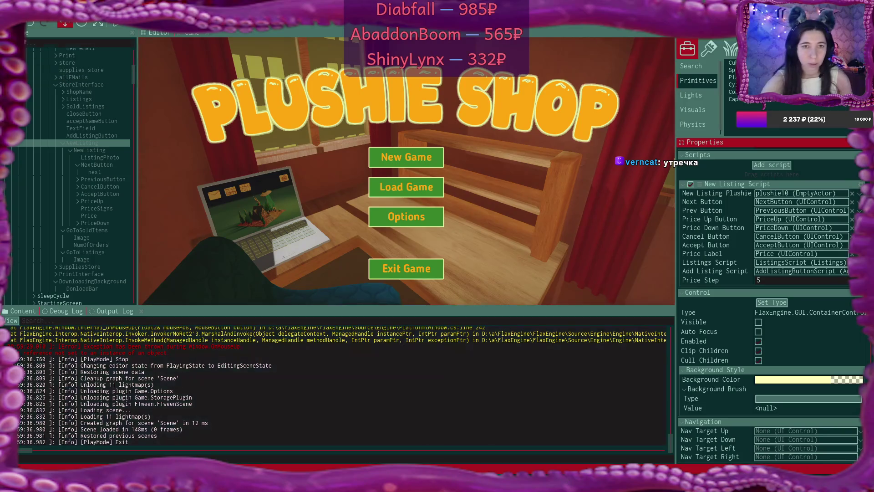
key(ctrl+s)
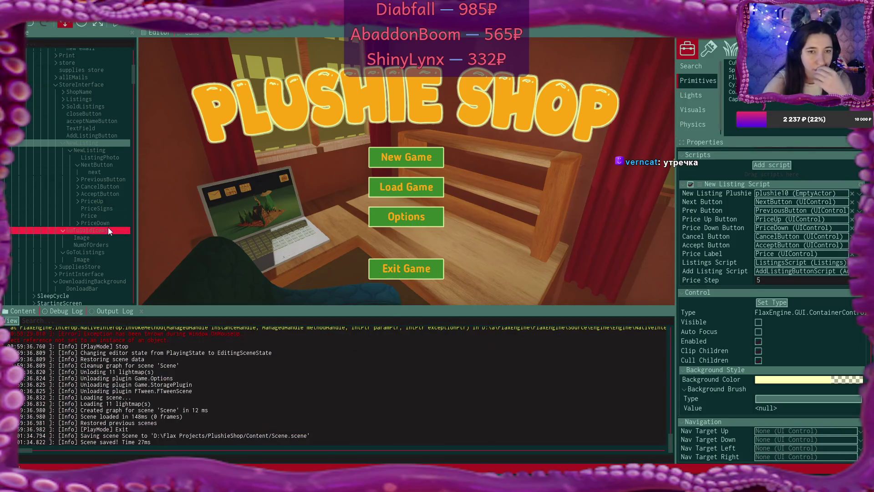
- Select PointLight0 under StoreShelf0's Camera0 to show its radius 500, brightness 10 properties
click(108, 194)
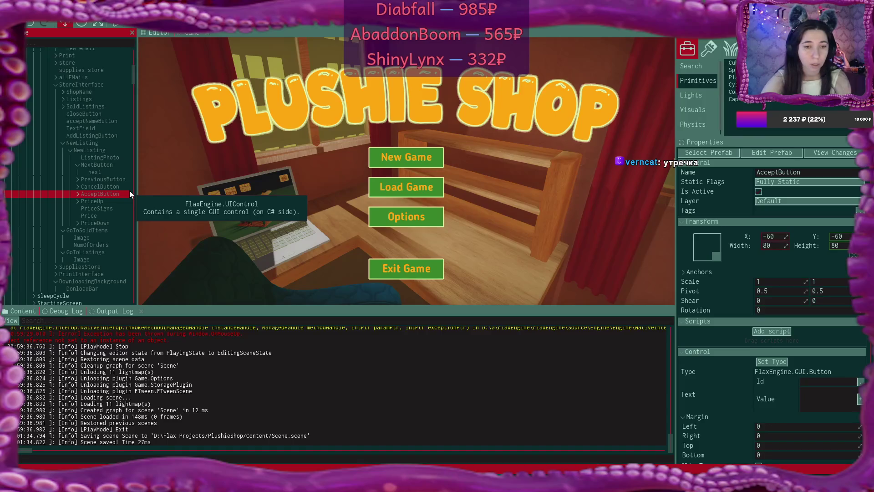
scroll(94, 201, down, 10)
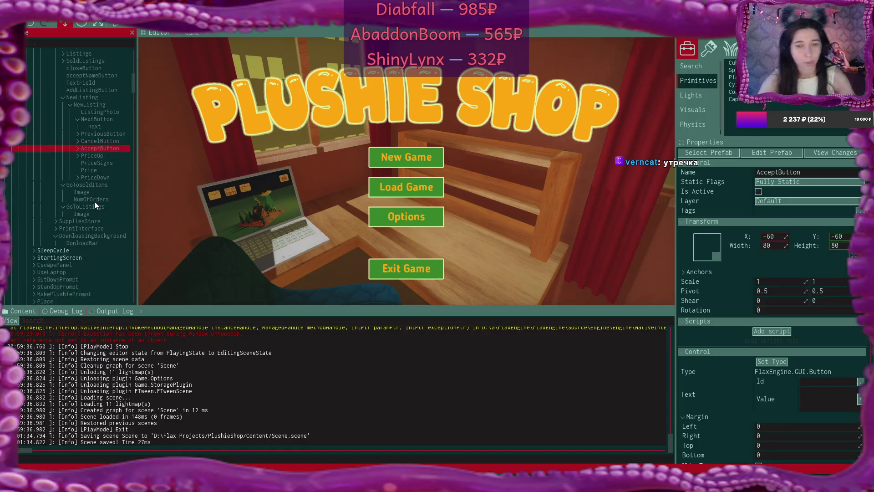
scroll(94, 201, down, 15)
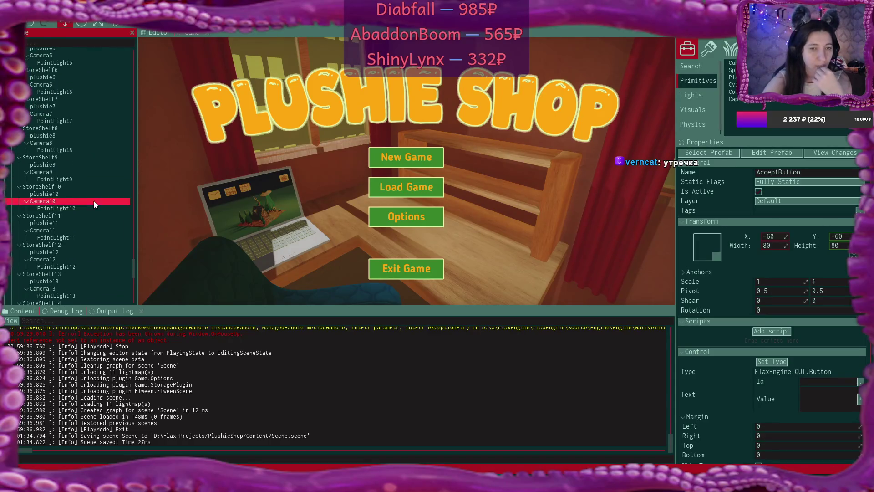
scroll(94, 201, up, 3)
scroll(94, 201, up, 3)
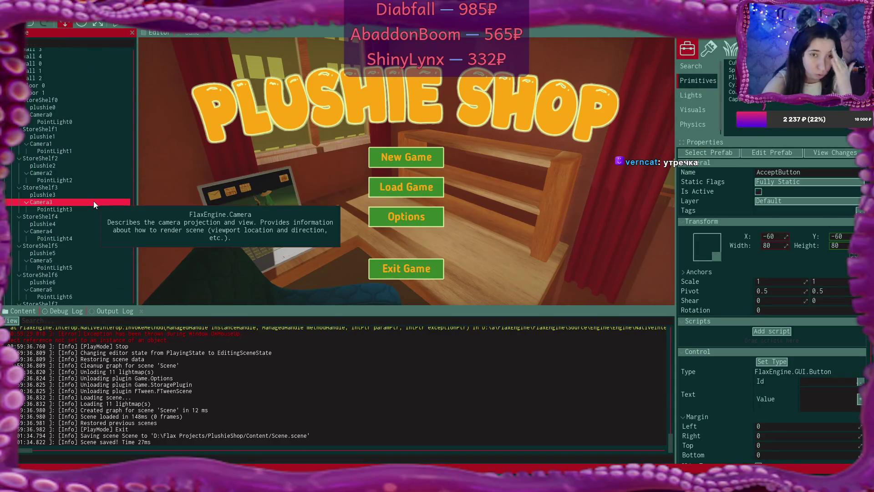
click(69, 116)
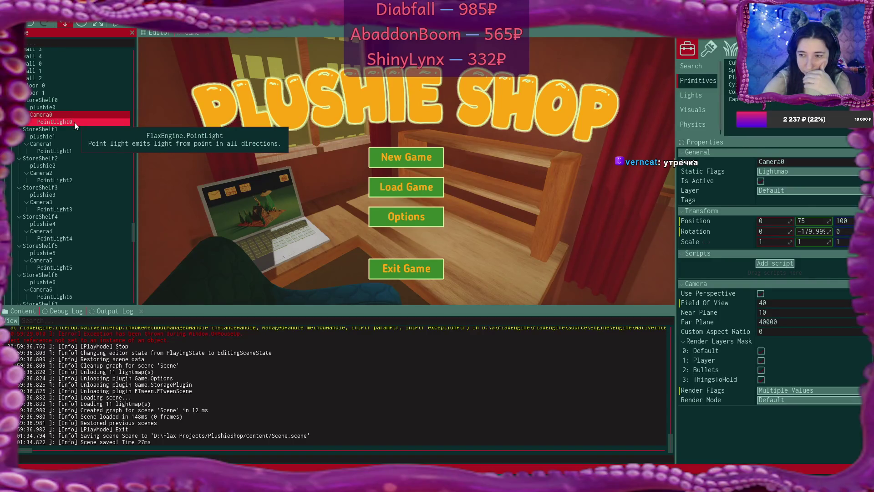
click(74, 122)
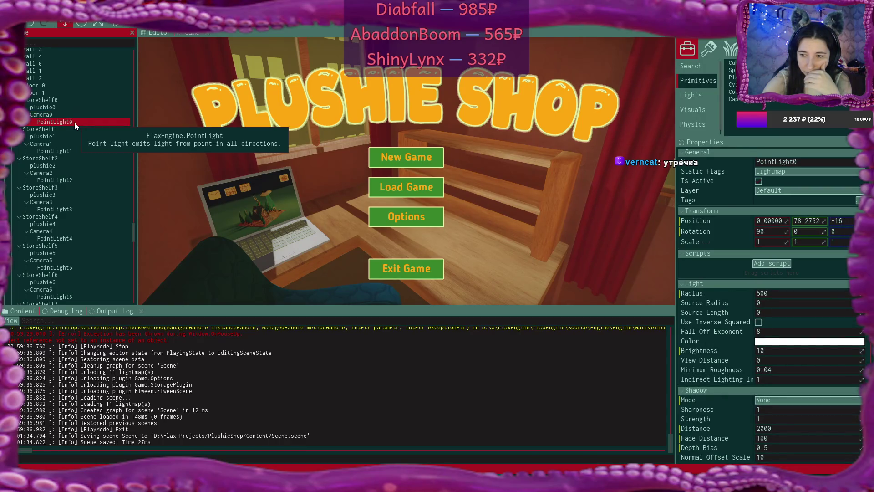
- Add a new SpotLight under PointLight0 on Camera0, then go back to the scene editor
right_click(75, 122)
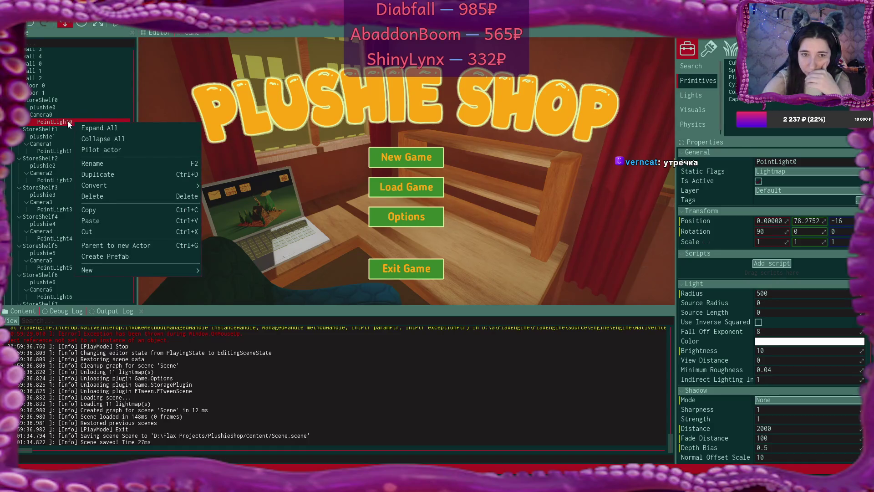
mouse_move(146, 272)
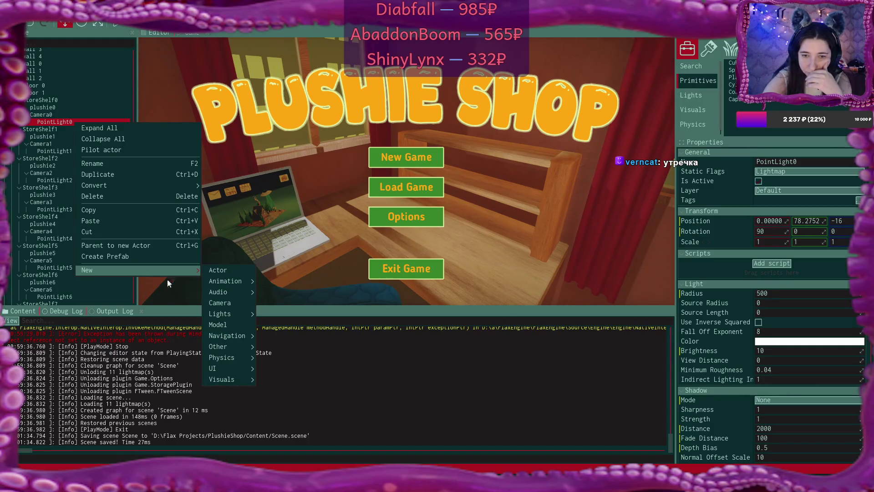
mouse_move(231, 314)
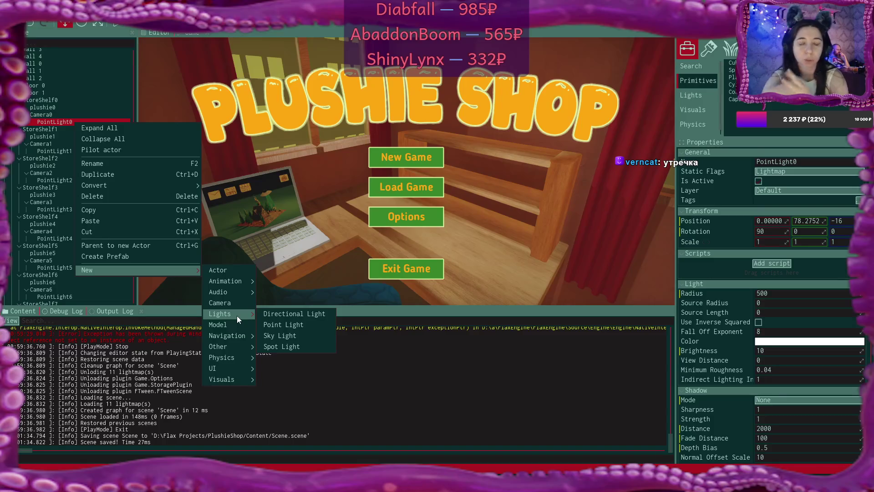
click(294, 349)
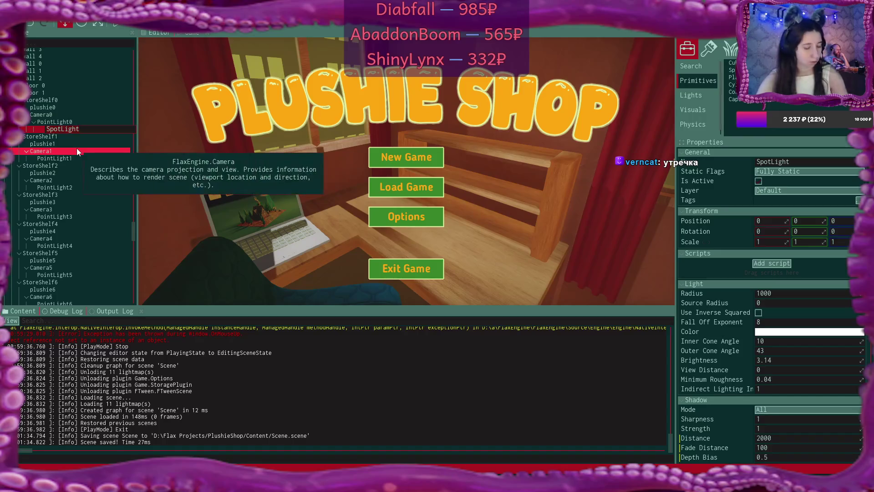
key(Return)
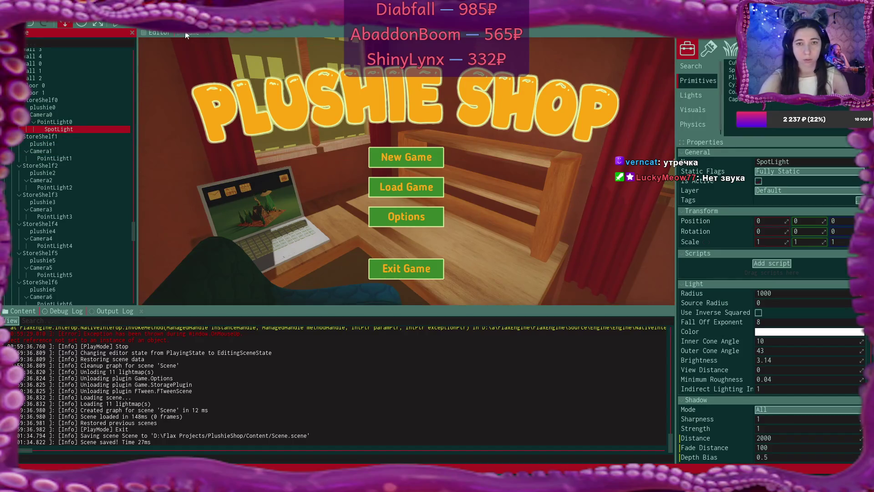
click(163, 34)
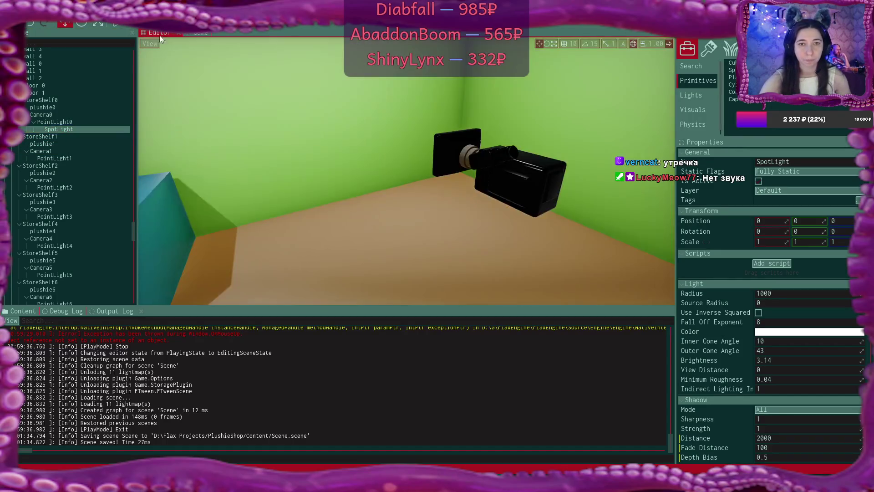
- Frame the first shelf's SpotLight and delete it
double_click(66, 129)
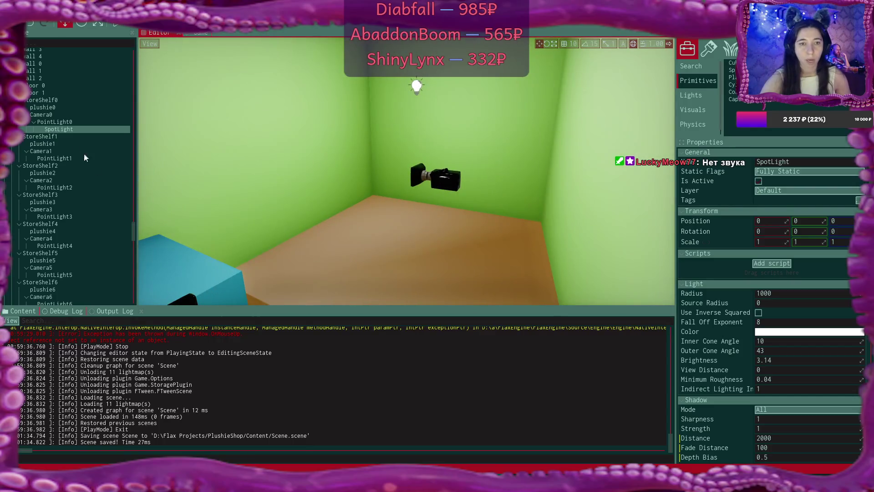
click(58, 129)
key(Delete)
- Add a new Spot Light under PointLight10 in StoreShelf10's Camera10
scroll(67, 131, down, 2)
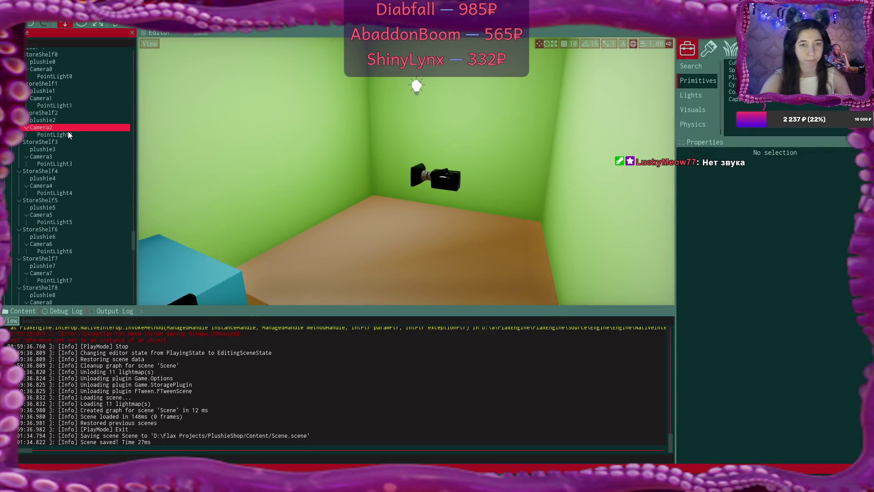
scroll(67, 132, down, 5)
click(417, 86)
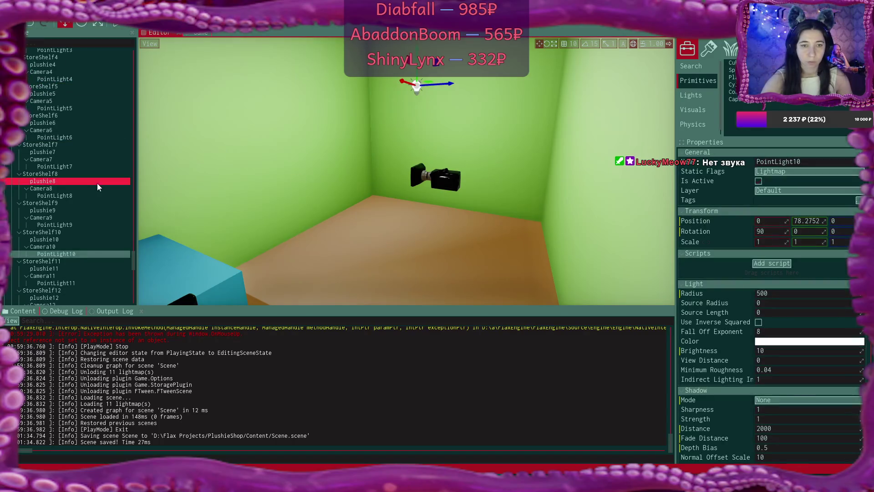
scroll(91, 184, down, 3)
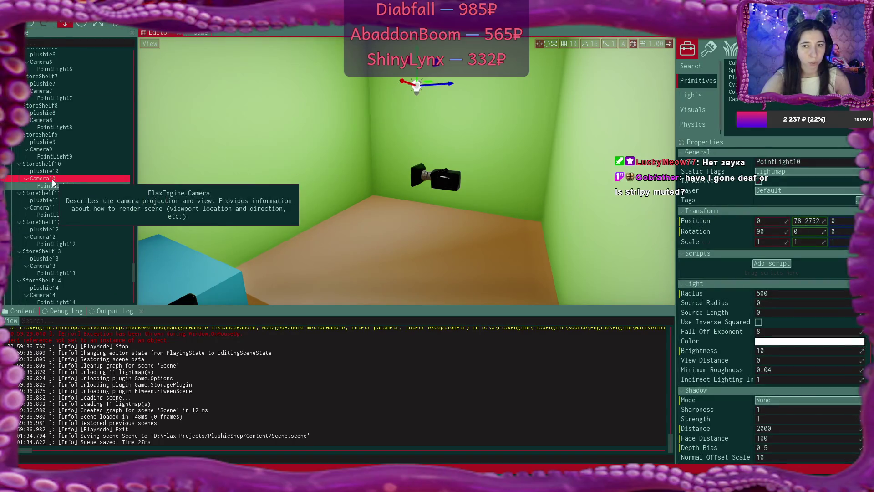
click(59, 188)
right_click(59, 186)
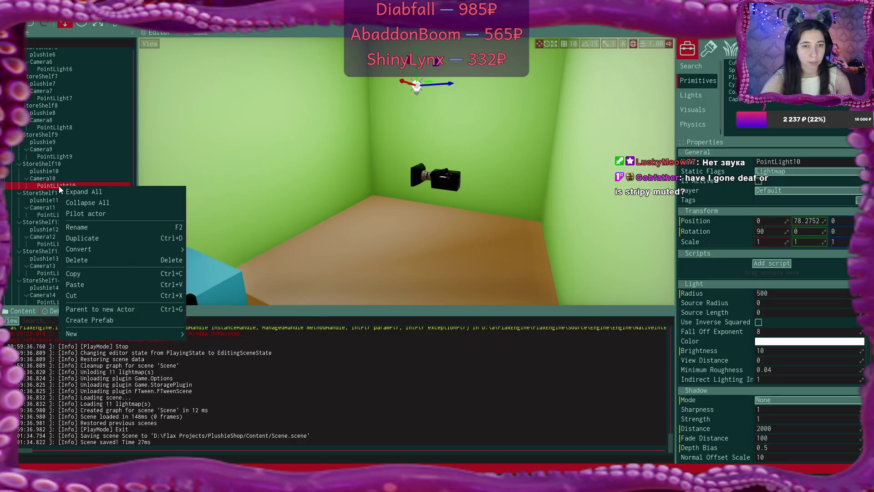
mouse_move(147, 335)
mouse_move(211, 399)
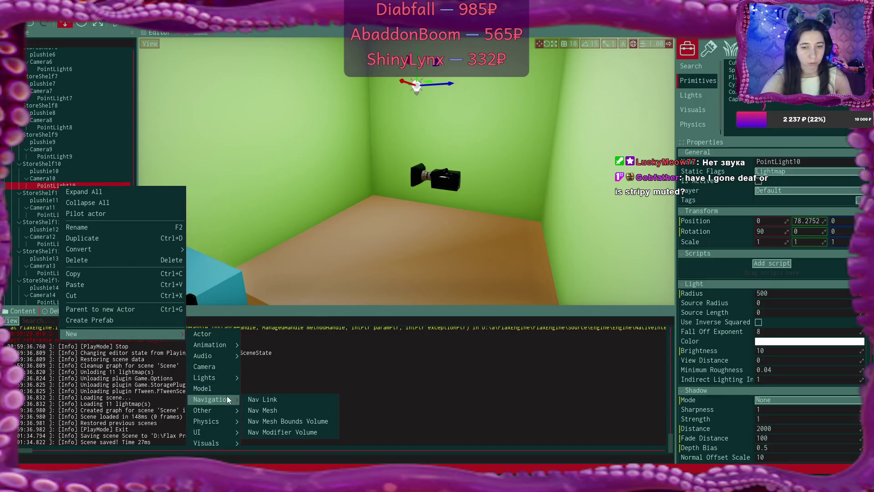
mouse_move(219, 378)
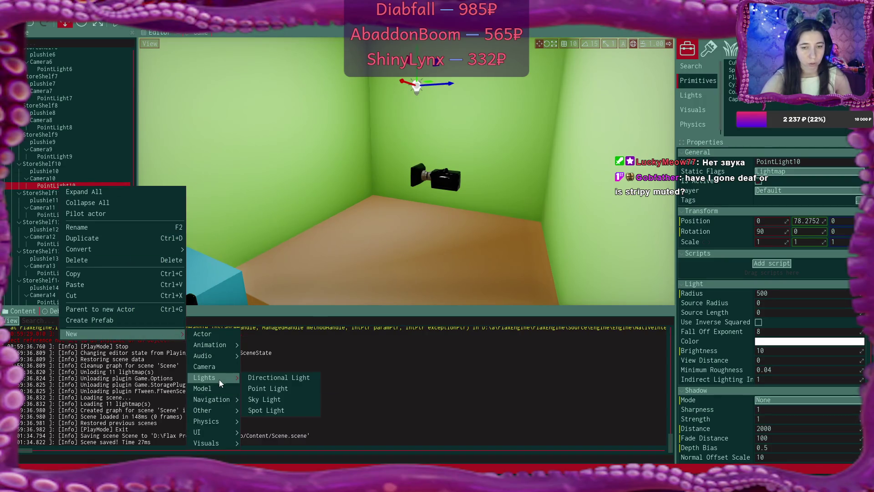
click(280, 412)
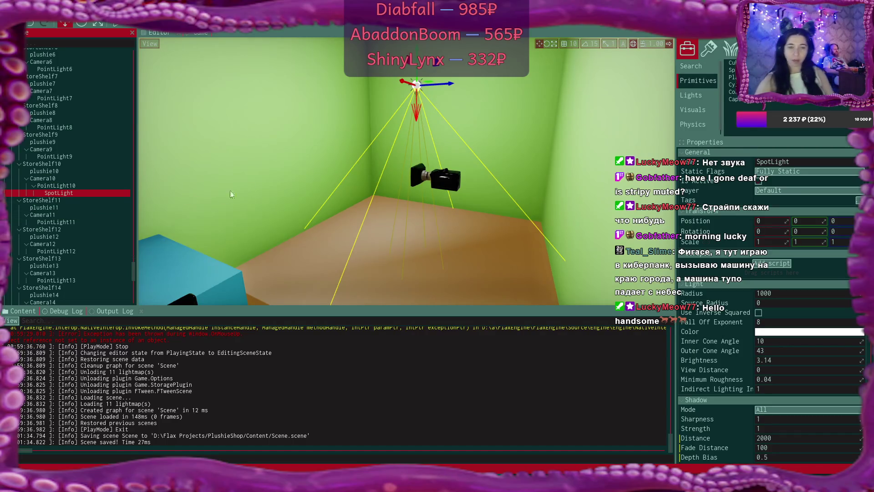
mouse_move(283, 182)
mouse_down()
mouse_move(292, 178)
mouse_move(283, 182)
mouse_up()
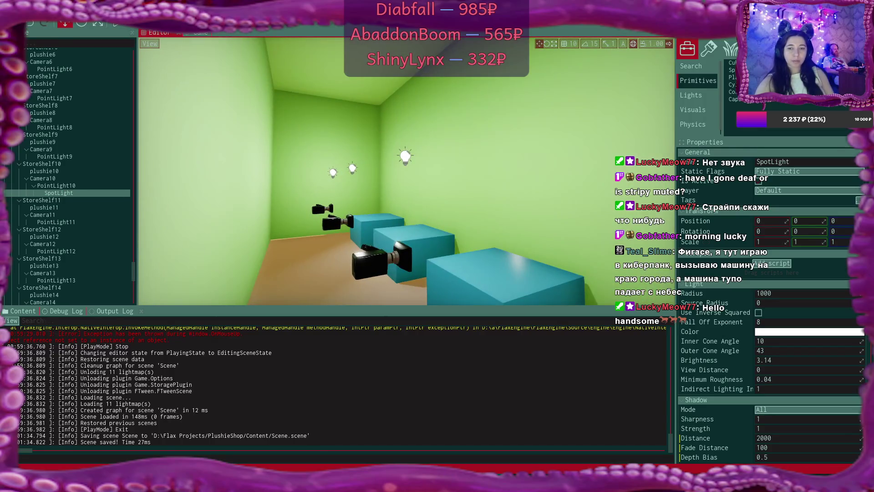
mouse_move(364, 173)
mouse_down()
mouse_move(346, 173)
mouse_move(397, 193)
mouse_move(360, 184)
mouse_move(432, 99)
mouse_up()
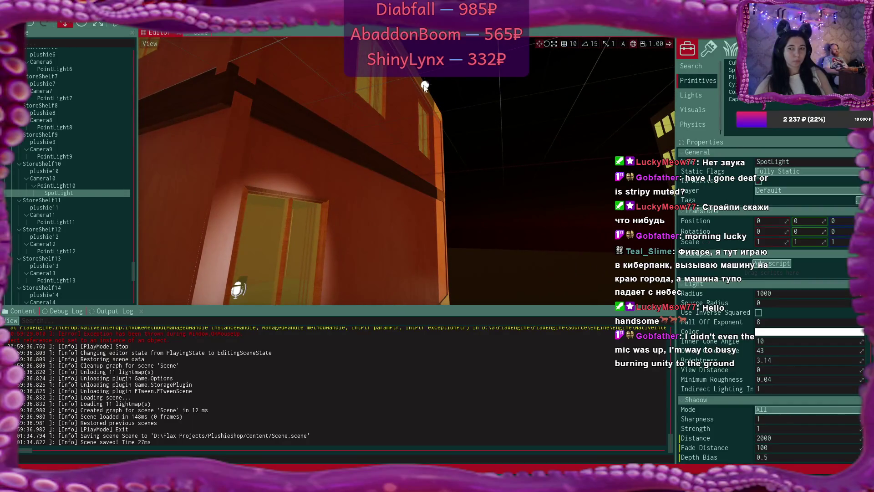
click(425, 87)
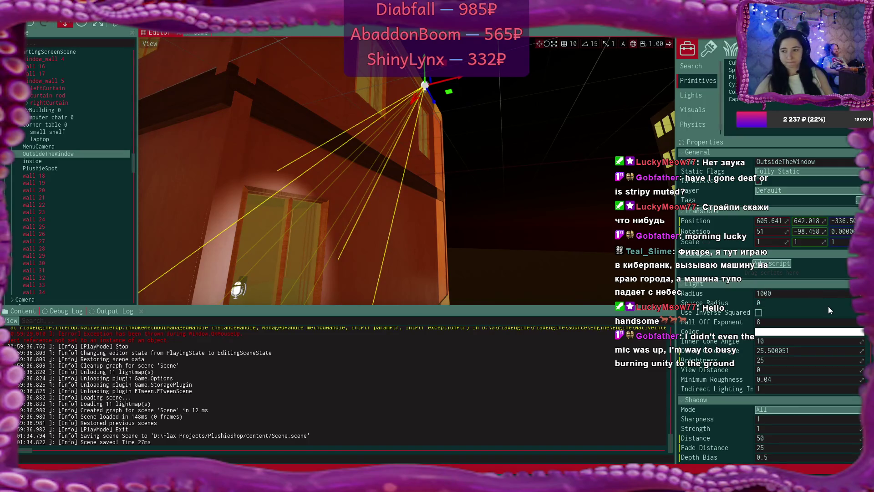
scroll(829, 310, down, 3)
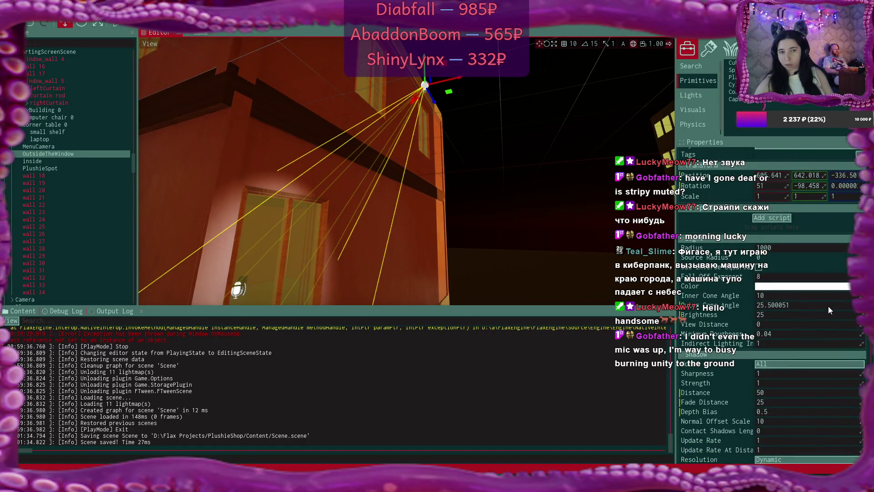
scroll(829, 307, up, 2)
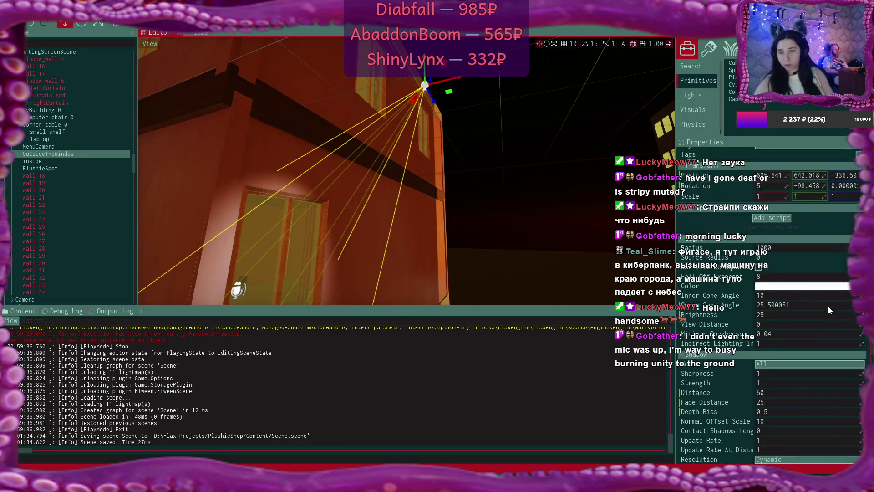
scroll(829, 310, up, 1)
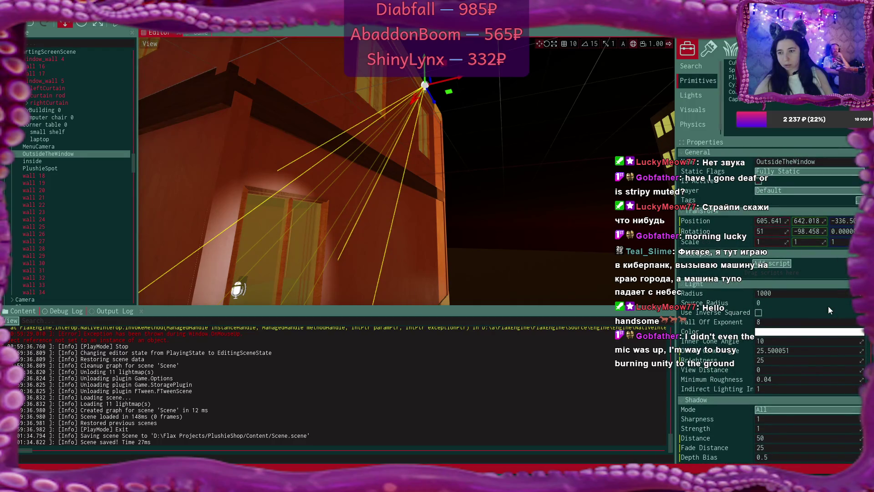
scroll(828, 310, down, 5)
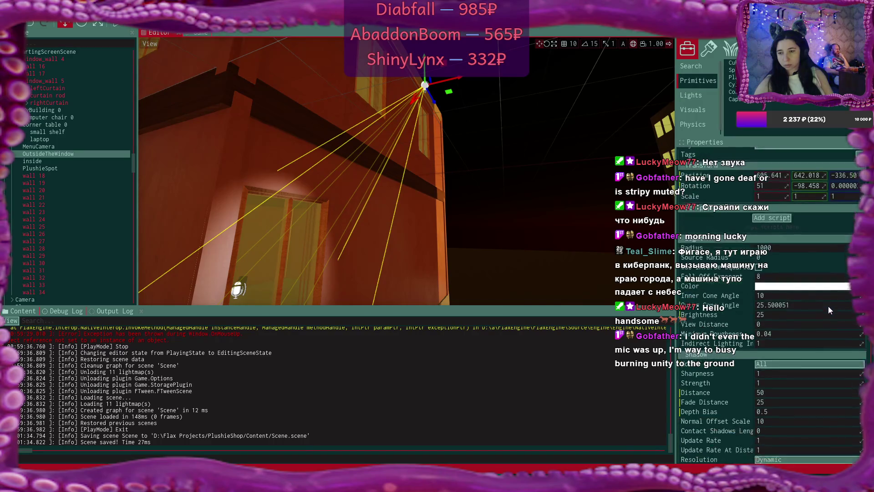
scroll(828, 309, down, 5)
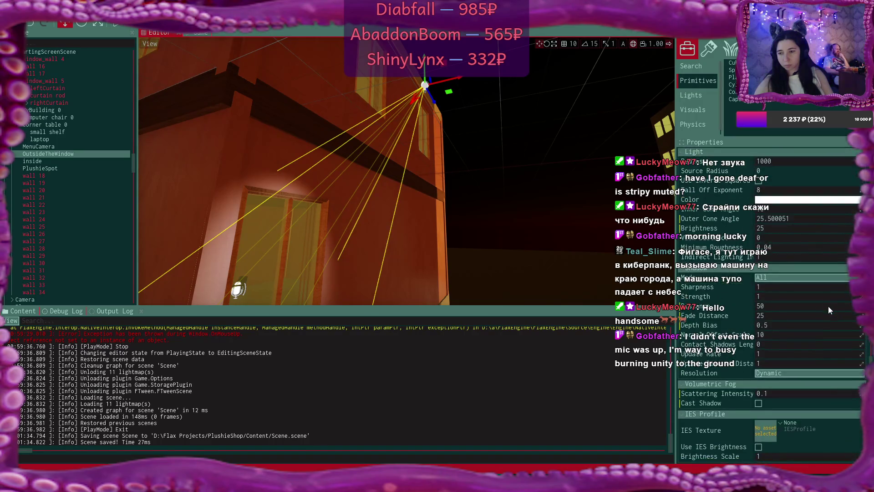
scroll(828, 306, up, 10)
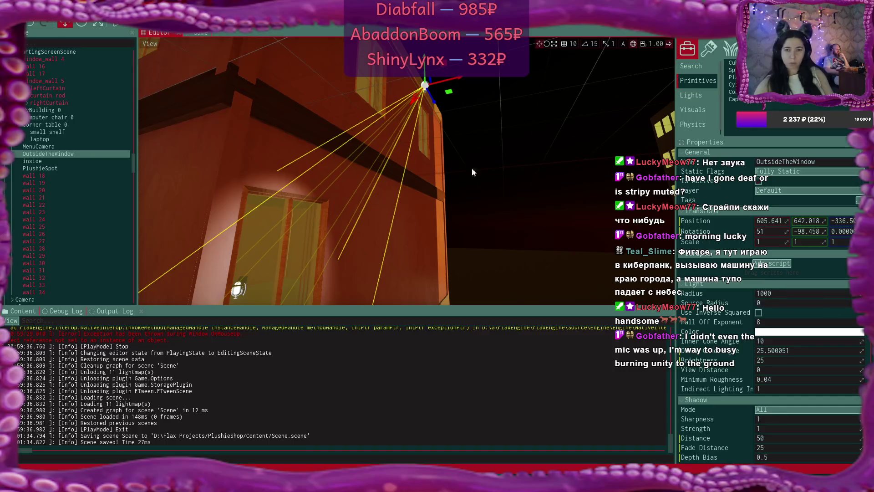
mouse_move(237, 289)
mouse_down()
mouse_move(504, 149)
mouse_move(436, 150)
mouse_move(521, 193)
mouse_up()
- Reselect the new SpotLight, then browse Camera10's New Lights, Physics and Visuals actor submenus
click(370, 140)
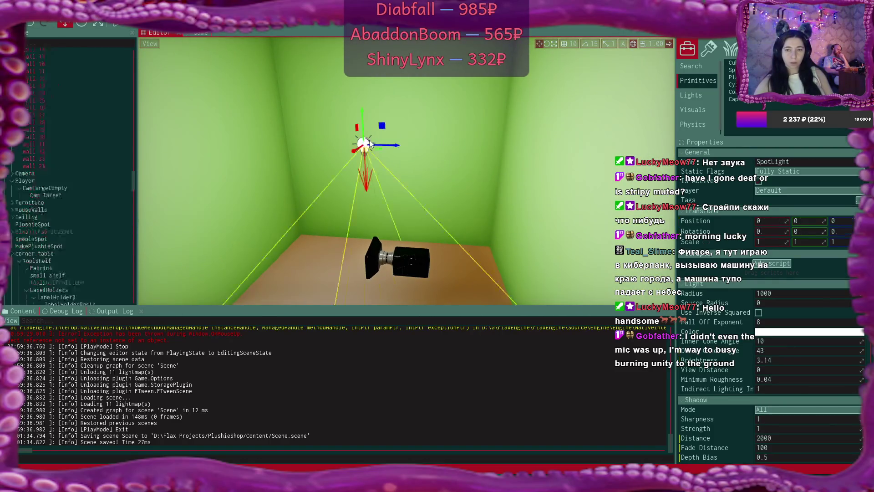
drag(345, 168, 345, 169)
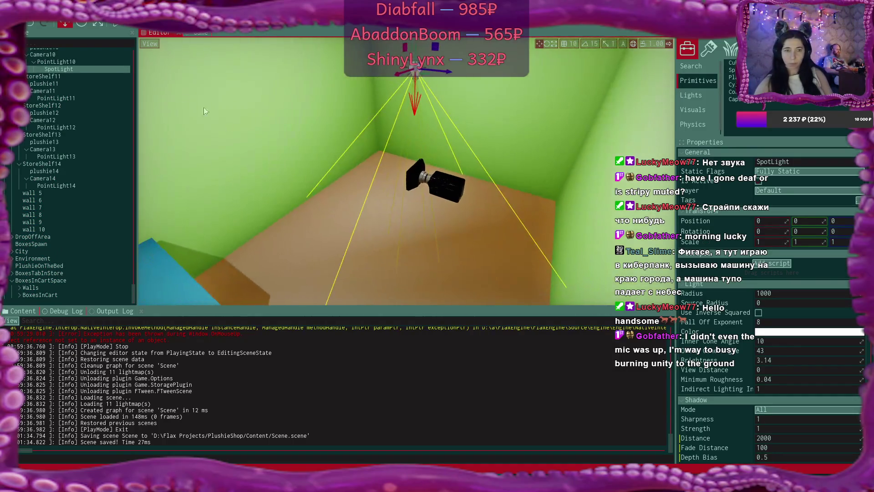
right_click(50, 55)
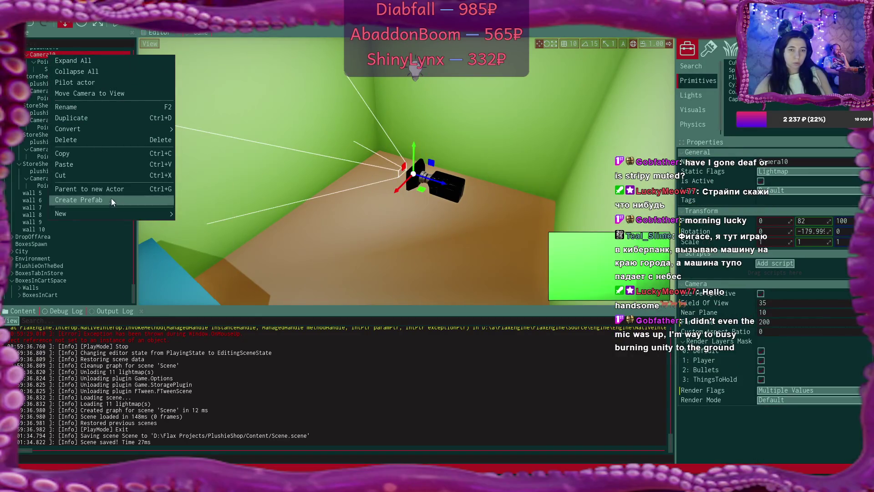
mouse_move(129, 214)
mouse_move(226, 236)
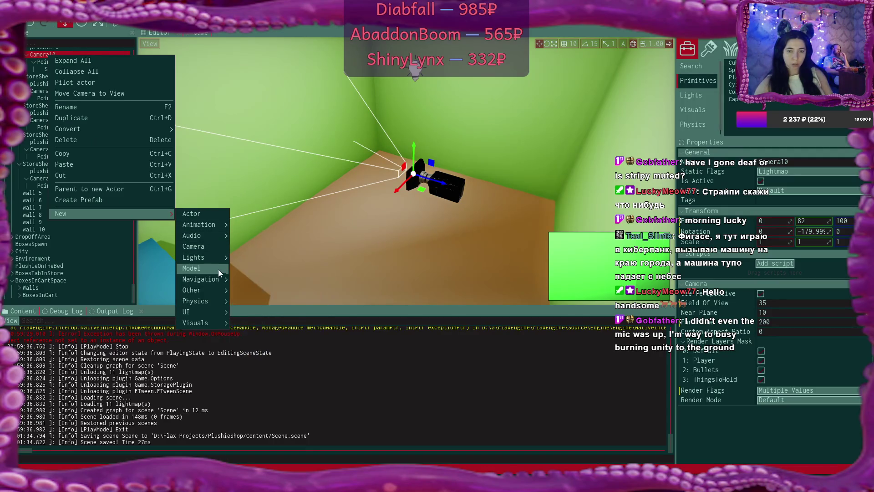
mouse_move(218, 264)
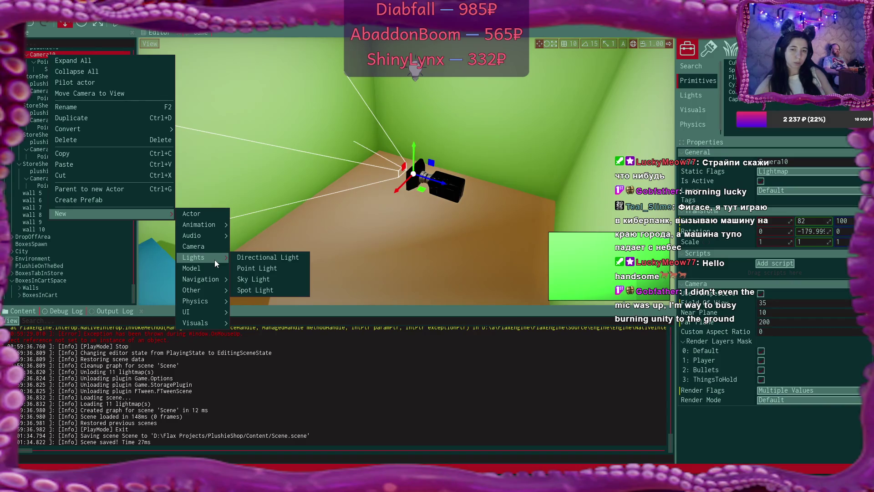
mouse_move(209, 291)
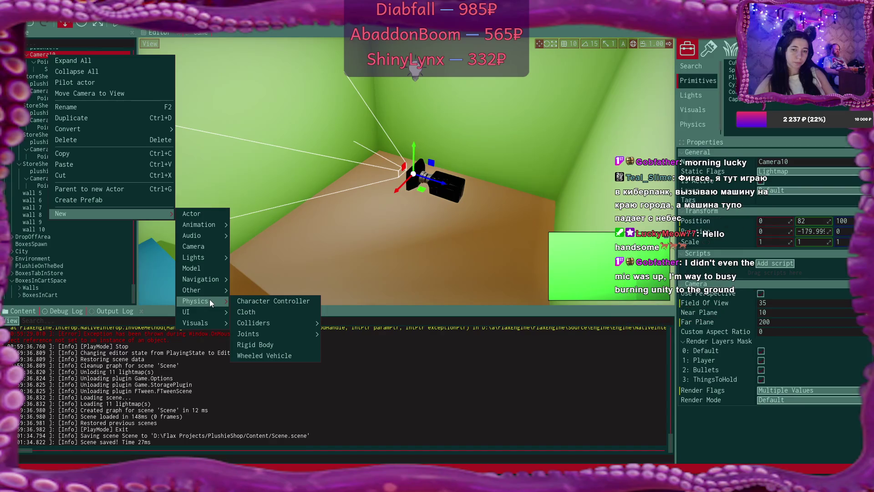
mouse_move(211, 310)
mouse_move(296, 334)
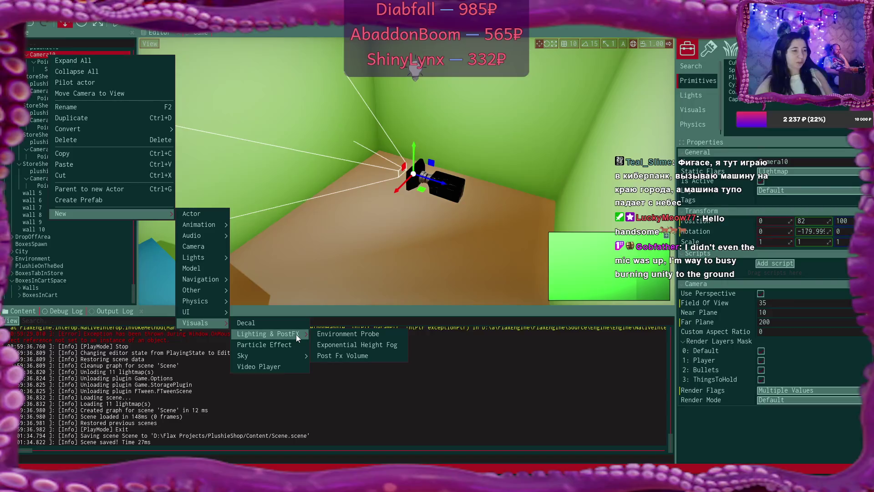
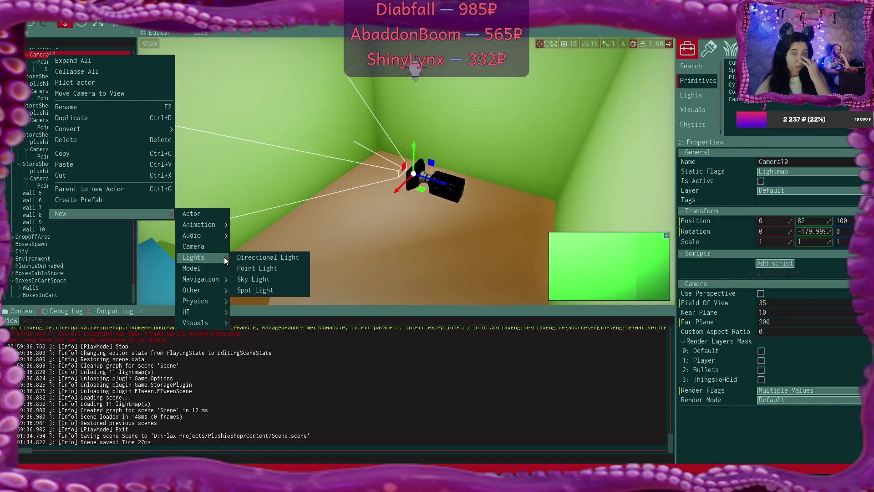
- Dismiss the add-actor menu, select Camera10's SpotLight after checking PointLight10, and frame it
click(56, 61)
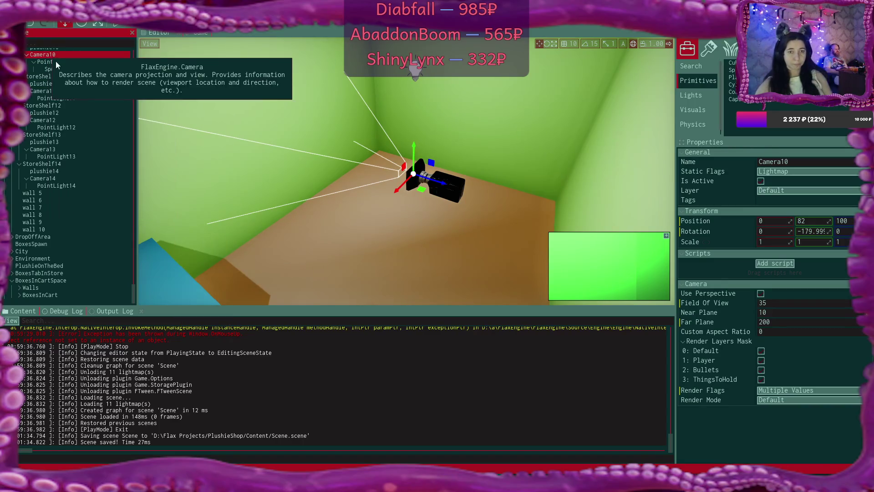
click(68, 70)
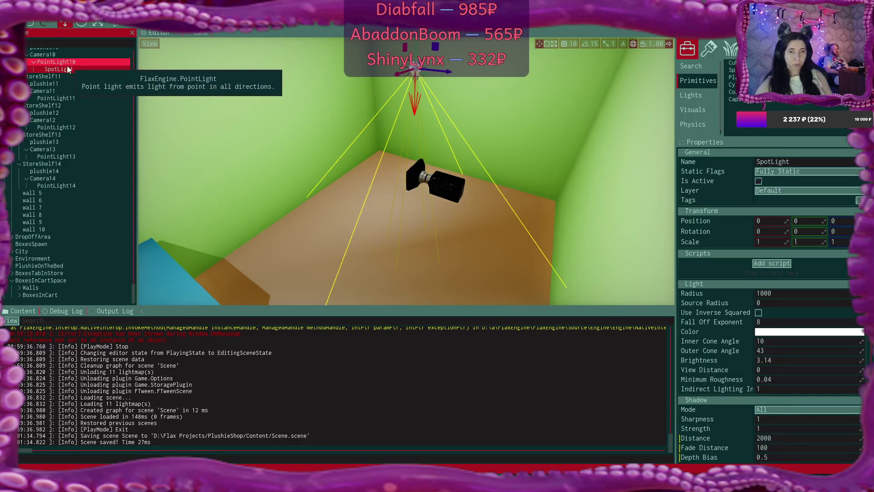
scroll(51, 53, up, 3)
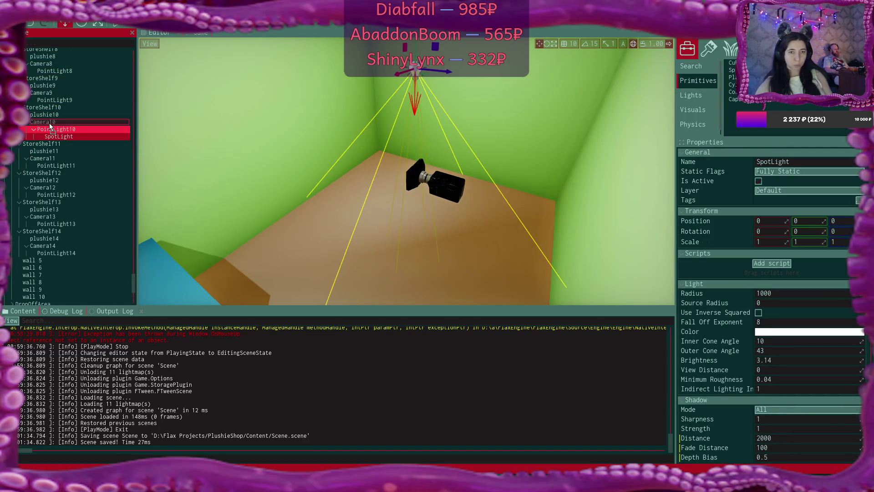
click(55, 129)
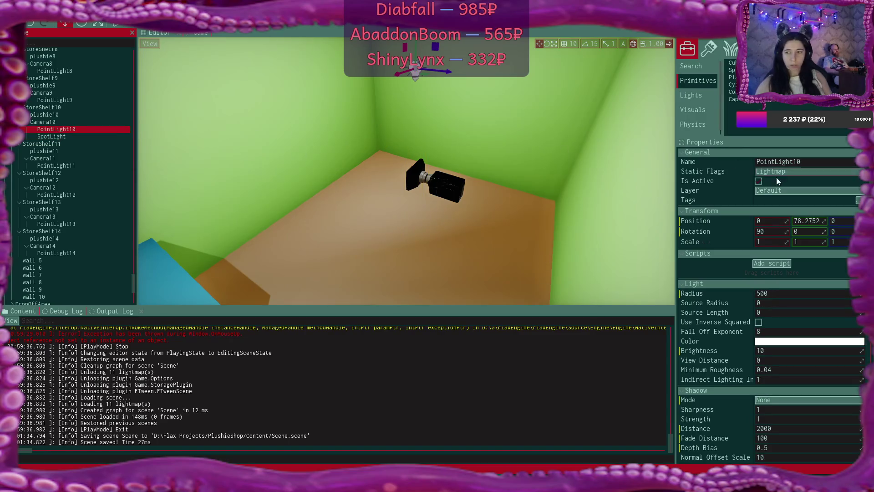
click(62, 138)
key(f)
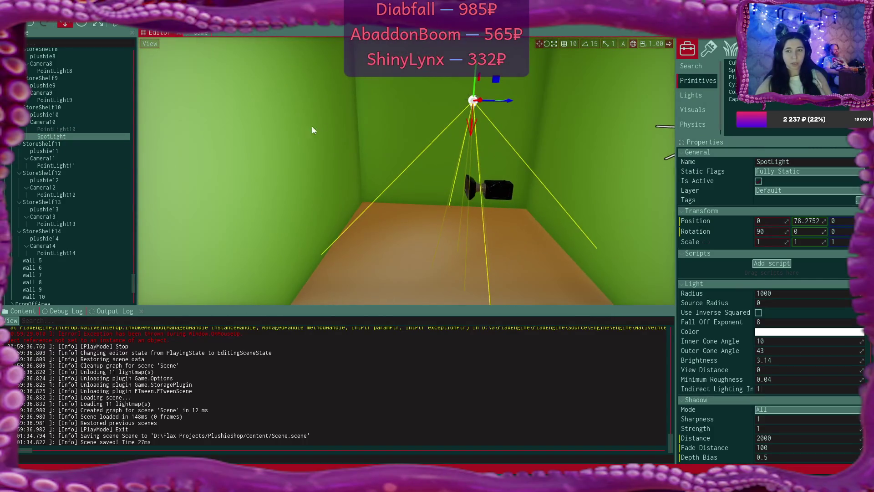
scroll(539, 101, up, 5)
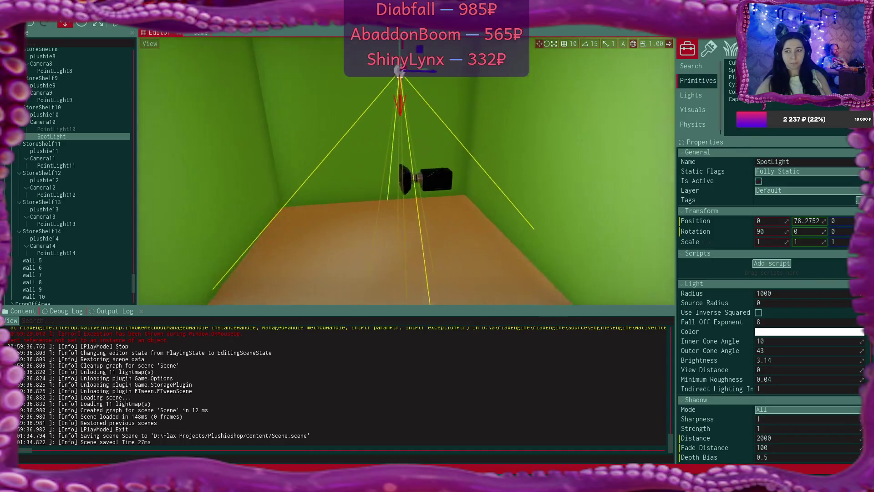
scroll(539, 101, down, 2)
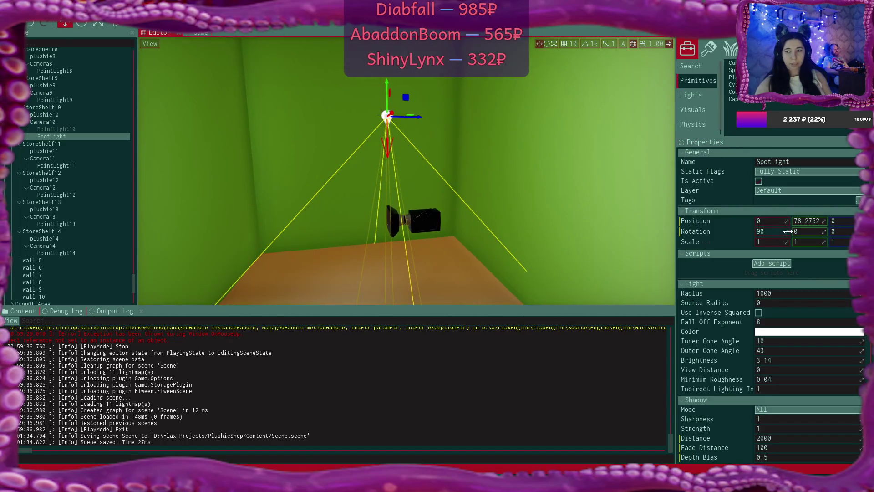
- Tilt the SpotLight to rotation X 1, set position Y to 0, and slide it to Z -23.772
drag(788, 231, 758, 232)
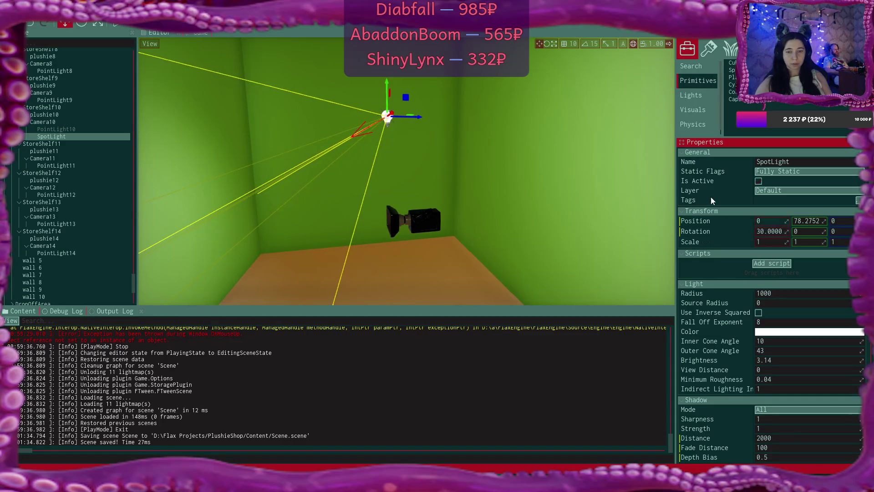
mouse_move(386, 82)
mouse_down()
mouse_move(399, 167)
mouse_move(398, 157)
mouse_up()
drag(786, 232, 777, 231)
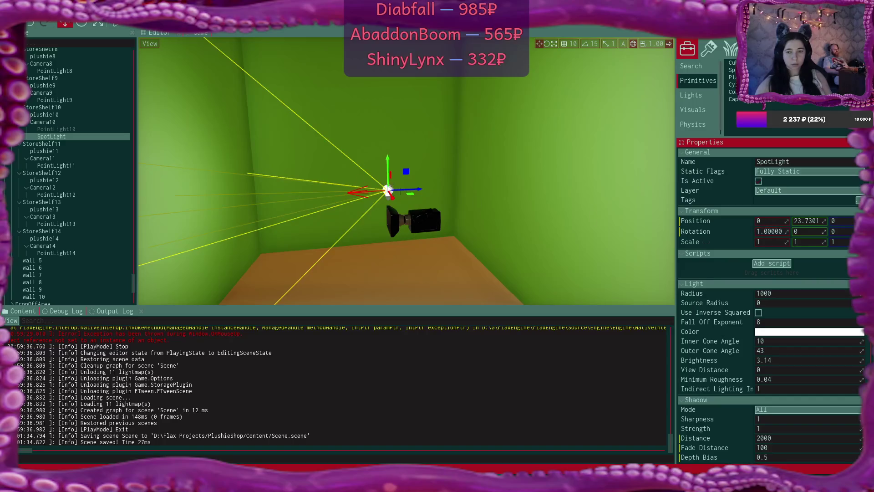
click(810, 221)
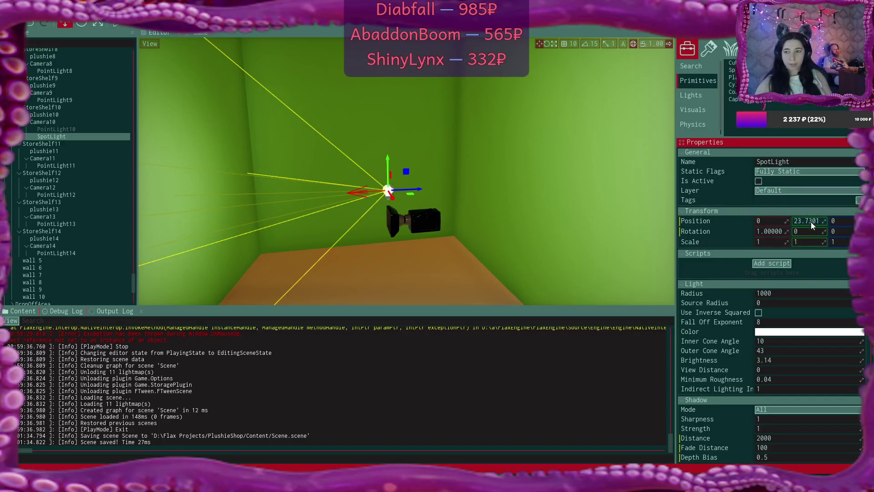
text(0)
key(Return)
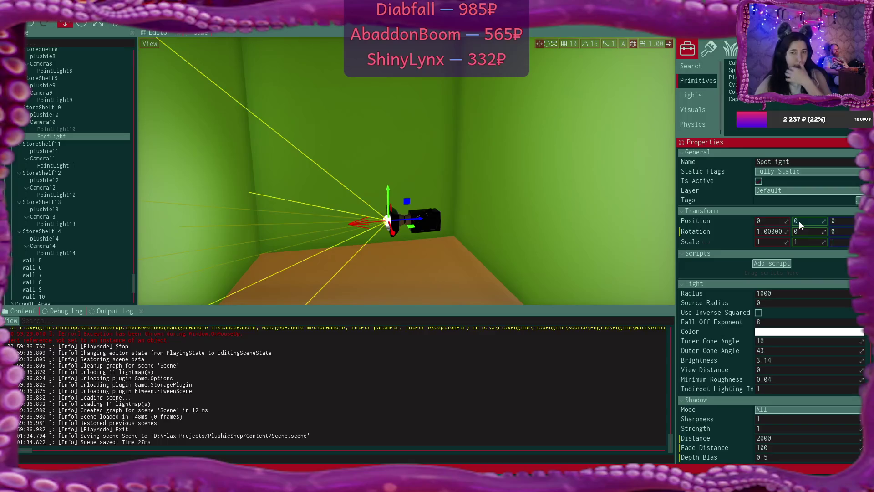
mouse_move(423, 220)
mouse_down()
mouse_move(448, 221)
mouse_move(391, 217)
mouse_move(469, 239)
mouse_up()
scroll(797, 337, down, 3)
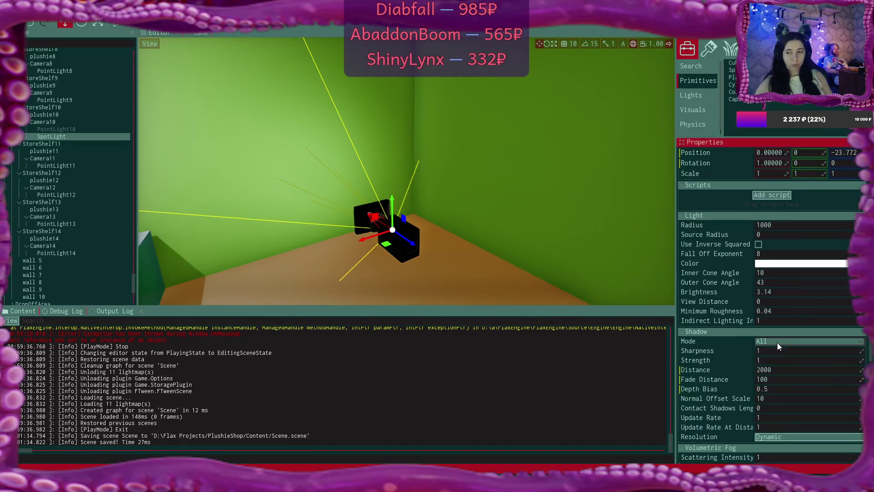
- Set the SpotLight's shadow mode to None, review its remaining light settings, and frame it
click(777, 342)
click(793, 351)
click(817, 342)
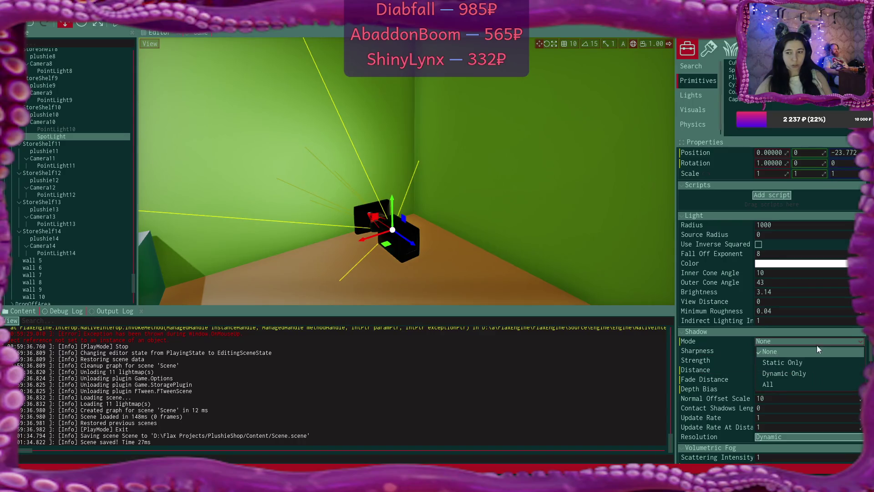
click(736, 343)
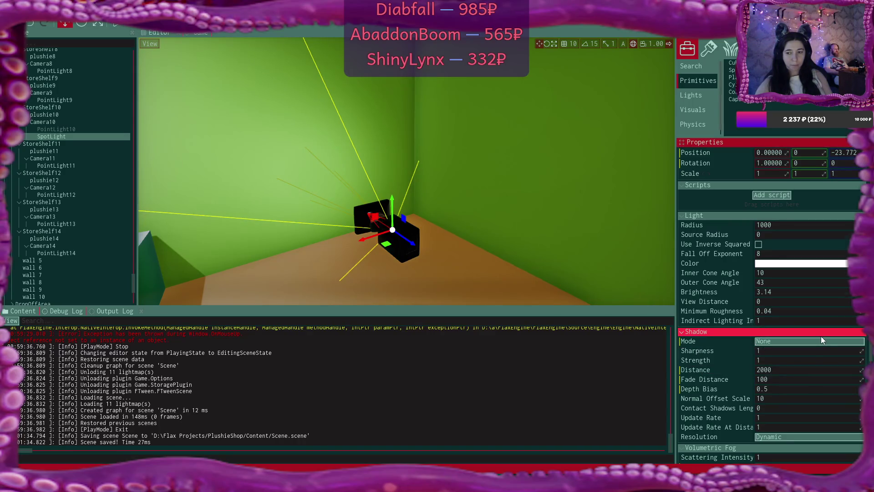
scroll(822, 339, down, 2)
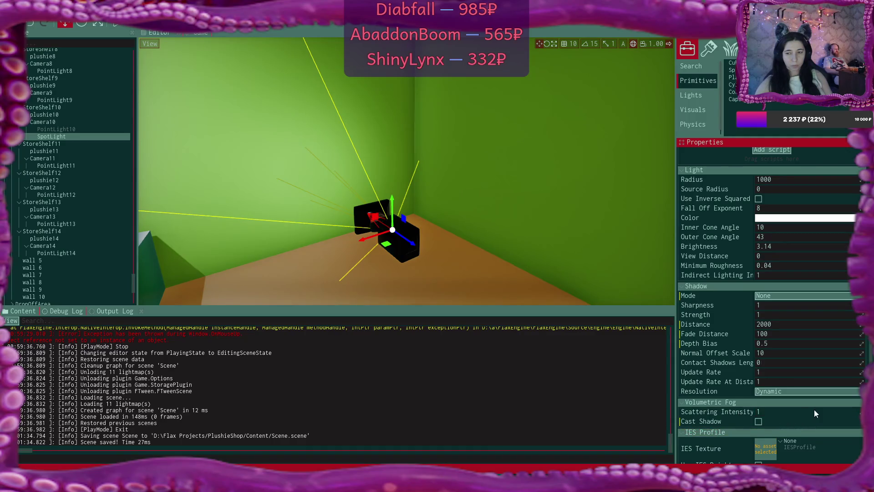
scroll(815, 409, down, 1)
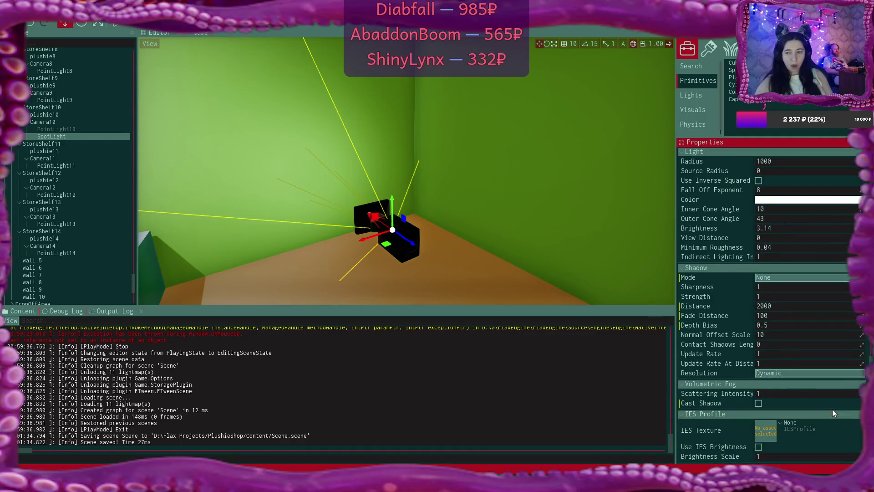
scroll(833, 411, up, 3)
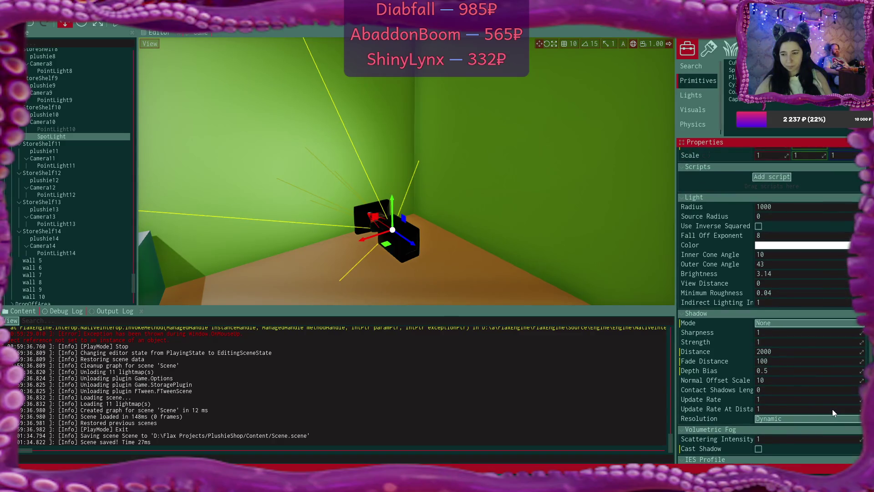
key(f)
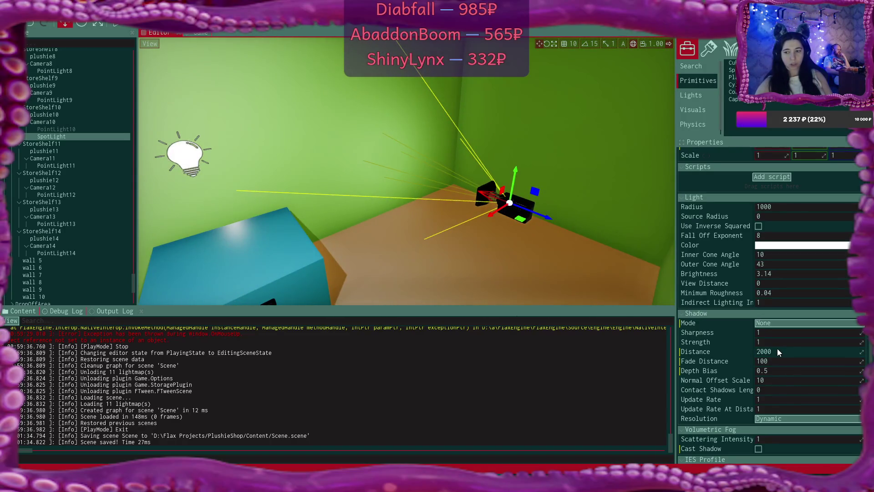
- Change the SpotLight's radius to 500, then to 200
click(777, 348)
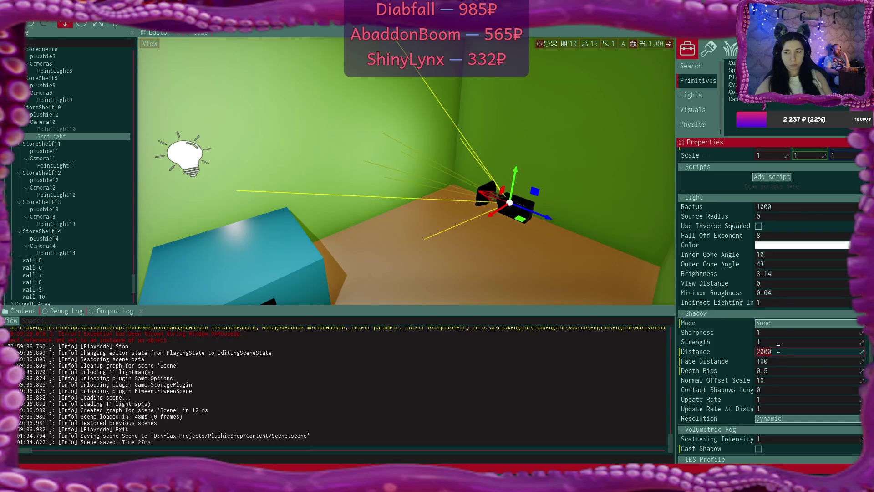
click(780, 206)
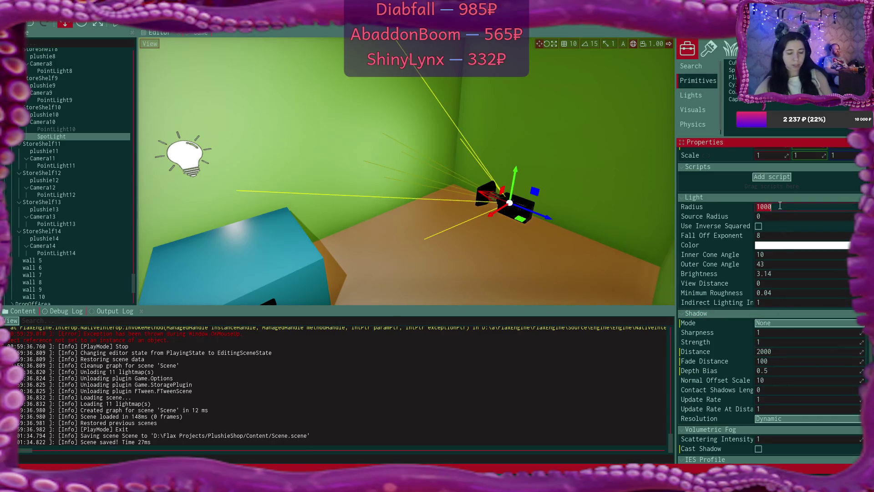
text(50)
key(Return)
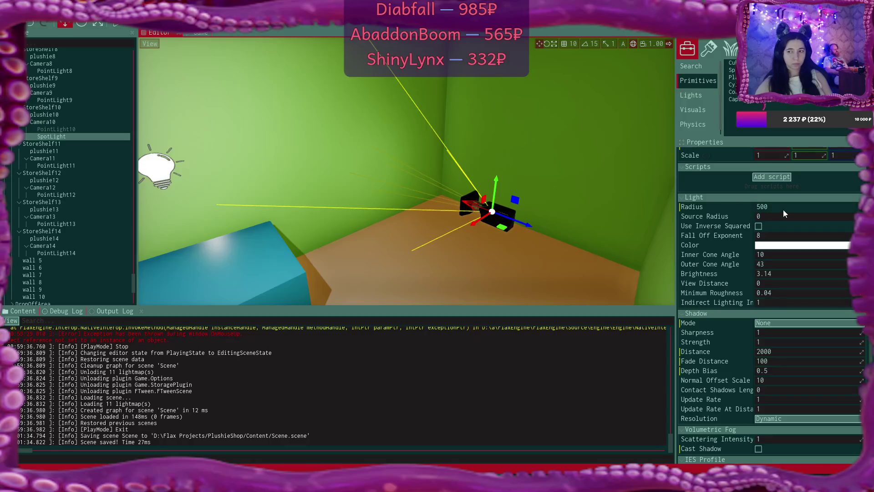
click(783, 206)
key(BackSpace)
key(BackSpace)
key(BackSpace)
text(200)
key(Return)
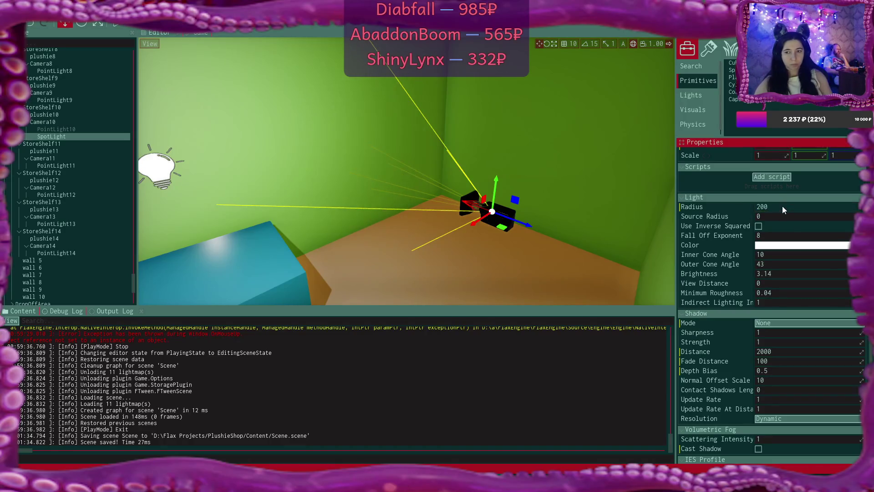
- Shift the SpotLight sideways along X and widen its inner cone angle to 26.4
right_click(627, 200)
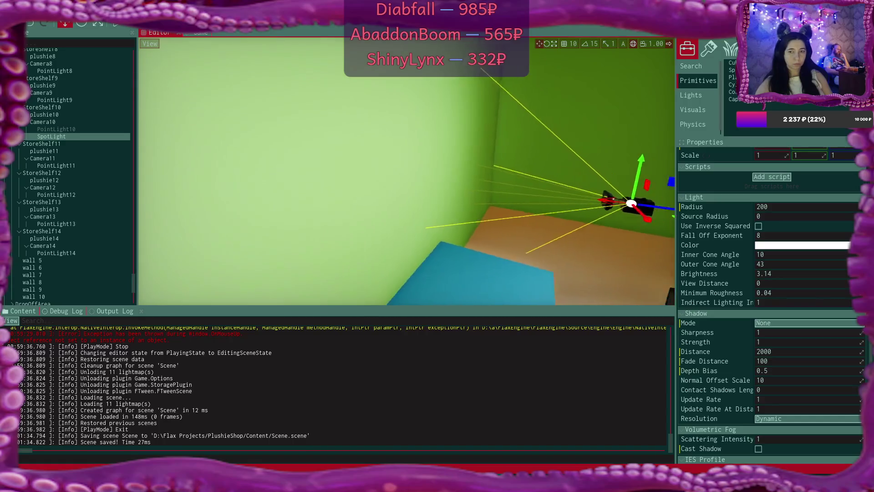
key(f)
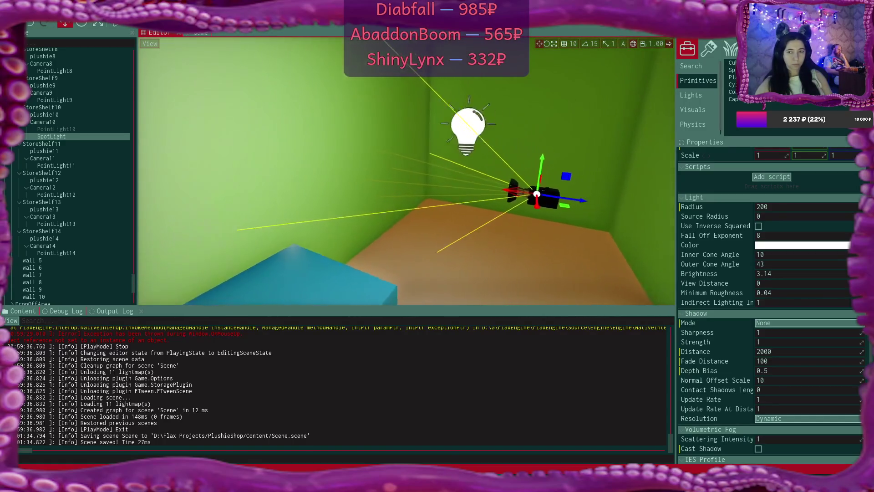
mouse_move(499, 206)
mouse_down()
mouse_move(543, 206)
mouse_move(521, 202)
mouse_up()
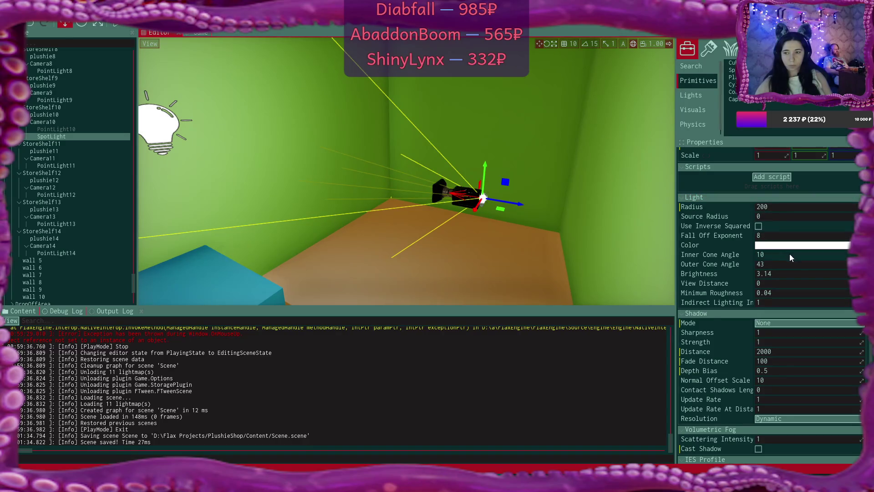
drag(765, 254, 840, 264)
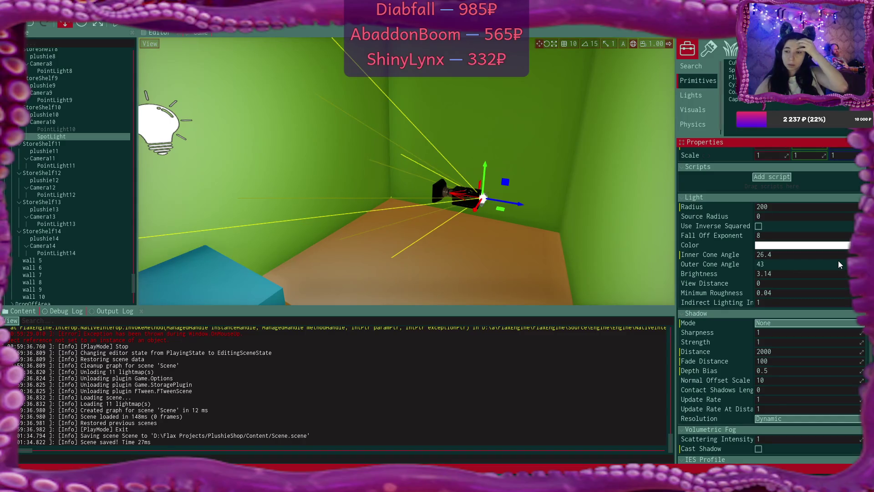
drag(460, 176, 460, 176)
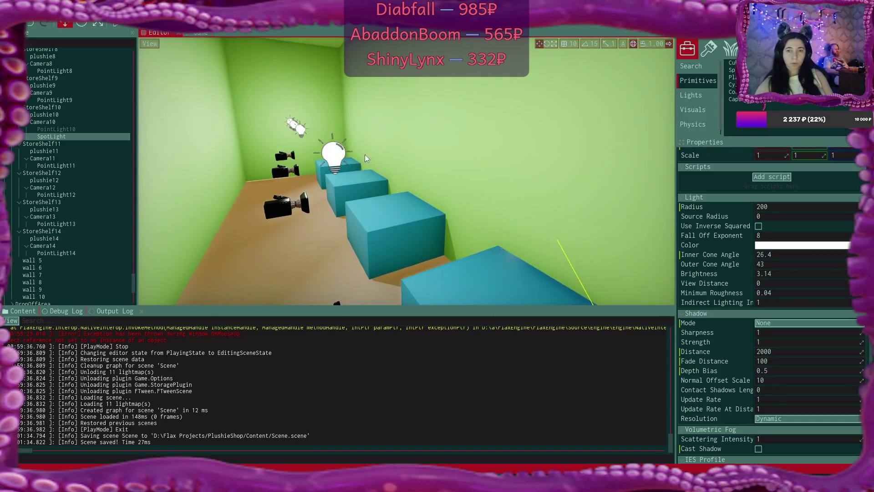
- Deactivate PointLight11 through PointLight14 together, then reselect Camera10's SpotLight
click(336, 154)
key(f)
drag(396, 125, 378, 125)
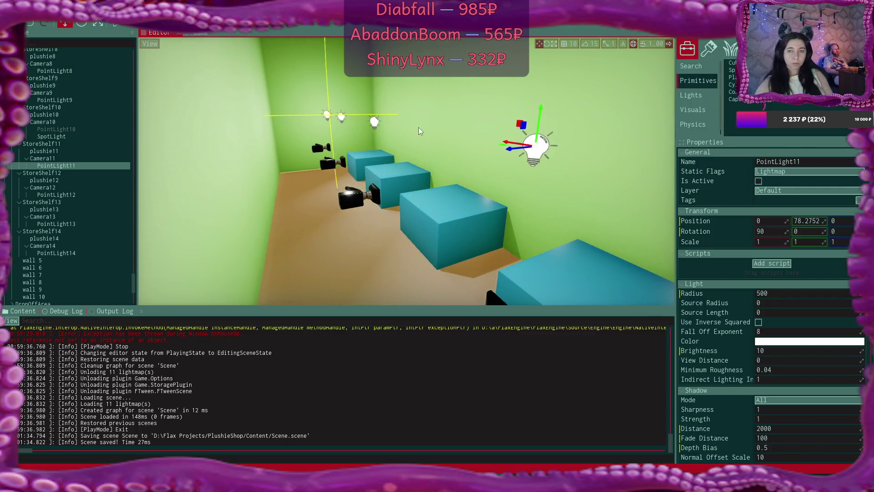
ctrl+click(374, 123)
ctrl+click(342, 119)
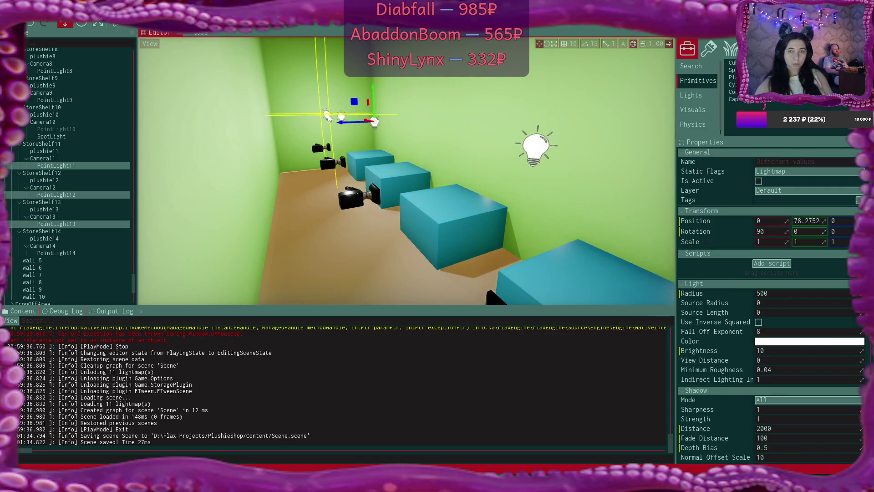
ctrl+click(326, 114)
click(759, 181)
scroll(474, 186, up, 10)
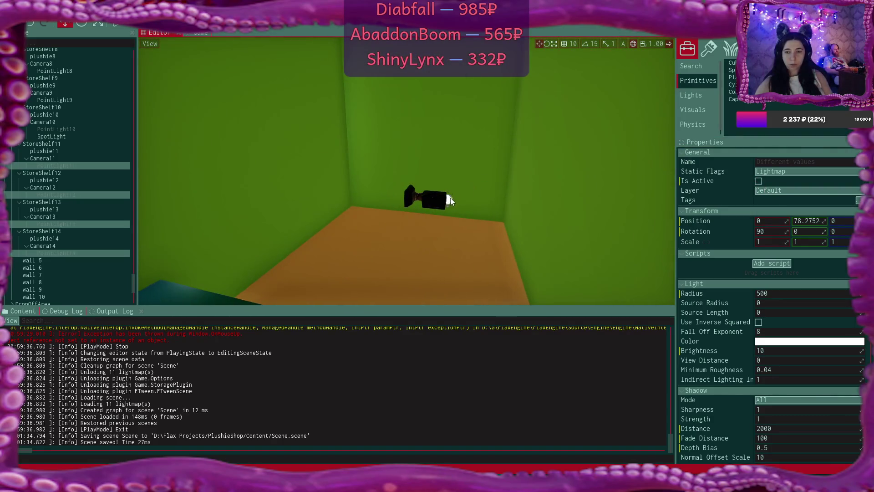
click(450, 201)
scroll(508, 229, up, 5)
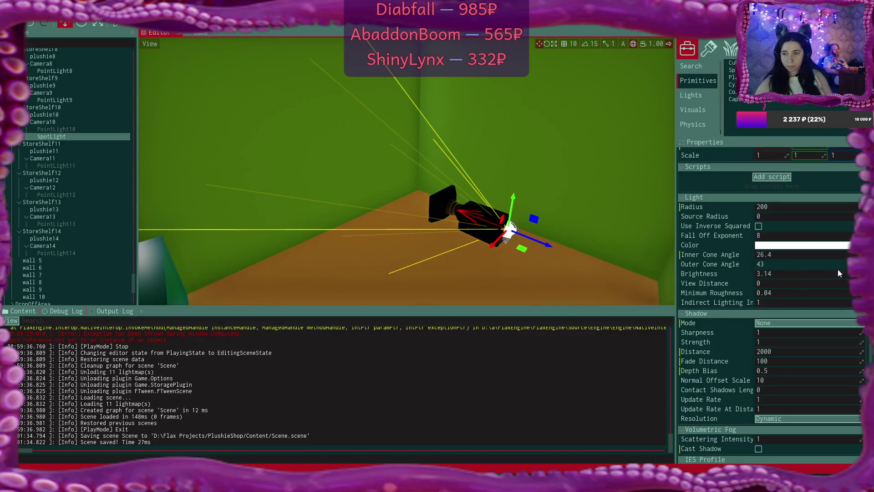
- Set the SpotLight's brightness to 10 and move it along its blue axis
click(853, 273)
text(10)
key(Return)
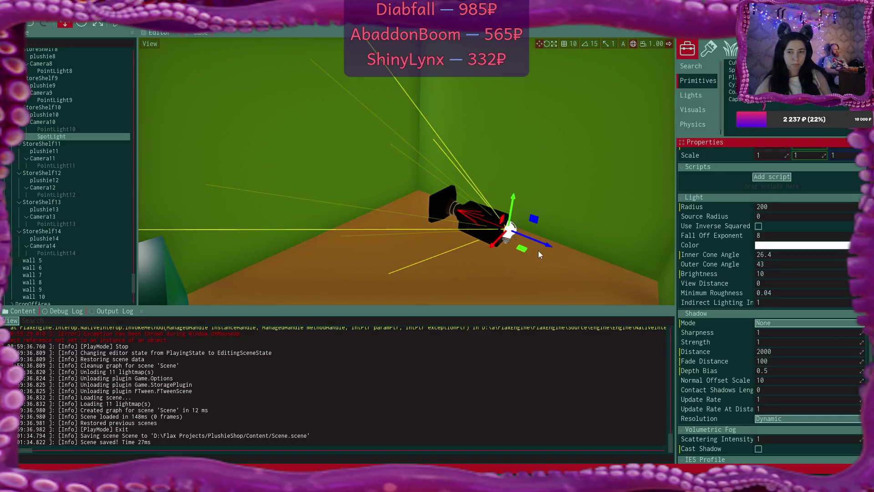
mouse_move(548, 245)
mouse_down()
mouse_move(450, 233)
mouse_move(460, 237)
mouse_up()
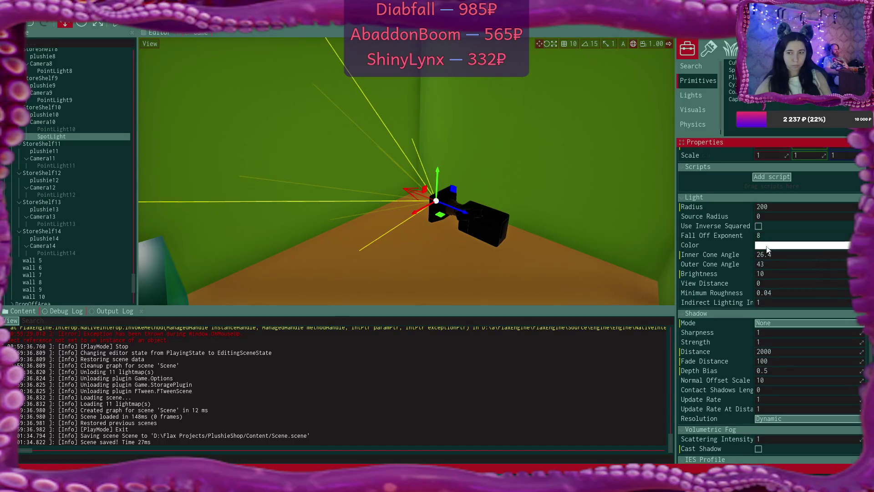
- Raise the SpotLight's brightness to 500, then 1500, and start the game in play mode
click(774, 274)
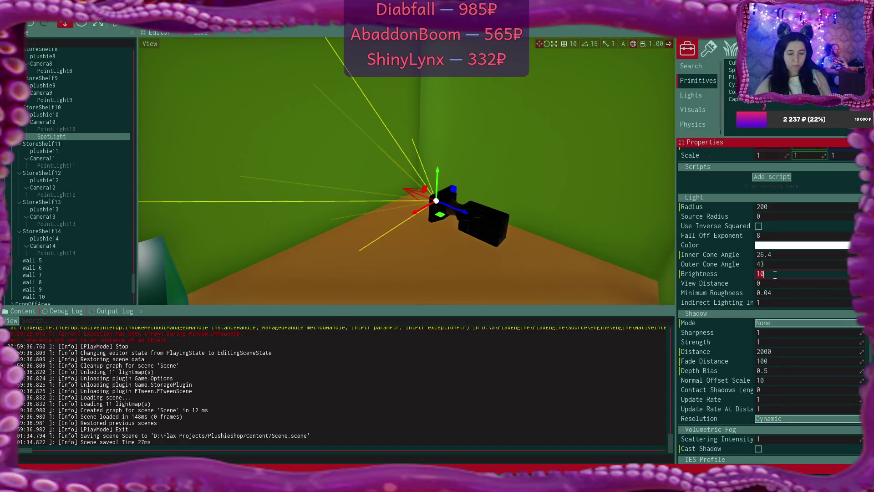
text(20)
double_click(774, 273)
text(50)
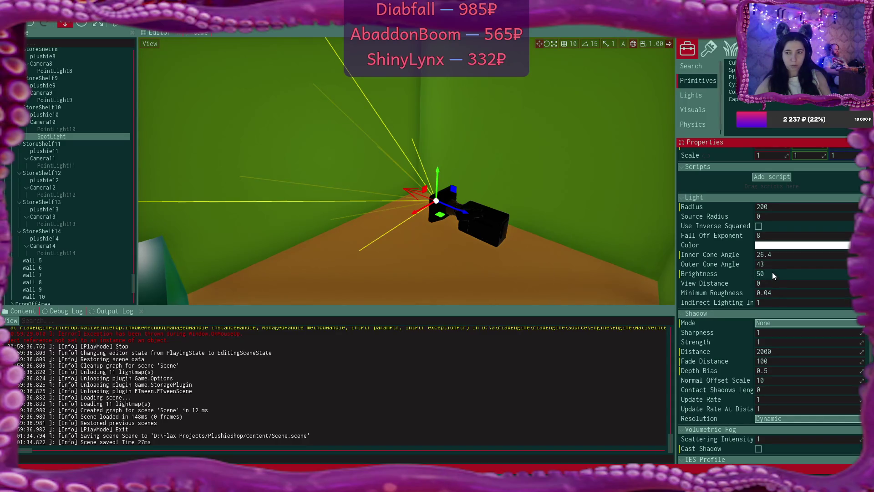
double_click(773, 273)
text(100)
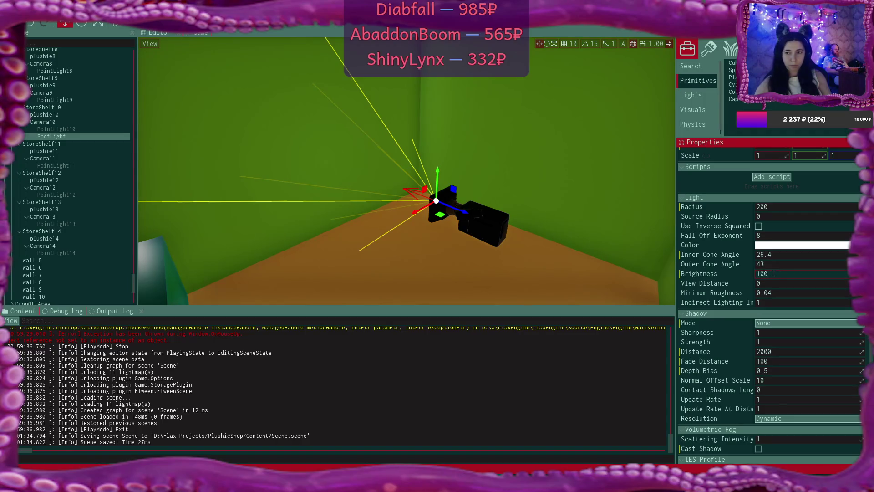
double_click(774, 274)
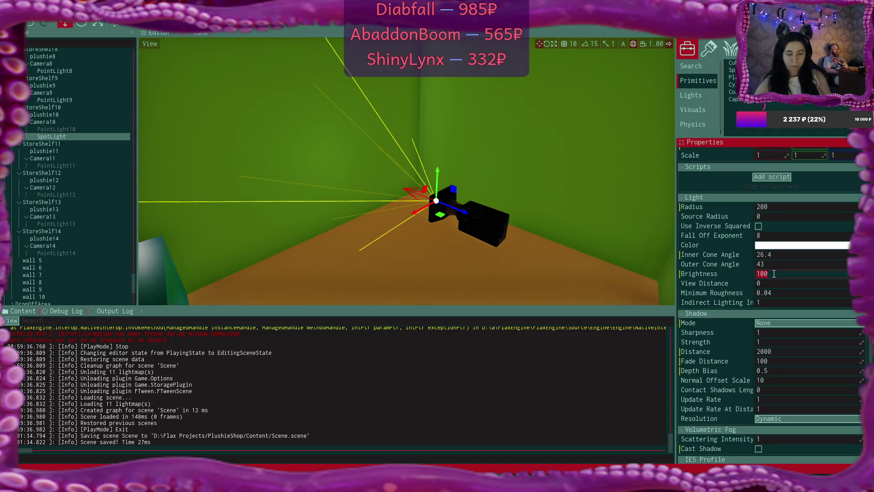
text(50)
double_click(773, 273)
text(0)
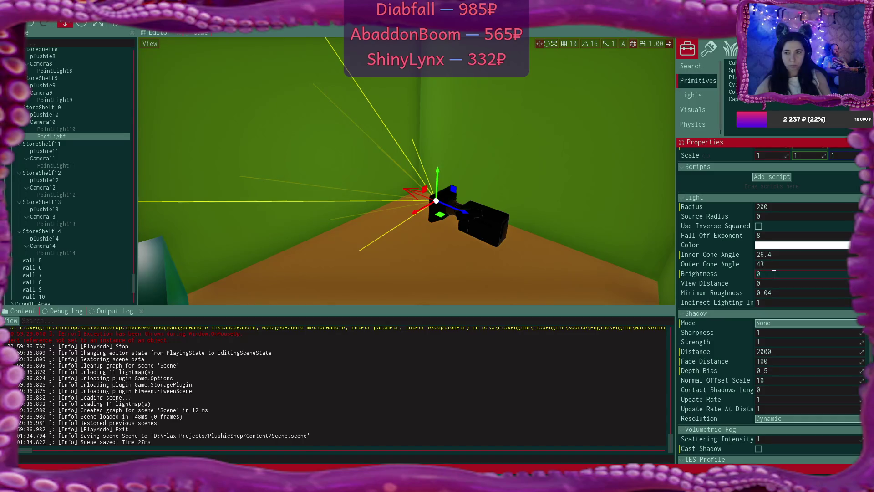
double_click(773, 273)
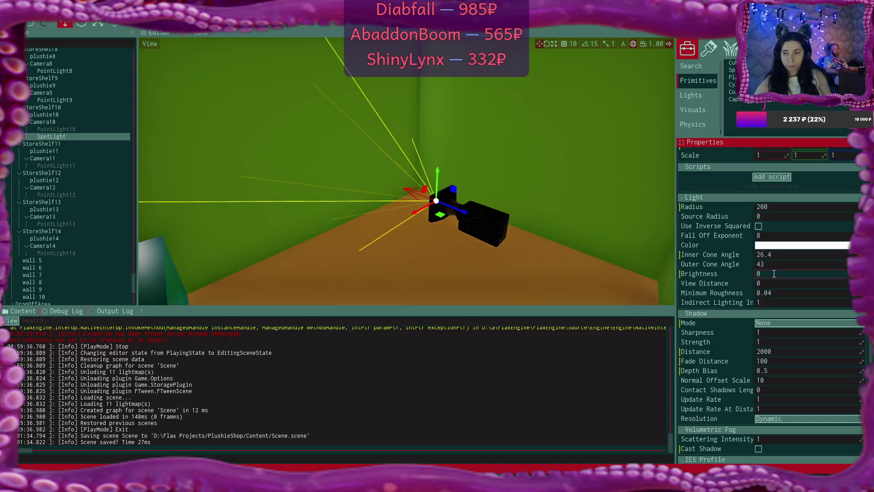
text(500)
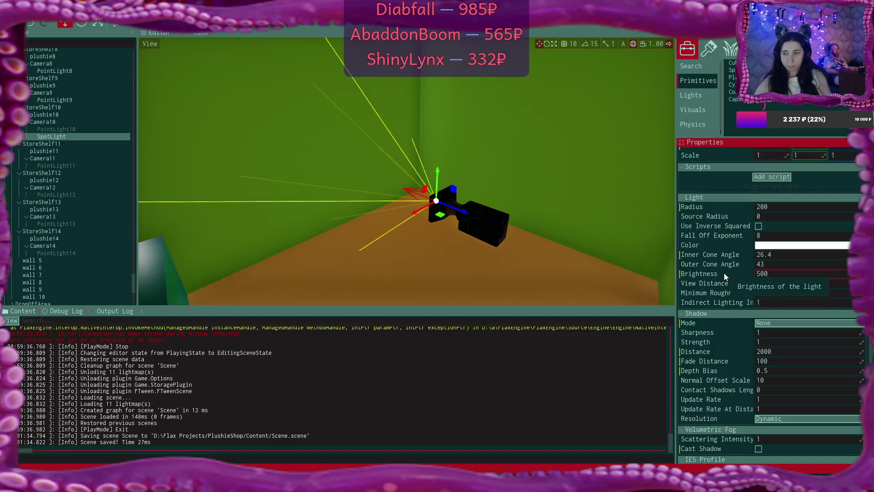
key(Return)
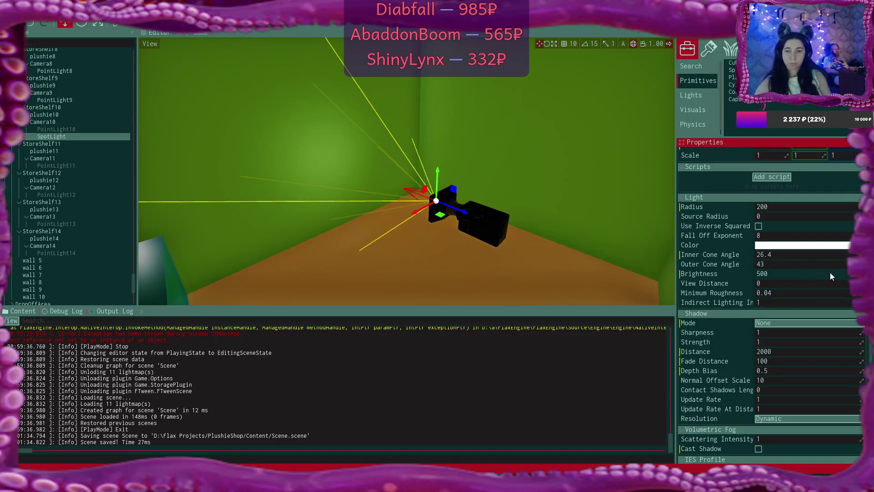
double_click(819, 273)
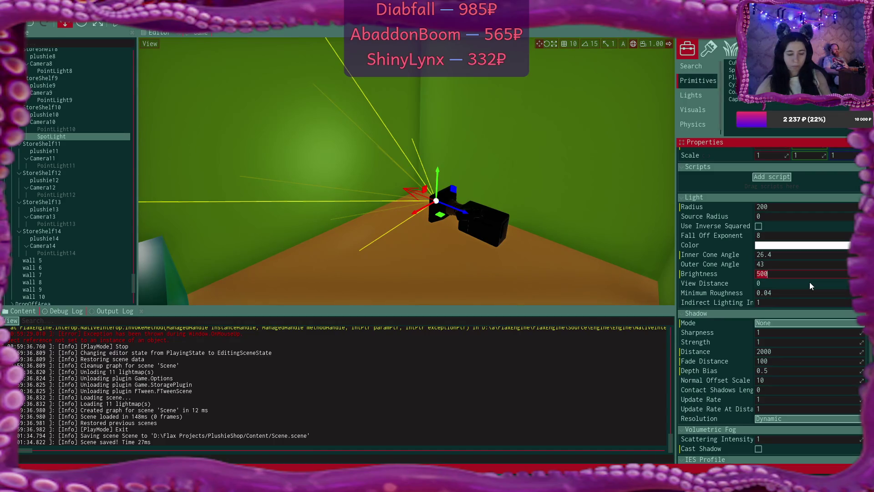
text(1500)
key(Return)
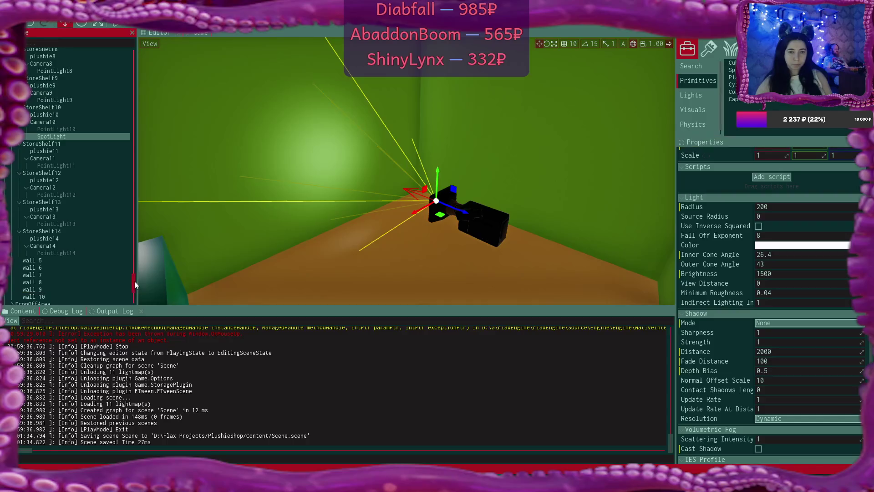
drag(135, 280, 131, 269)
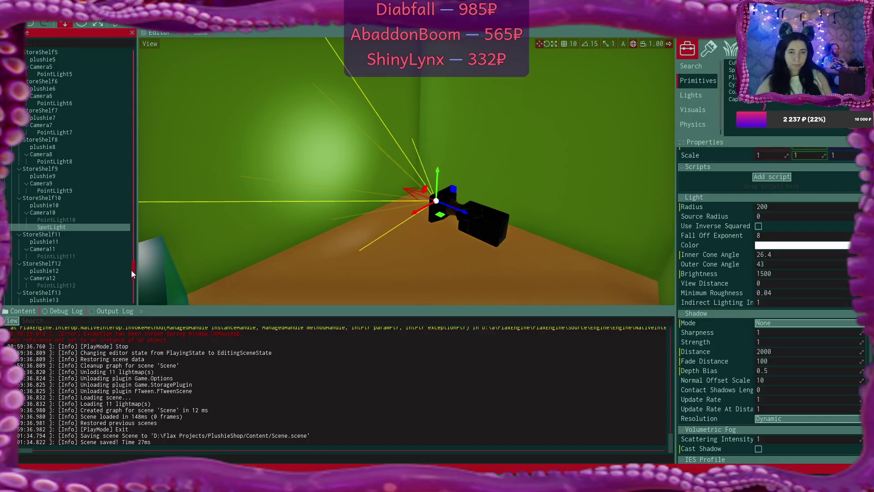
click(118, 25)
- Start a New Game in the Game 1 slot, then stop play and recompile the scripts
click(401, 159)
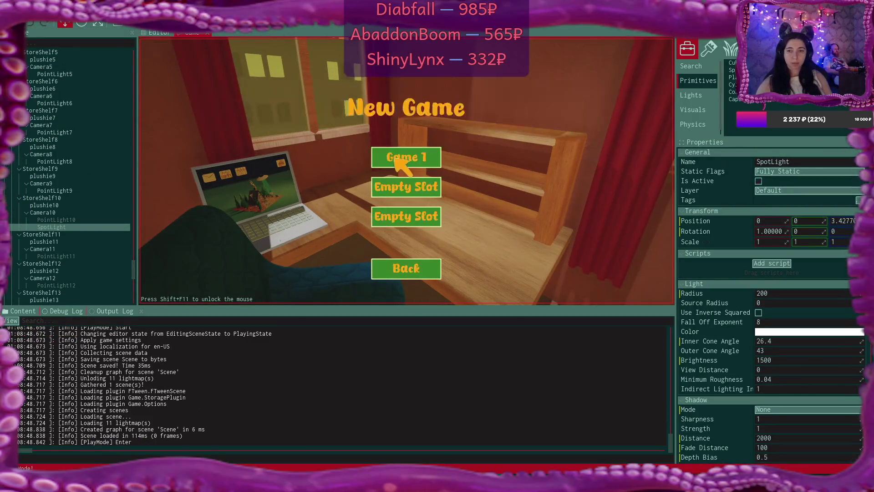
click(79, 310)
click(425, 162)
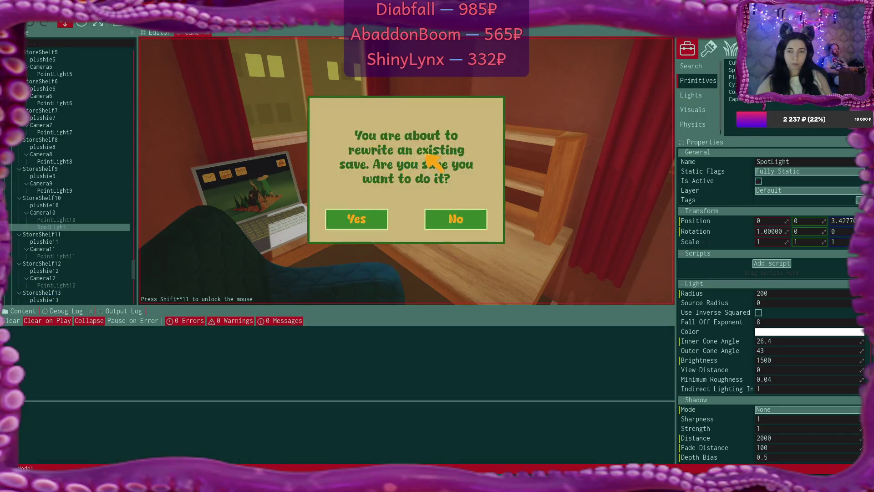
click(355, 220)
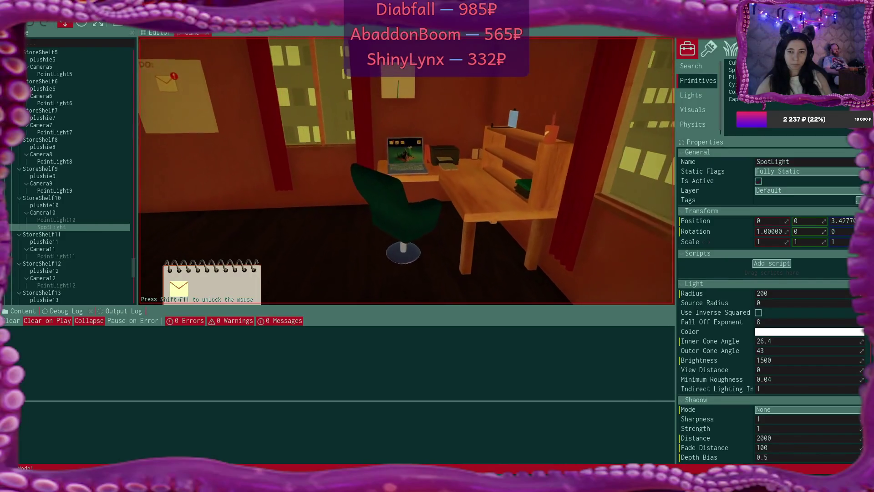
key(Escape)
click(32, 10)
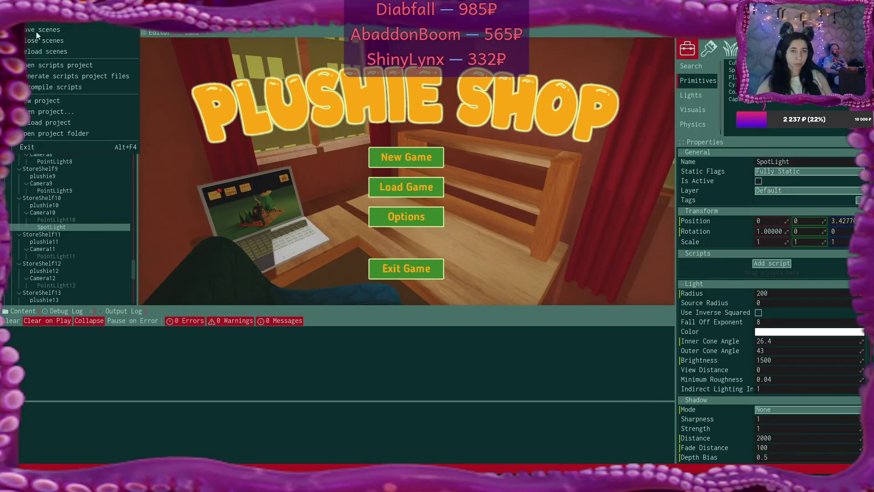
click(53, 87)
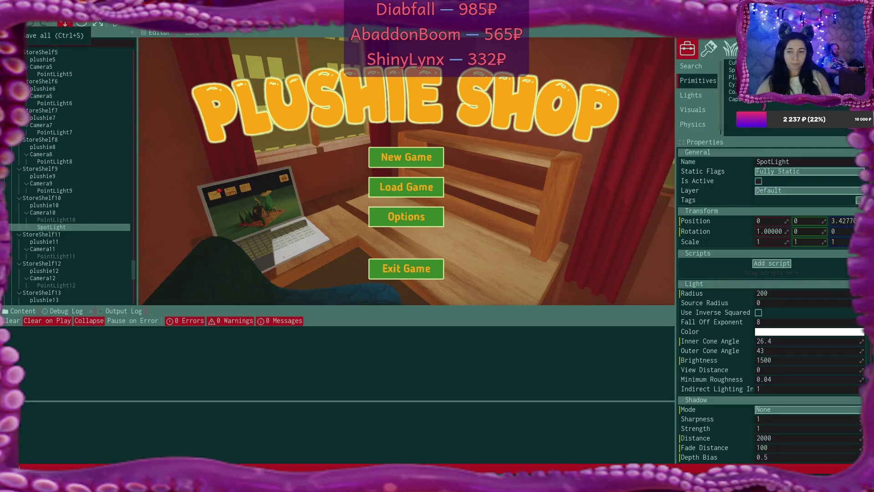
- Replay with a fresh New Game in slot Game 1 and walk to the desk laptop
key(F5)
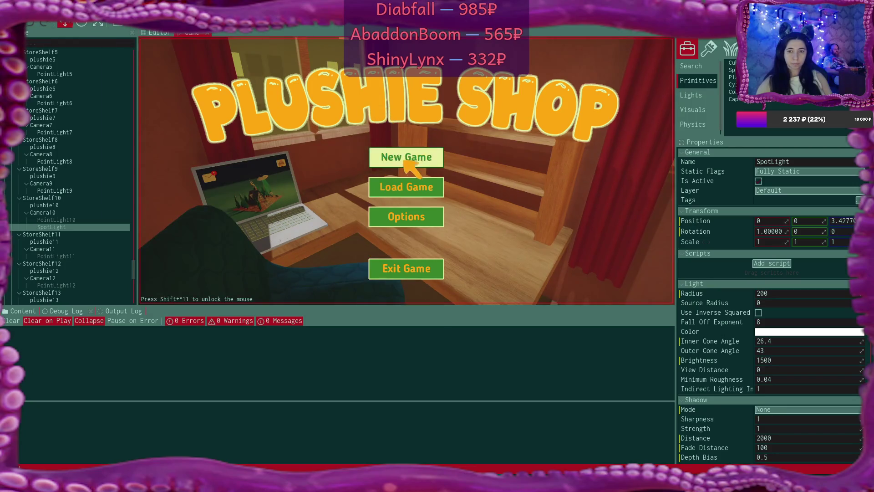
click(407, 160)
click(405, 158)
click(383, 218)
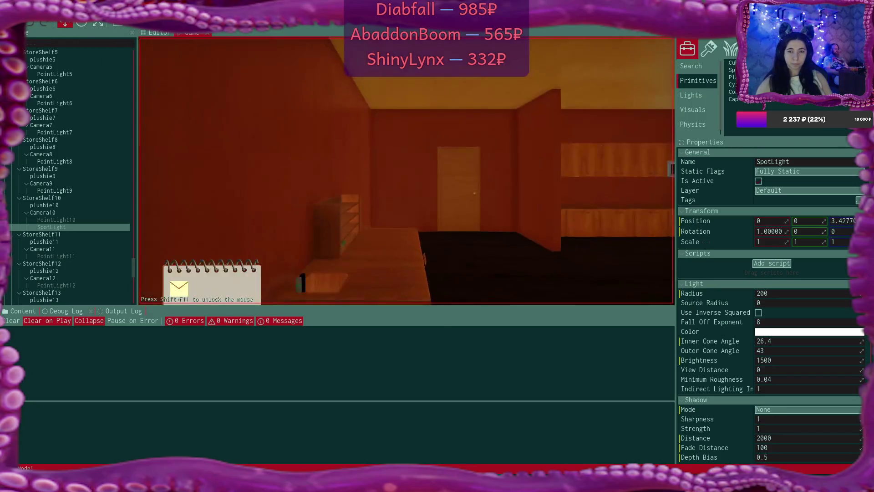
key(w)
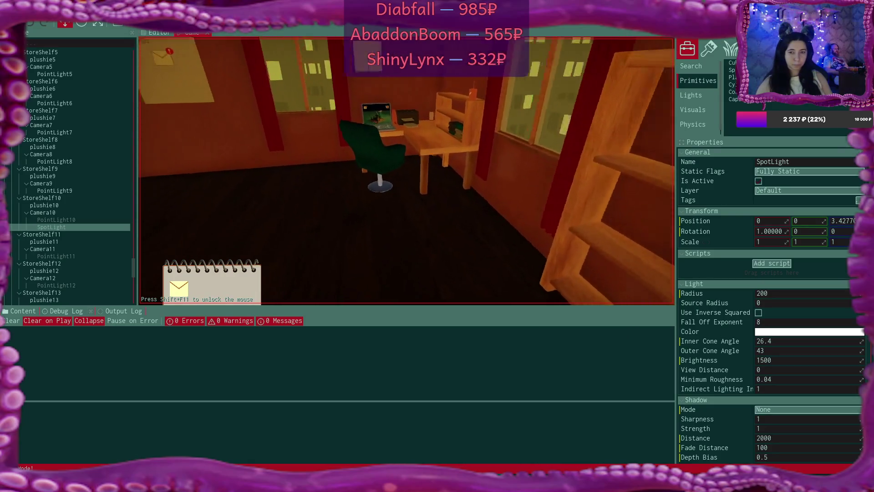
click(406, 171)
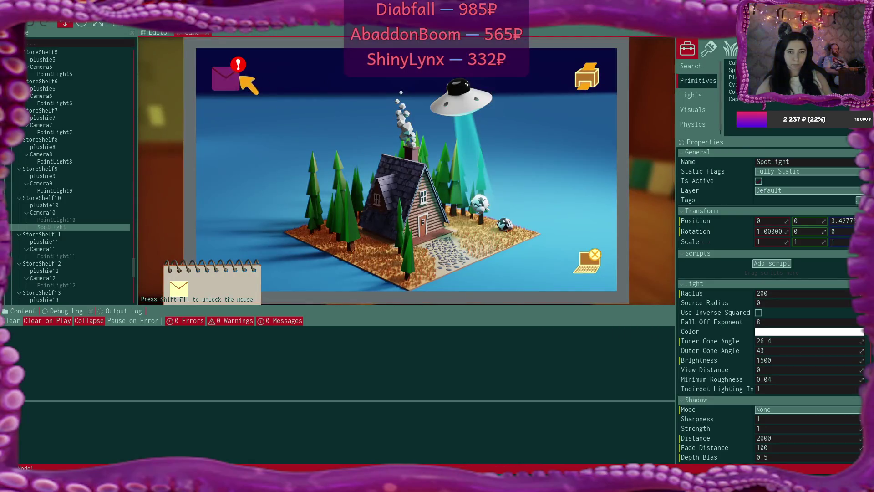
- Read the 'Congrats on the first day of freedom' letter and its attachment in the laptop mail
click(235, 78)
click(373, 114)
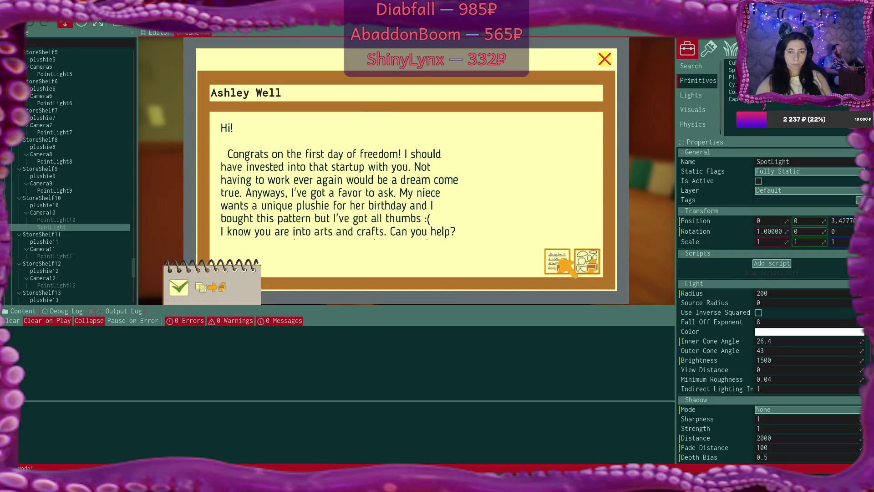
click(590, 262)
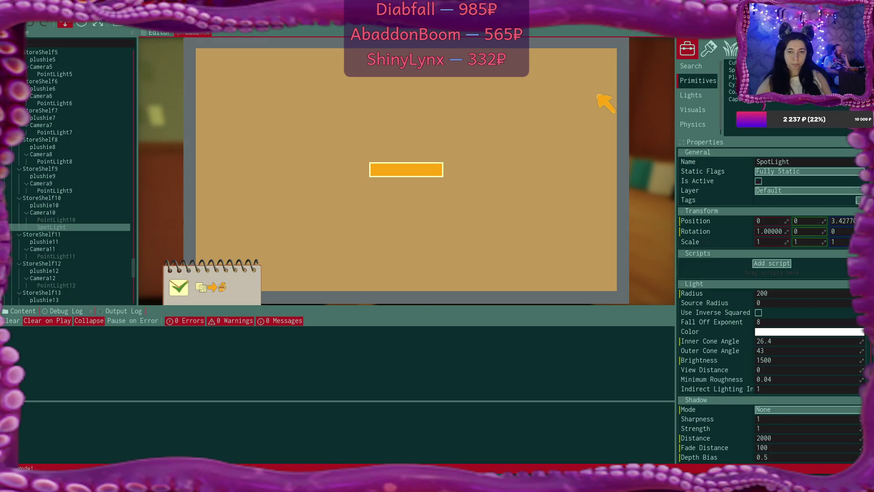
click(605, 59)
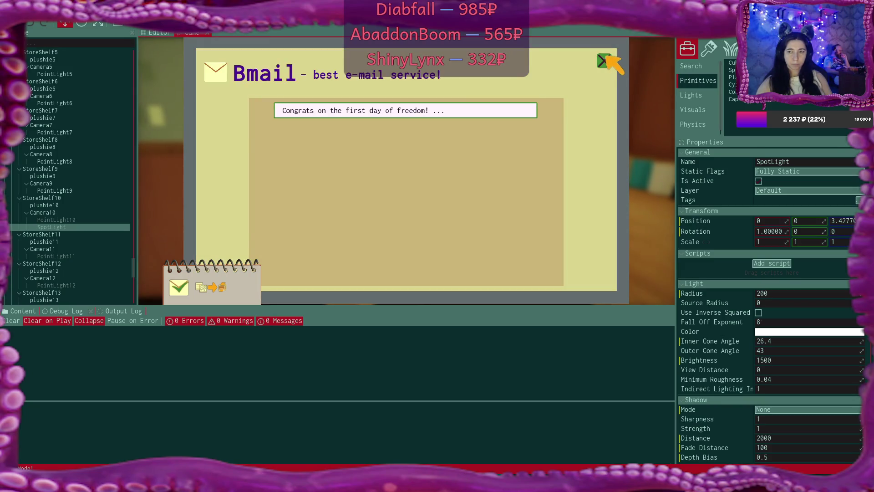
click(604, 60)
- Pack the plushies and address card into the parcel, confirm the order, and leave the laptop
click(587, 79)
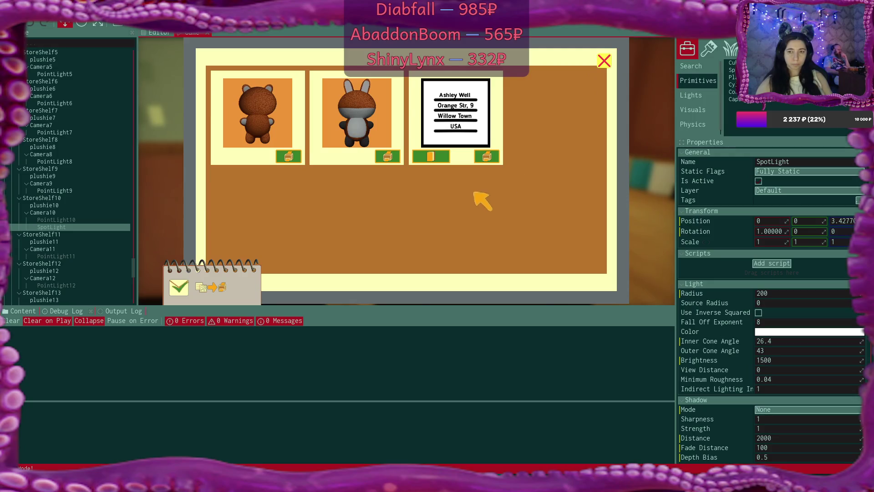
click(288, 156)
click(604, 61)
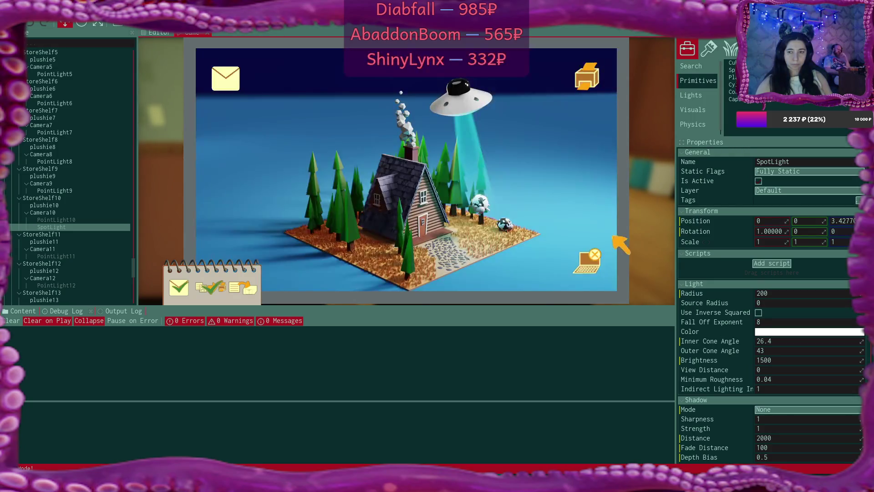
click(587, 261)
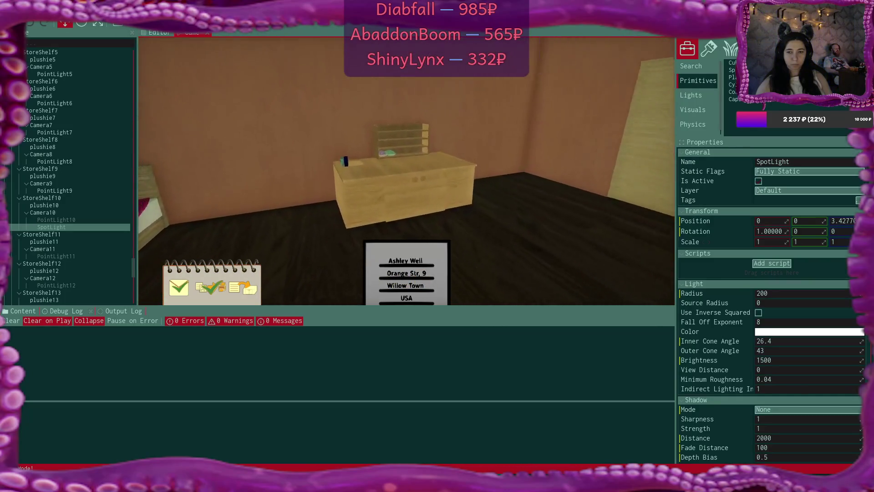
- Drop the white plushie into the shipping box, stick the address label on it, and go to bed
key(w)
click(406, 172)
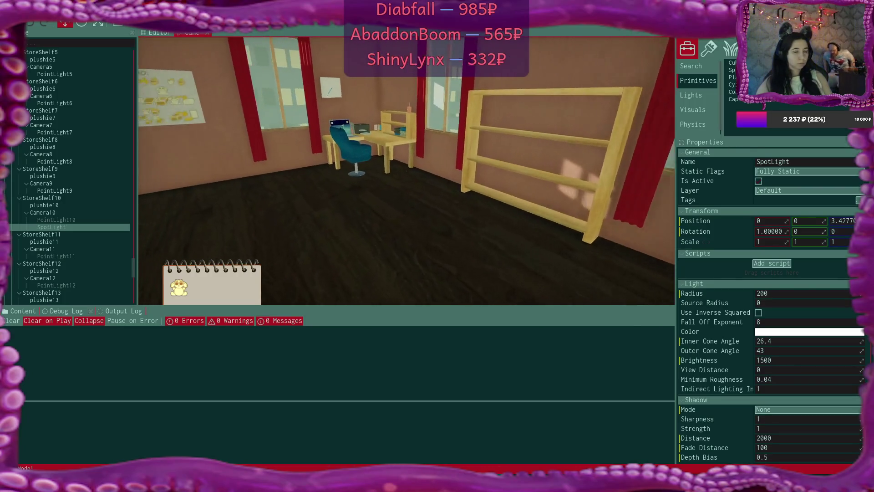
key(w)
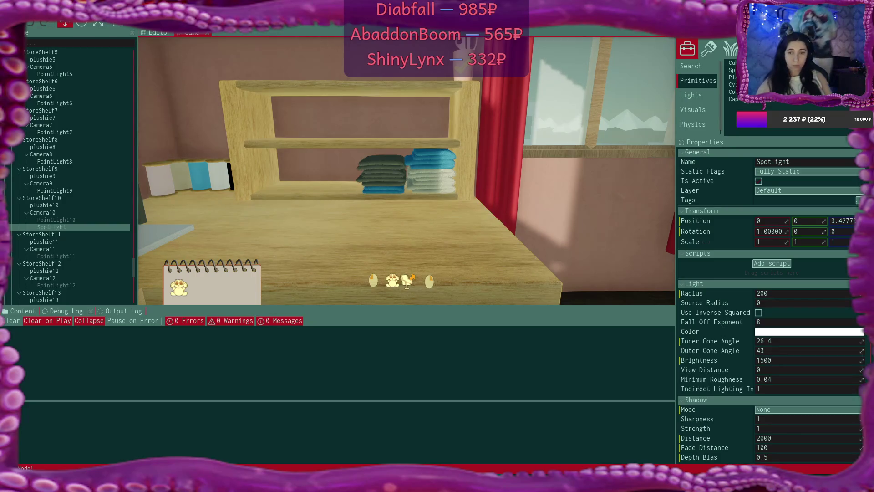
click(409, 278)
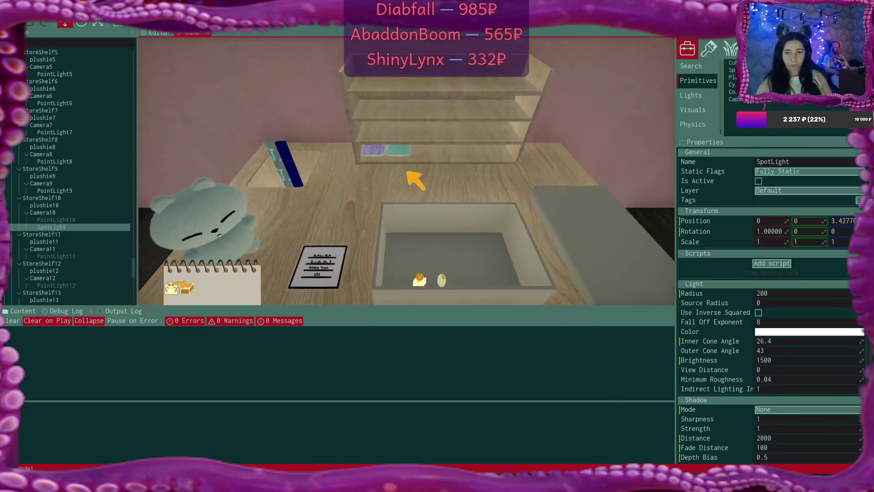
click(214, 222)
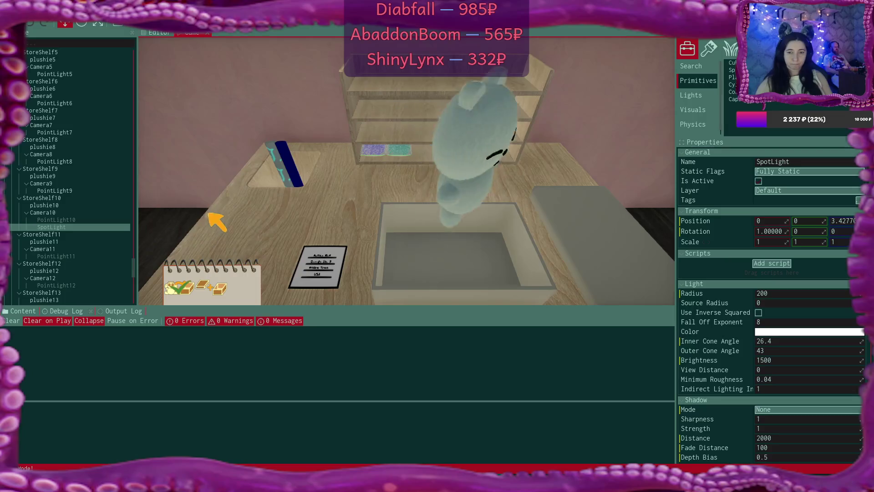
click(325, 265)
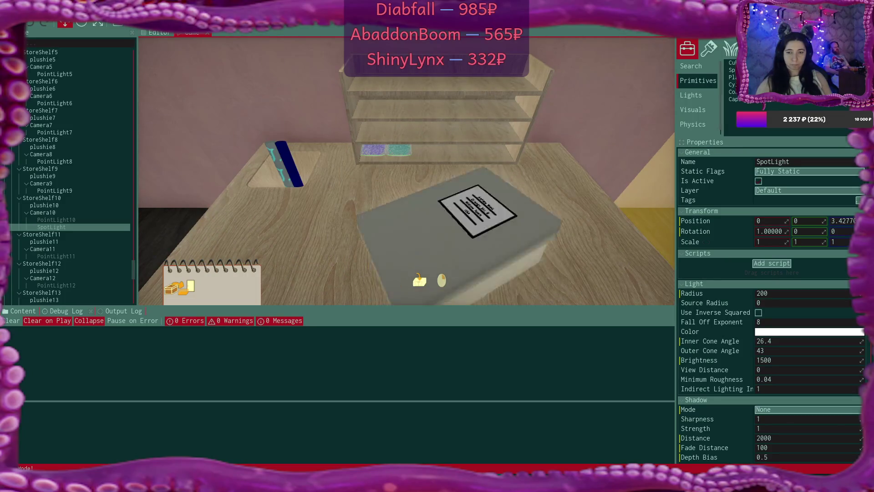
click(519, 253)
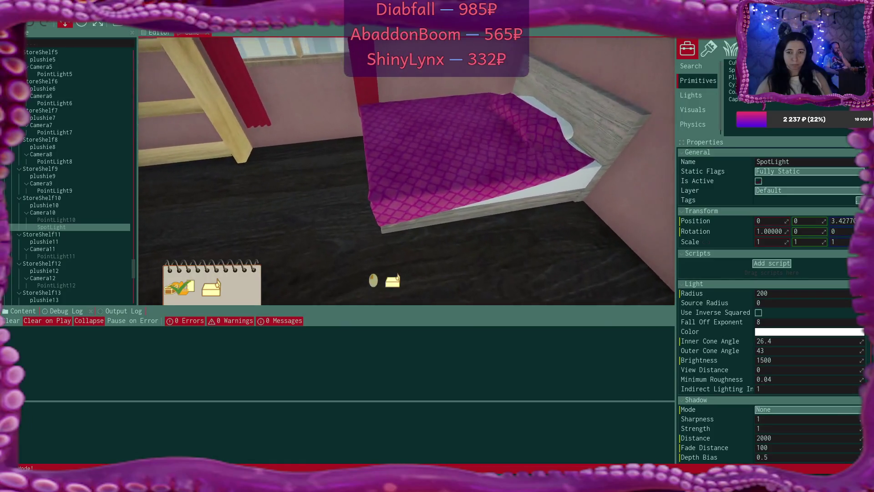
click(360, 228)
- Sleep until the next day, wake up, and sit down at the laptop
click(362, 222)
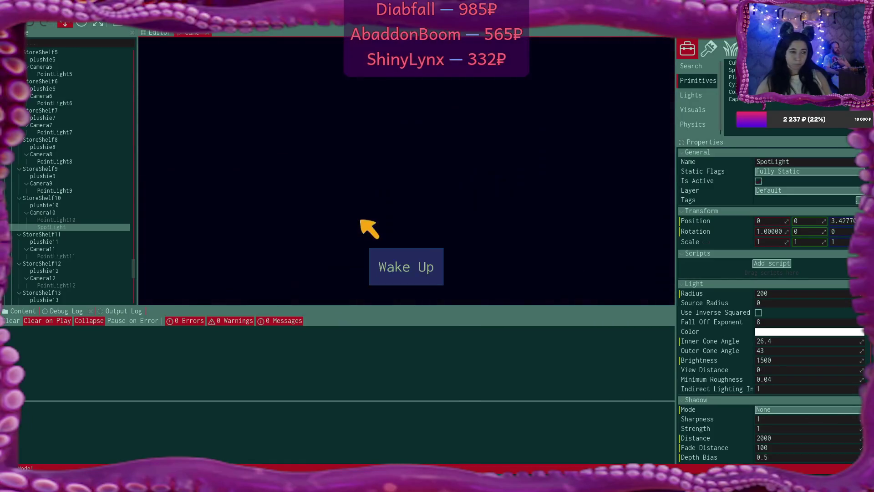
click(400, 268)
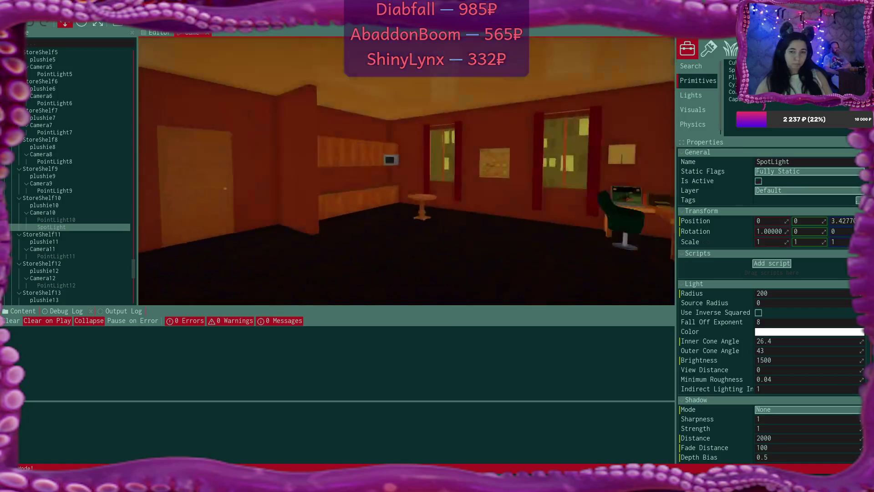
key(w)
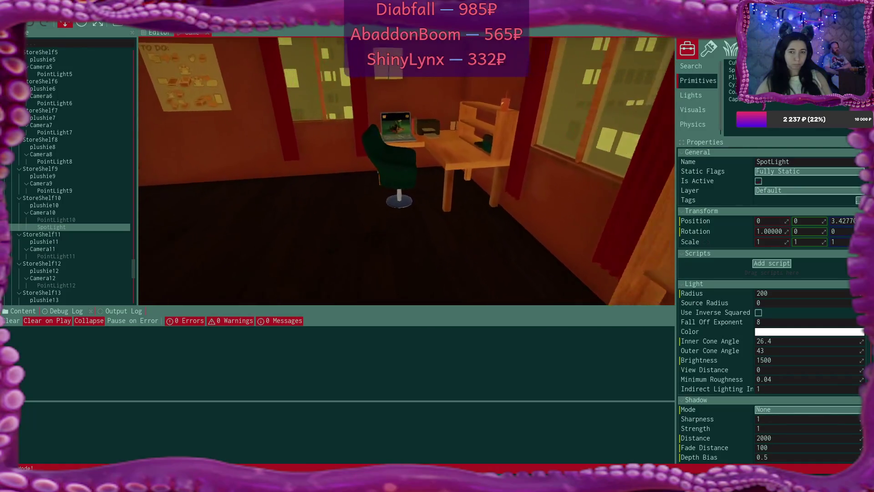
key(e)
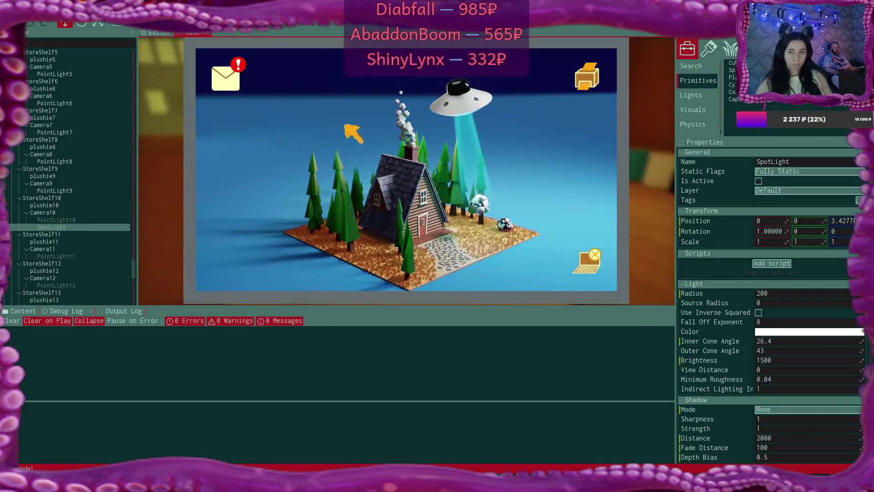
- Read the newest in-game email, follow its link, then close the email and mail window
click(234, 72)
click(329, 109)
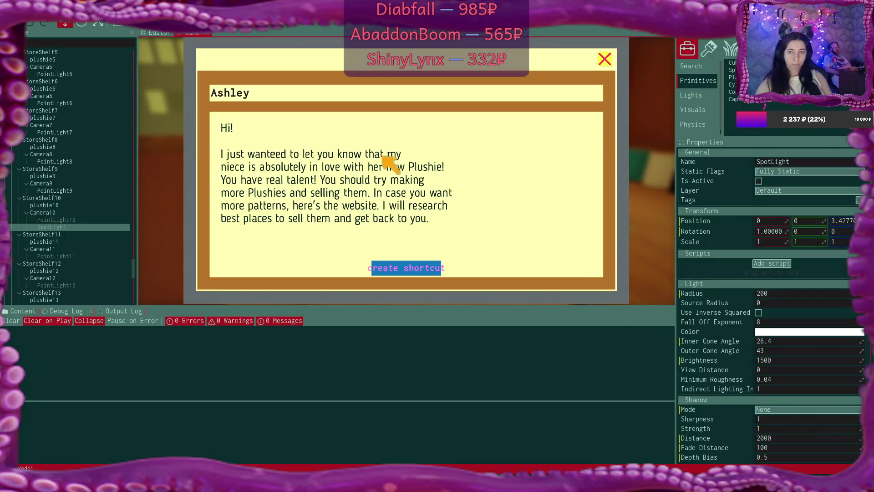
click(435, 268)
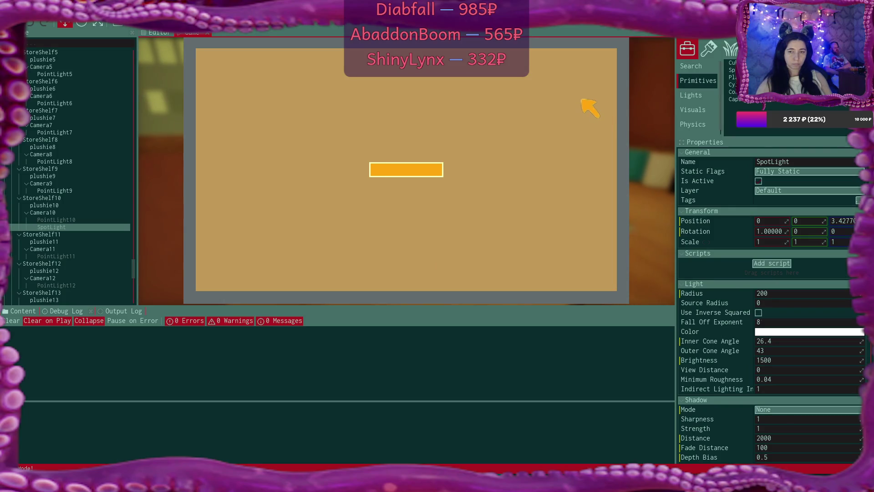
click(609, 58)
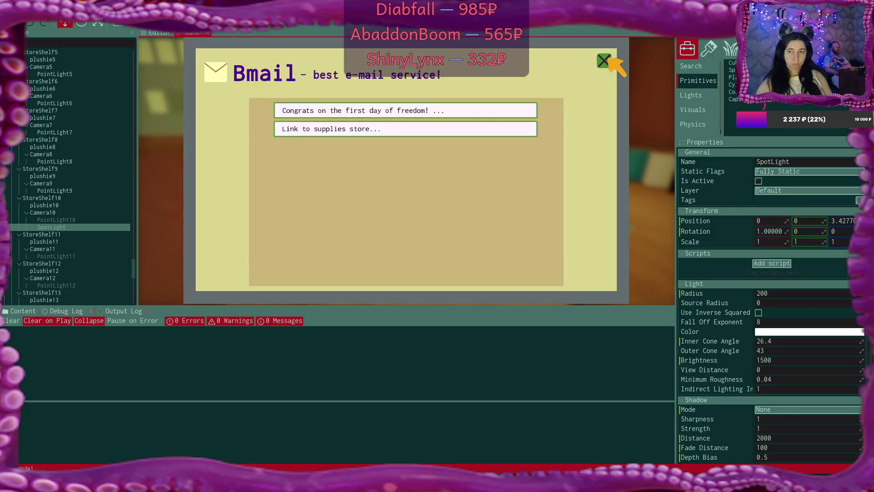
click(609, 59)
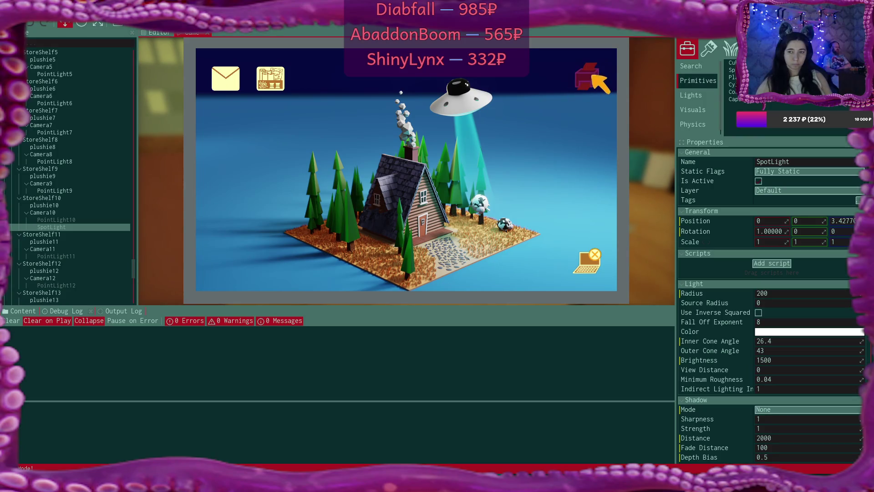
- In the supplies shop, add the black and green boxes and four fabric rolls to the cart
click(271, 79)
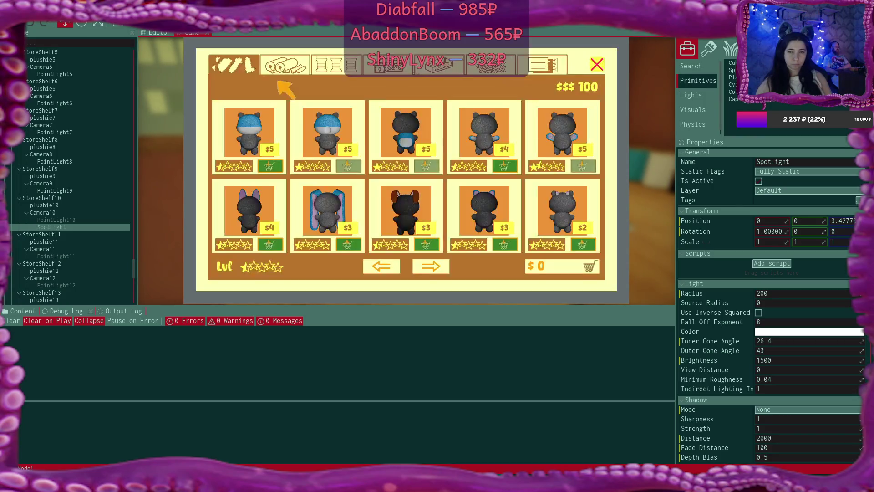
click(391, 69)
click(507, 167)
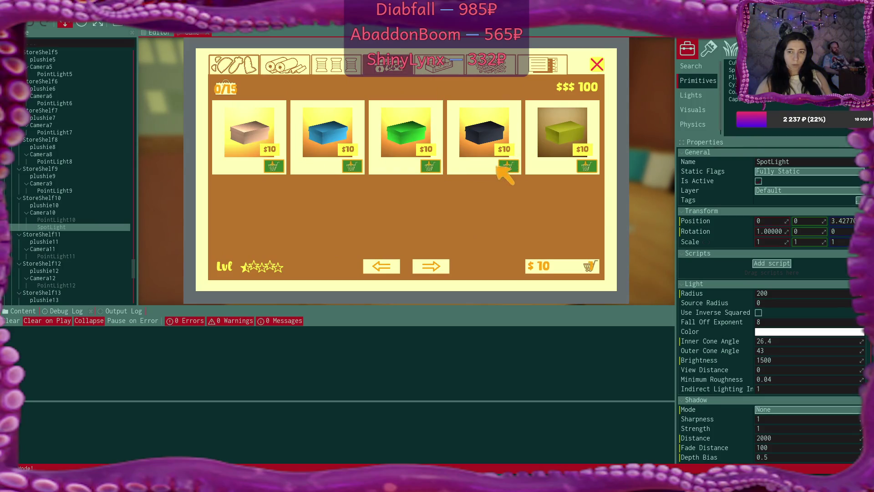
click(429, 166)
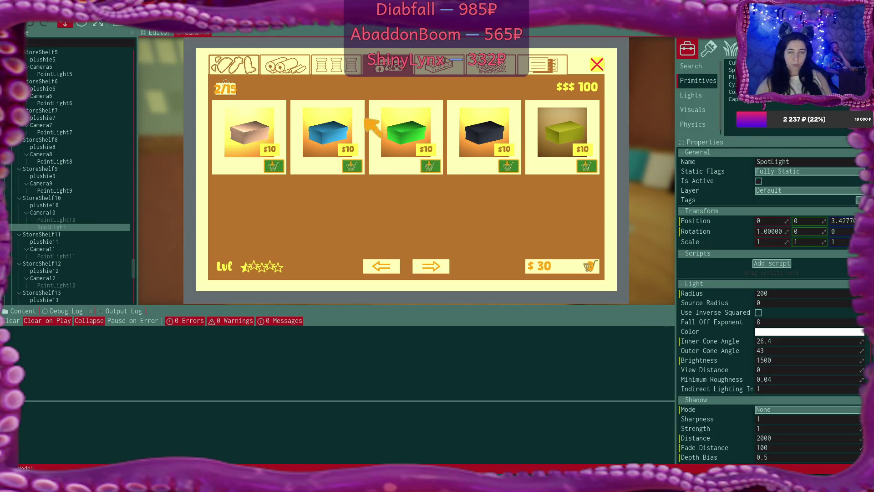
click(285, 65)
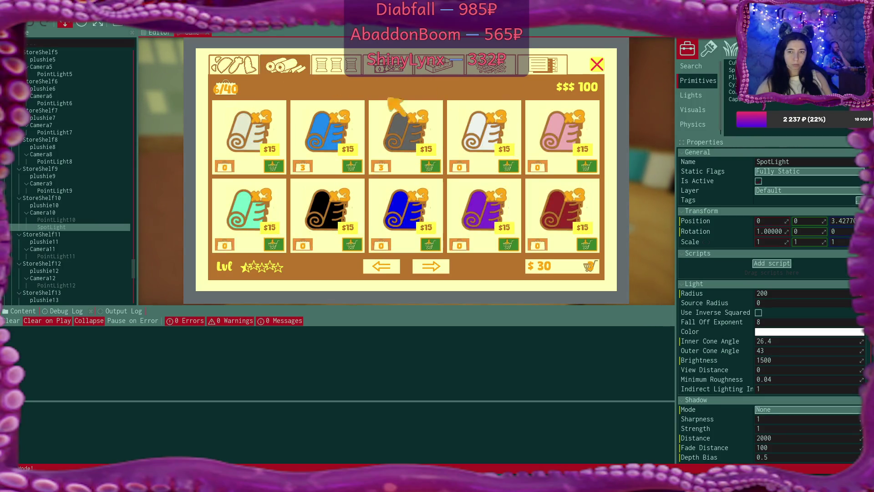
click(587, 166)
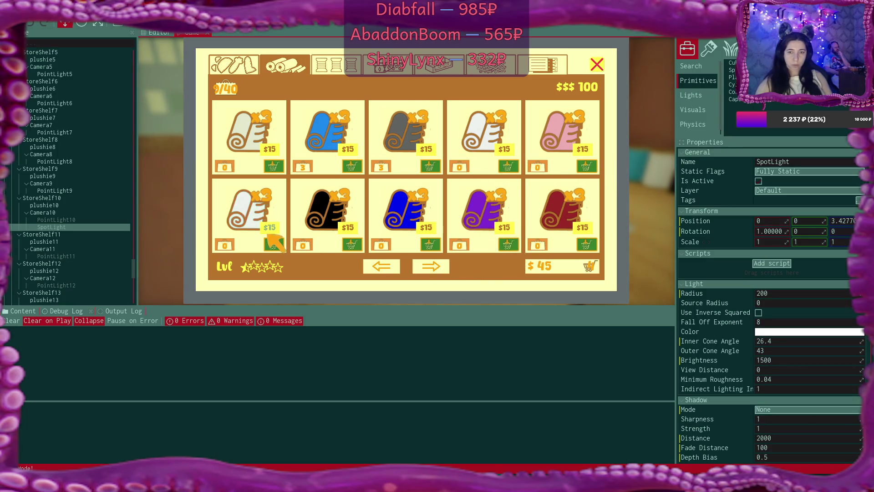
click(273, 245)
click(431, 267)
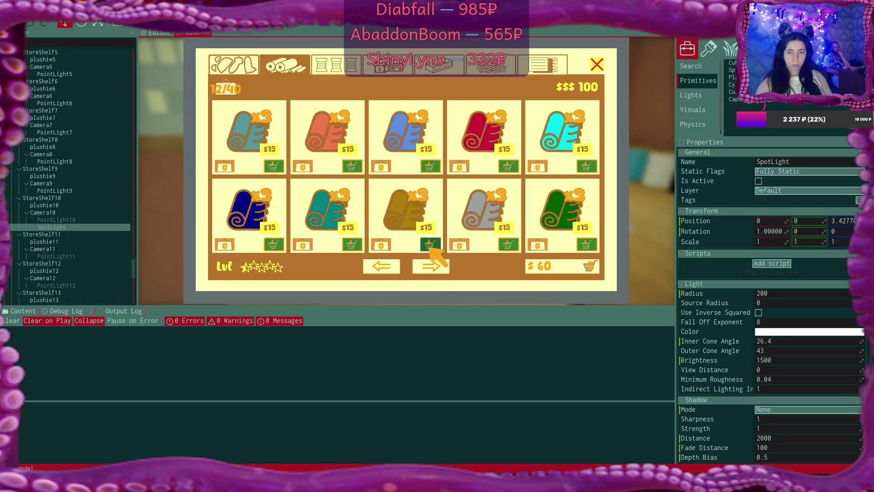
click(430, 244)
click(508, 246)
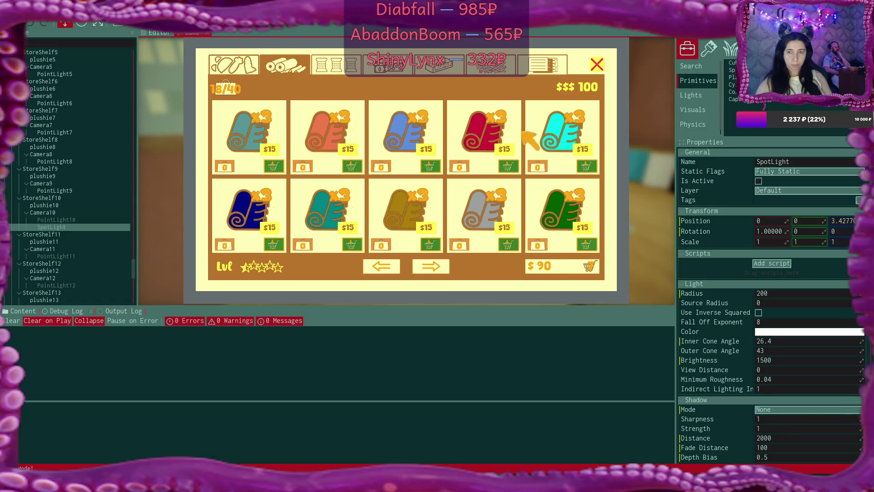
- Add the green paper, buy the $100 cart, close the shop, and leave the laptop
click(482, 68)
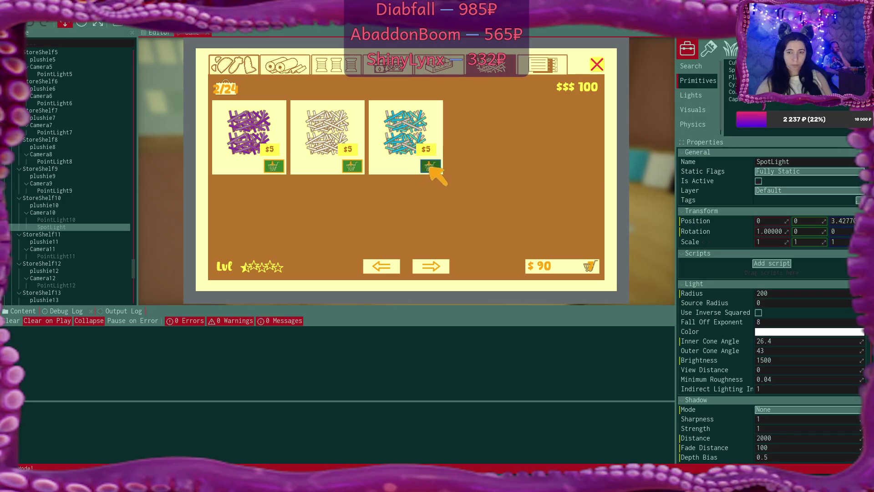
click(539, 67)
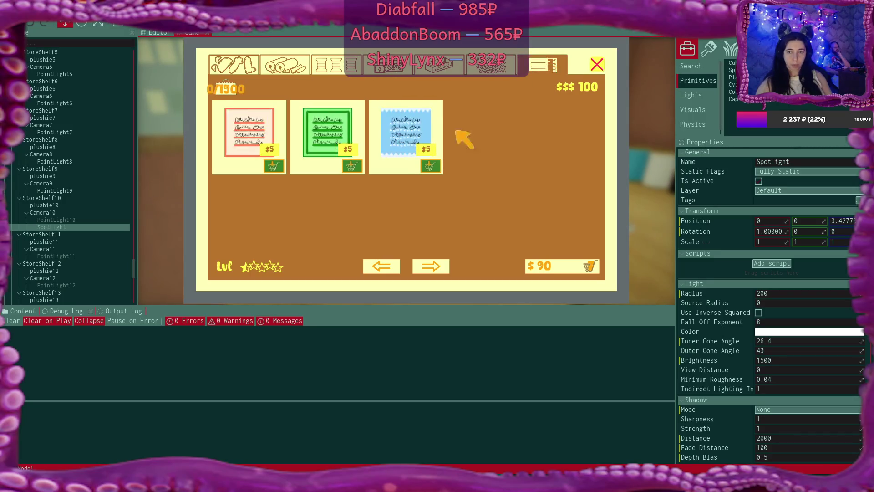
click(352, 167)
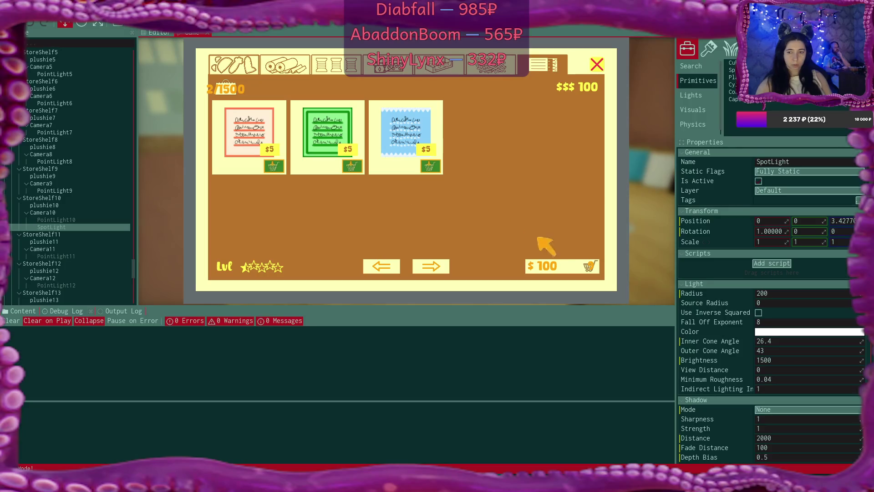
click(571, 265)
click(574, 269)
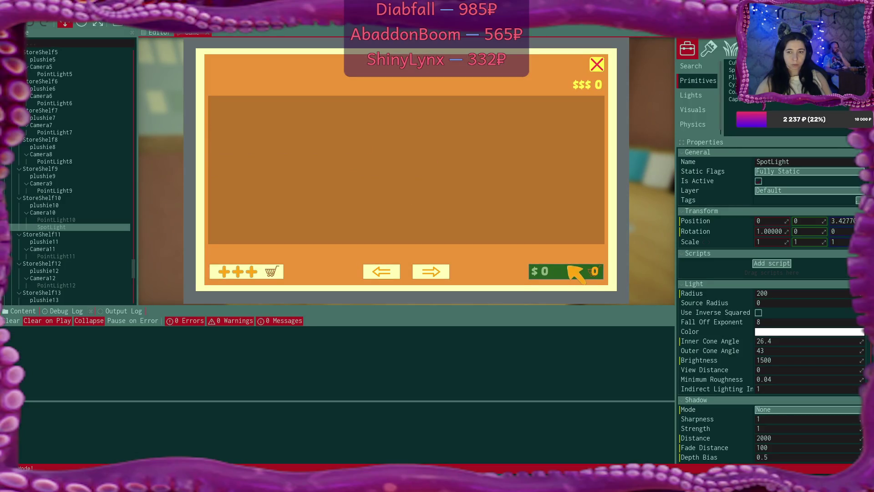
click(597, 64)
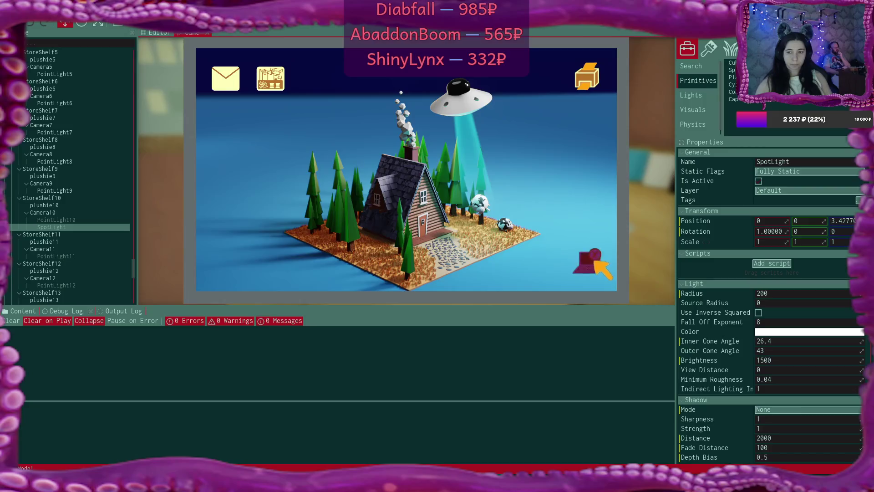
key(Escape)
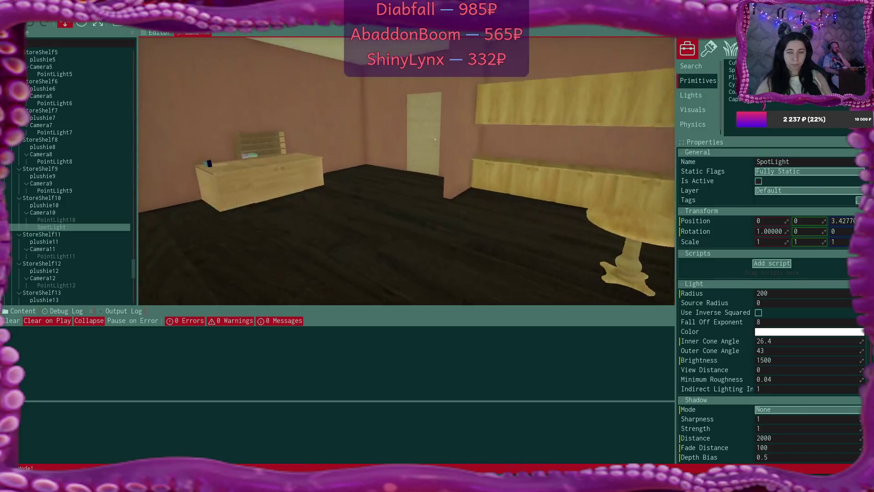
- Walk to the desk, use the laptop, and open the shop from the Bmail plushie message
key(w)
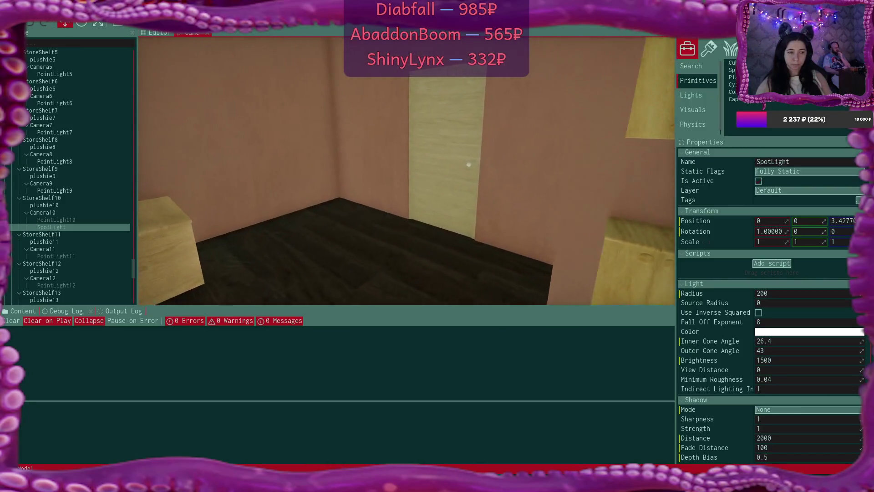
key(w)
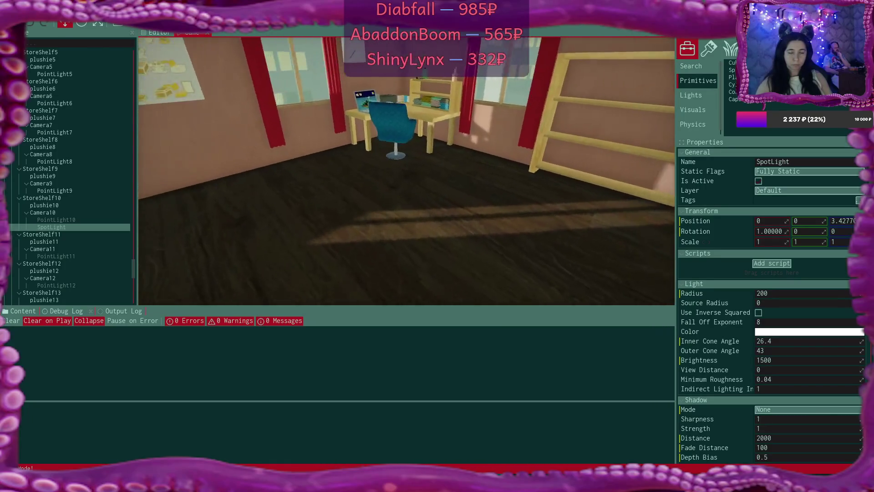
key(w)
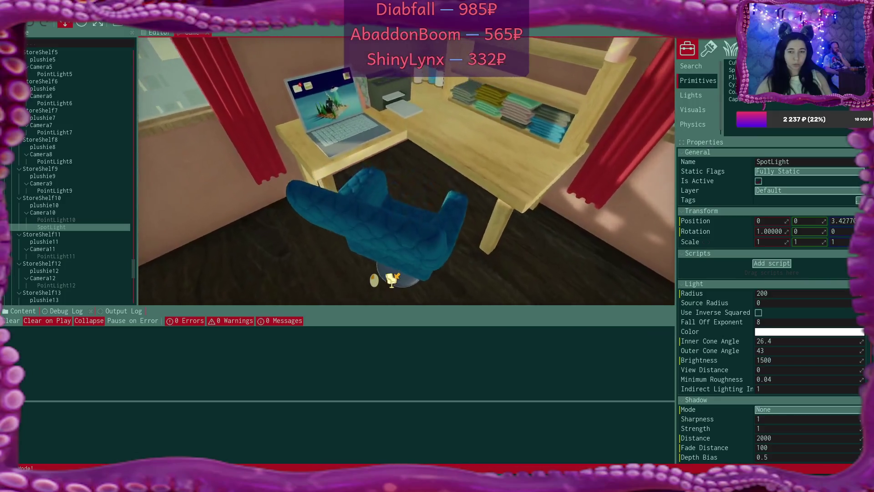
key(w)
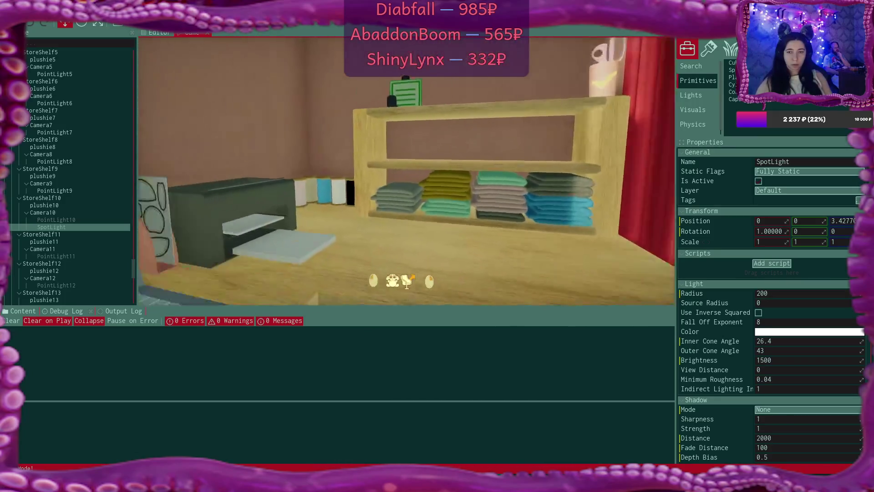
click(406, 171)
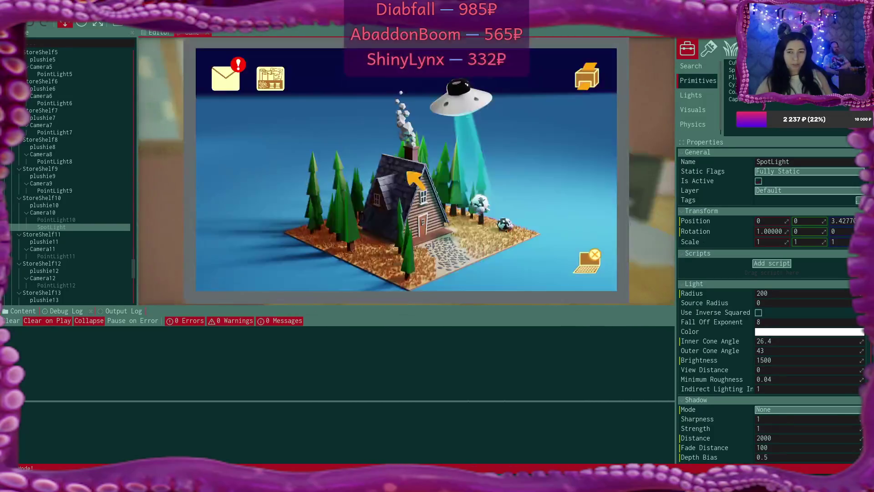
click(226, 78)
click(391, 146)
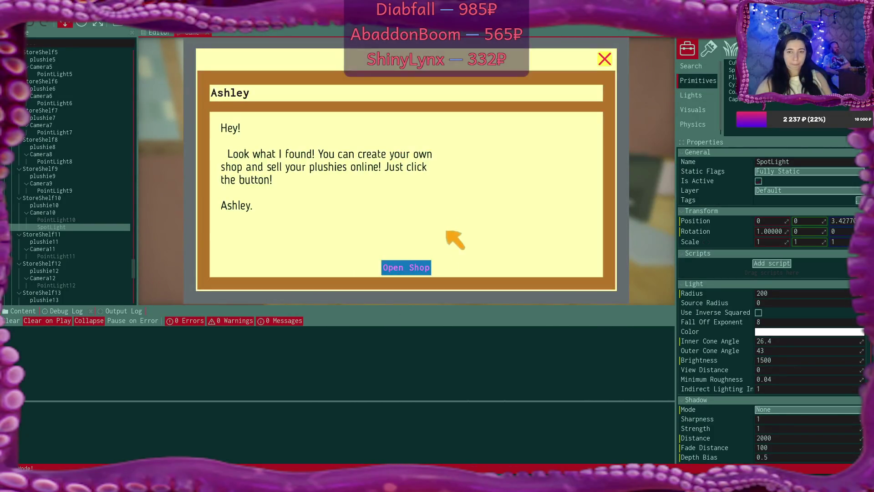
click(417, 267)
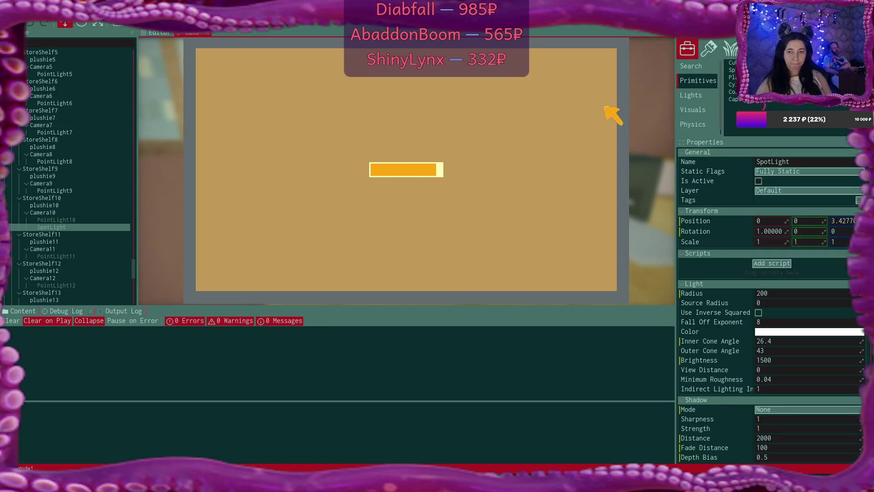
- Close the mail windows and name the shop 'PlushiesForLife'
click(606, 63)
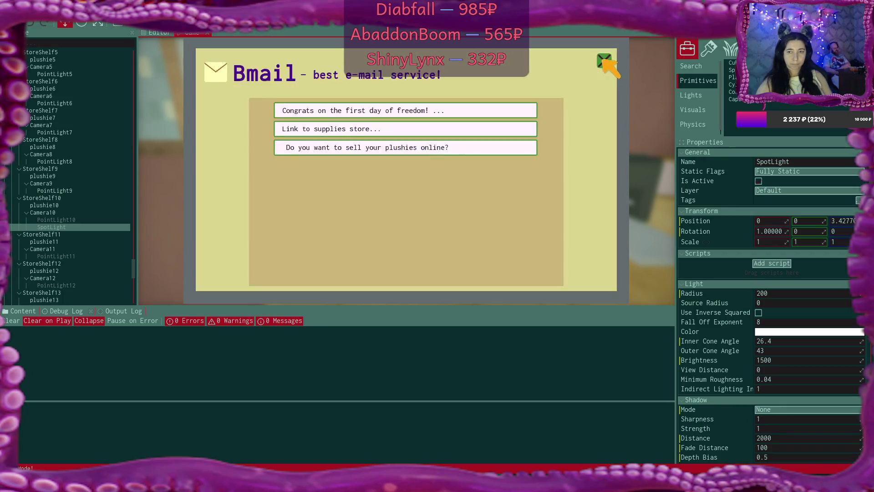
click(607, 64)
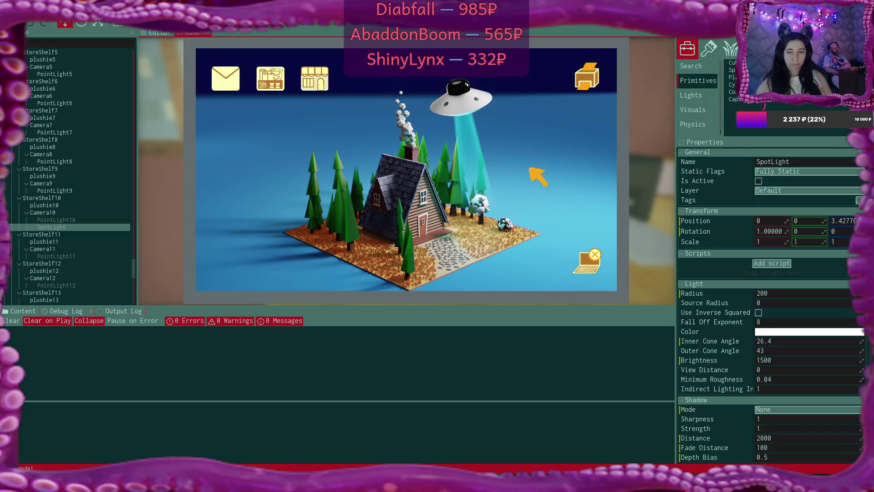
click(319, 87)
click(435, 174)
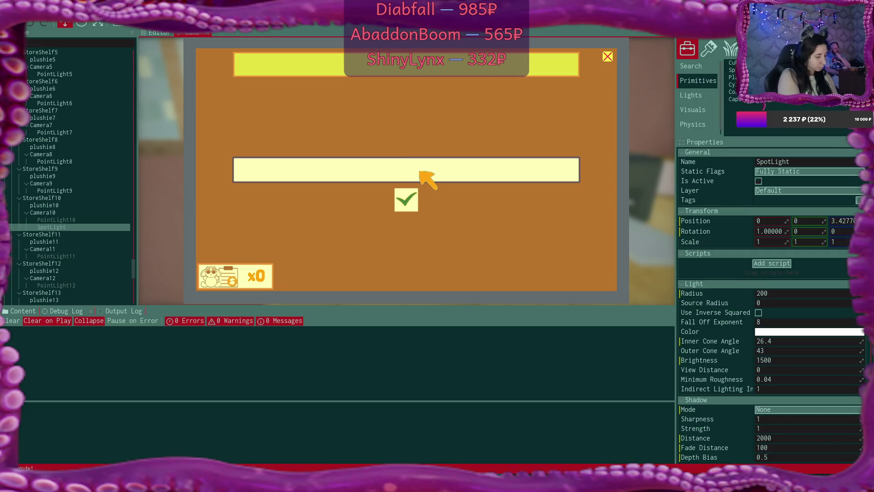
text(Здгышуы)
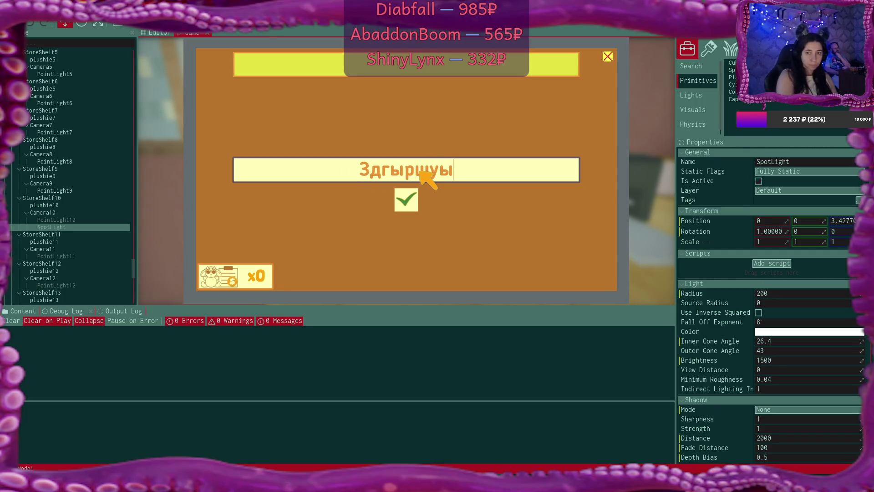
key(BackSpace)
key(BackSpace)
text(Plushies)
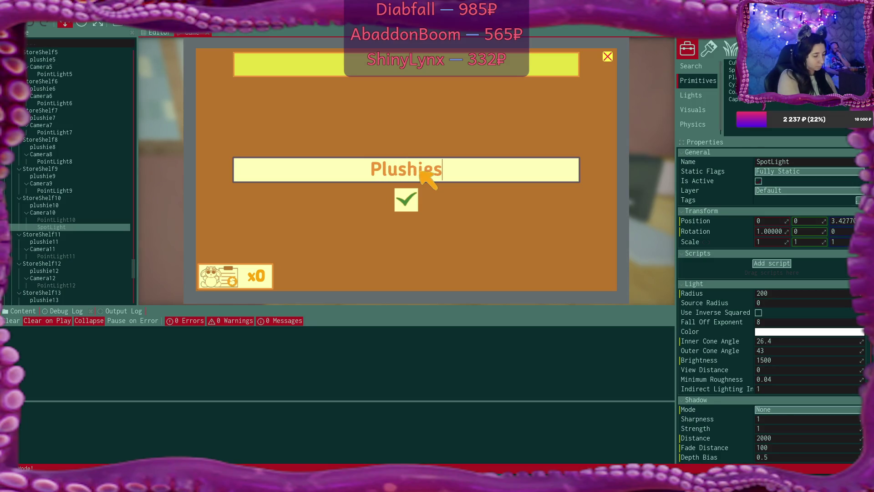
text(ForLife)
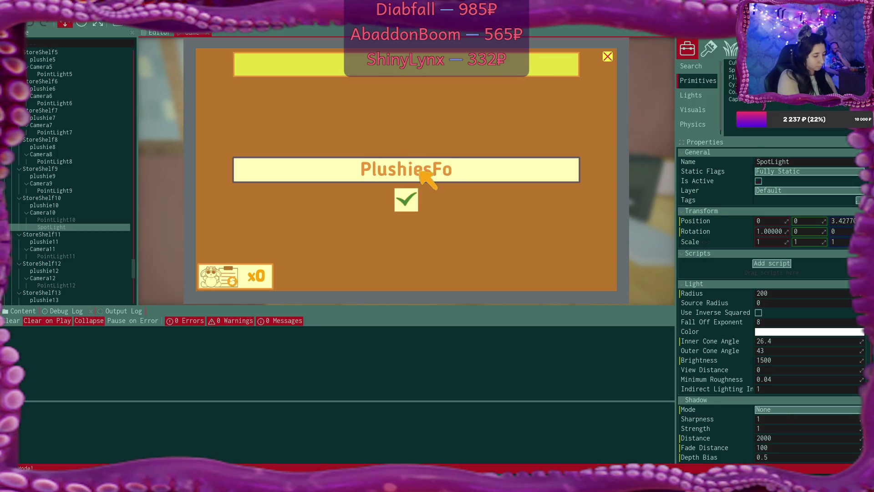
click(405, 199)
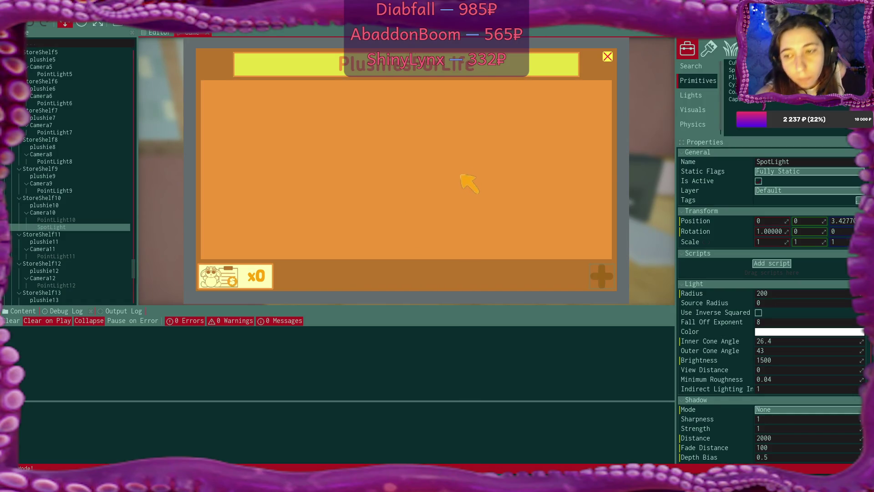
- Close the empty shop panel, enter the plushie workshop and make the plushie grey
click(608, 57)
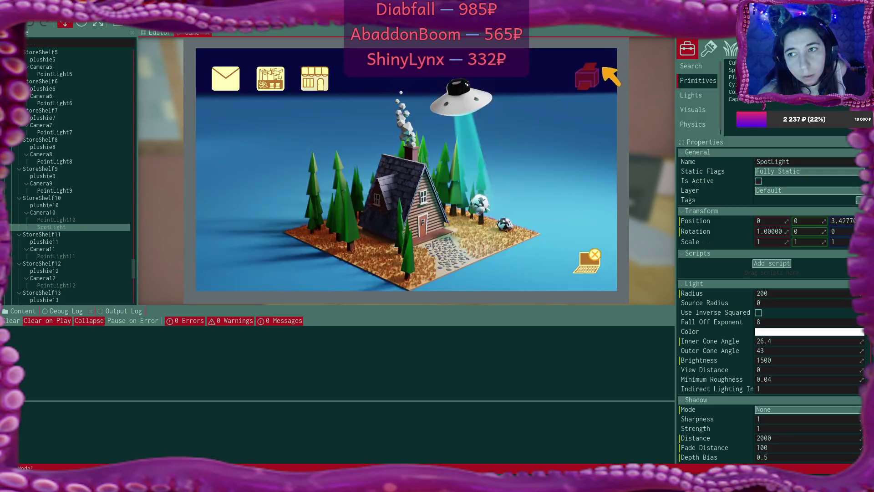
click(591, 258)
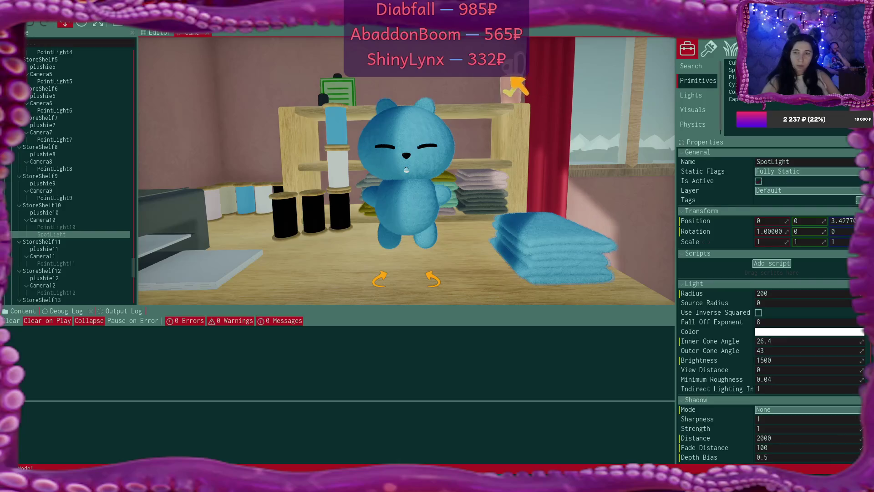
click(407, 170)
click(392, 280)
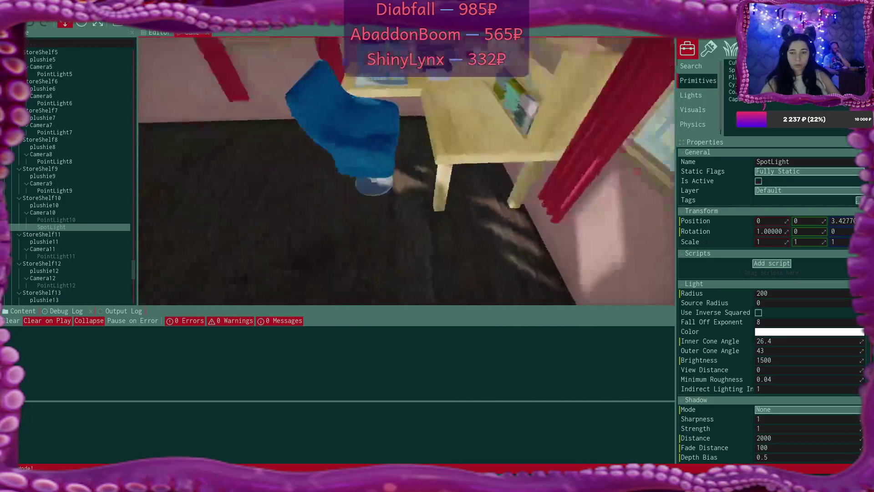
click(407, 281)
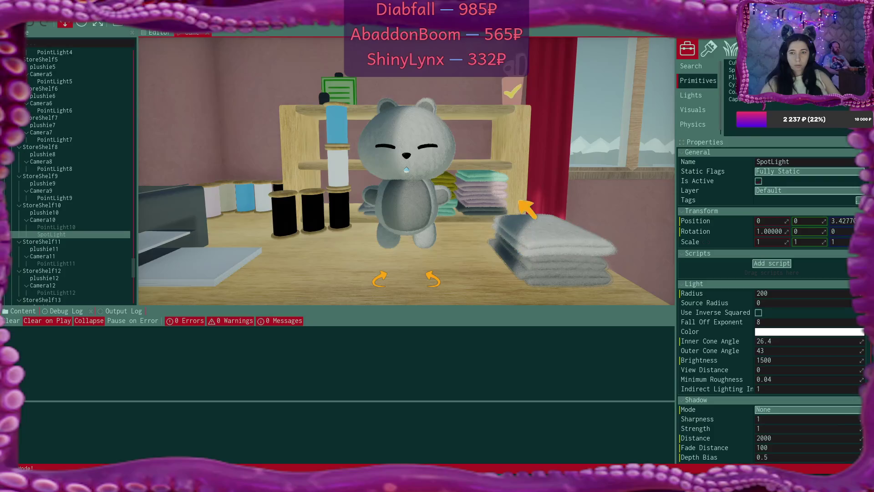
- Change the plushie into a bunny, cycle its colour to mint, and finish it
click(513, 91)
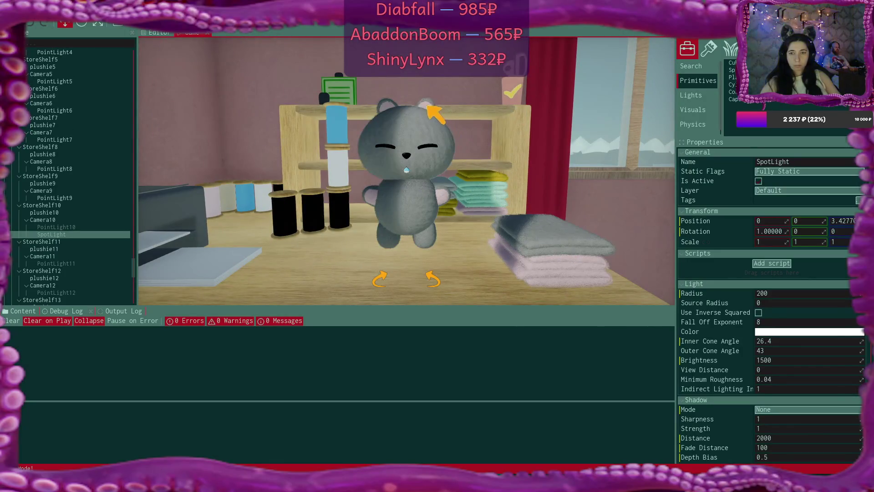
click(430, 105)
click(561, 238)
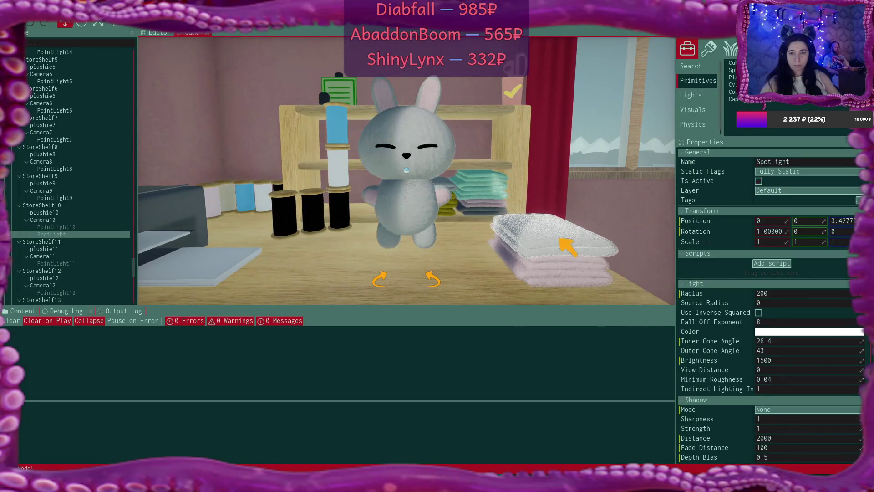
click(561, 239)
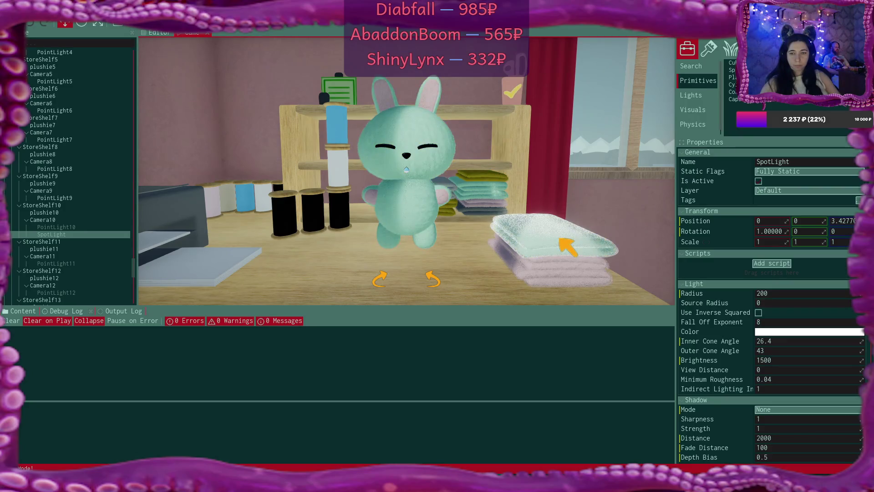
click(514, 90)
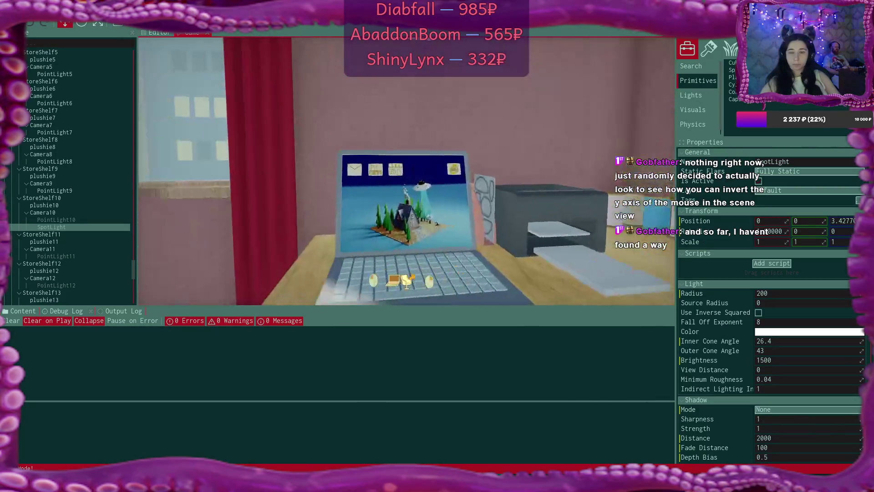
- Open the PlushiesForLife shop app, start a new listing, and select the SpotLight's Brightness field
click(304, 73)
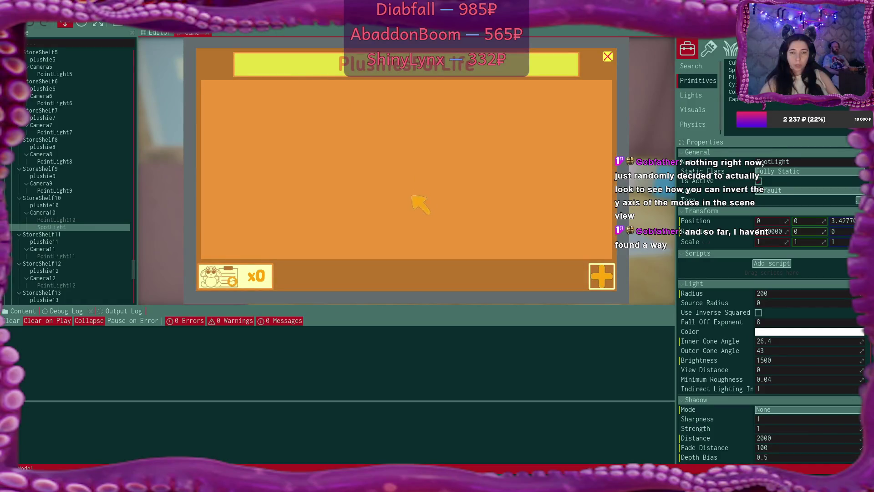
click(590, 274)
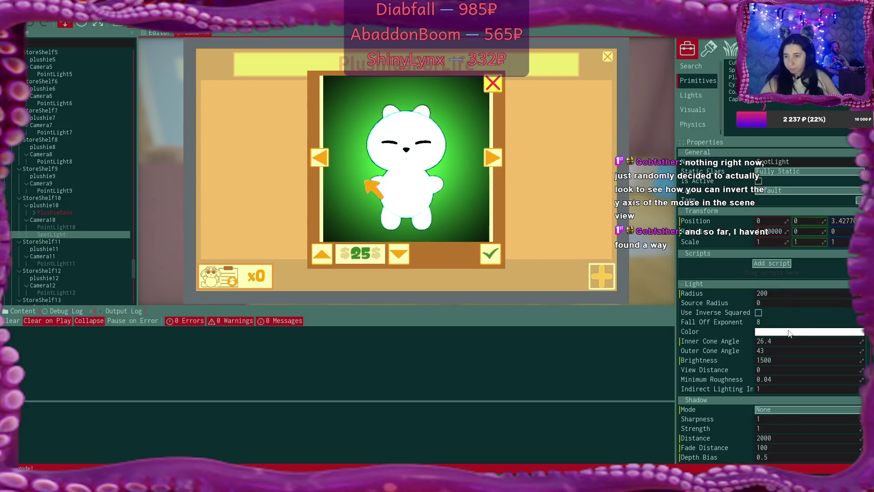
click(777, 360)
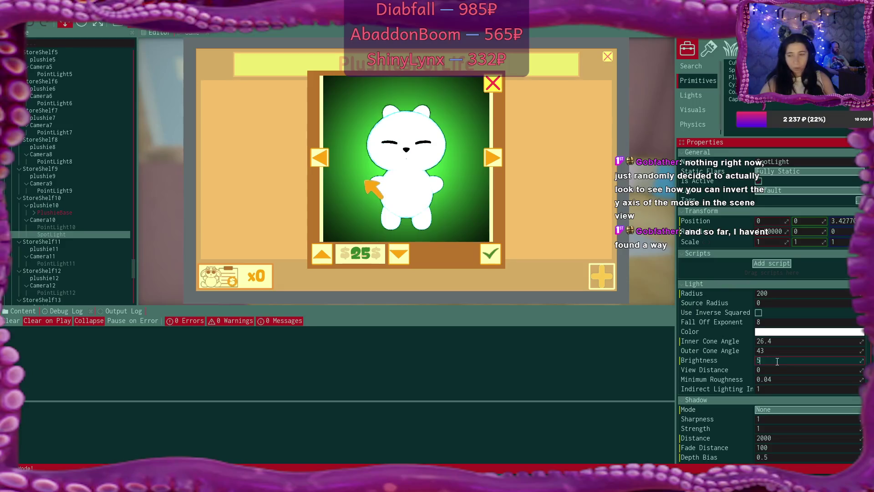
text(00)
- Try SpotLight brightness 500 and 100, set radius 500, then cut brightness to 5
key(Return)
click(777, 362)
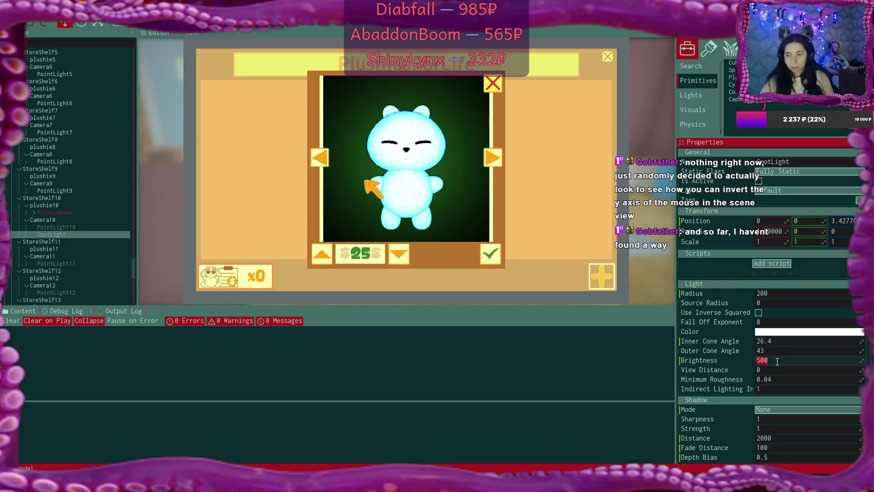
text(100)
key(Return)
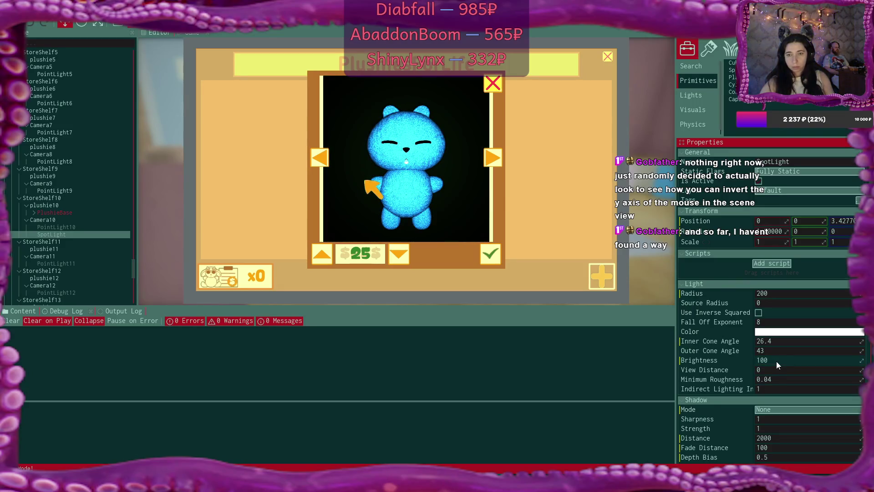
click(782, 294)
text(0)
key(Return)
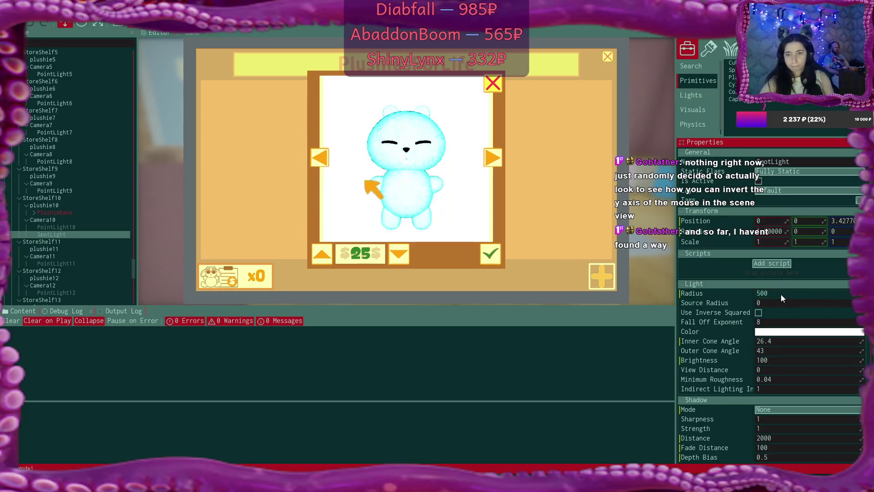
double_click(783, 361)
key(BackSpace)
text(5)
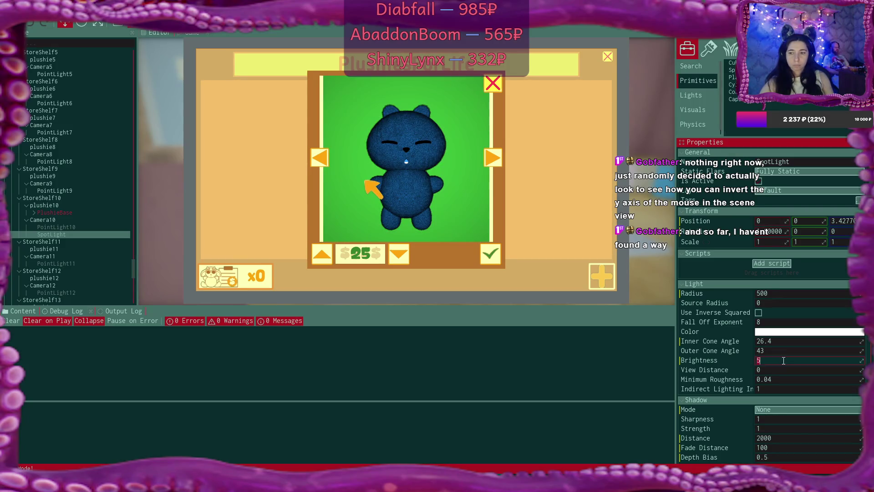
- Turn off inverse-squared falloff, then set brightness to 500 and back to 5
click(759, 313)
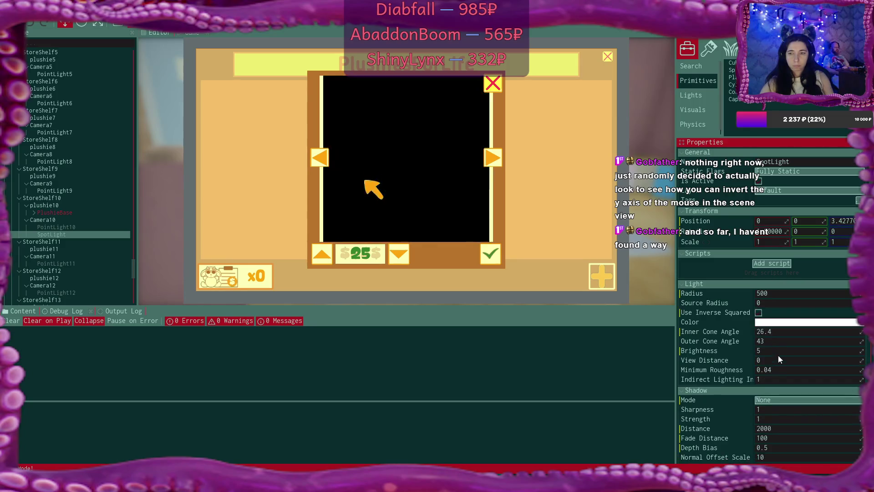
click(779, 353)
text(0)
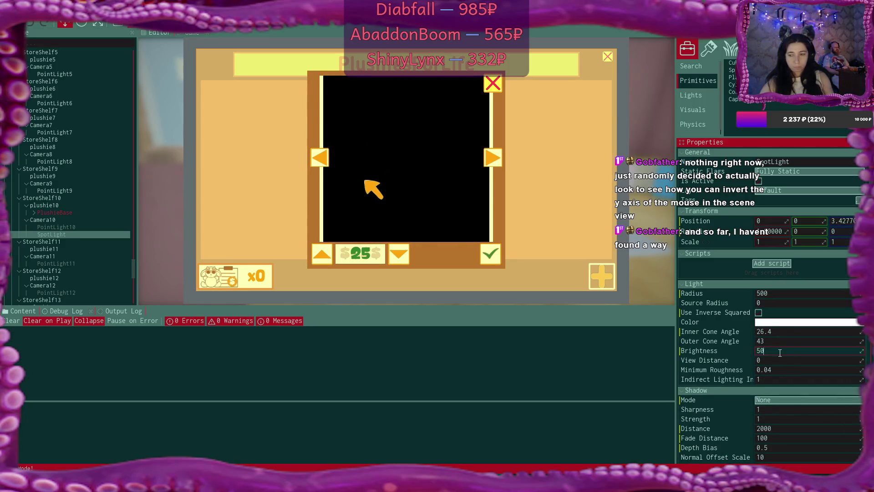
click(779, 353)
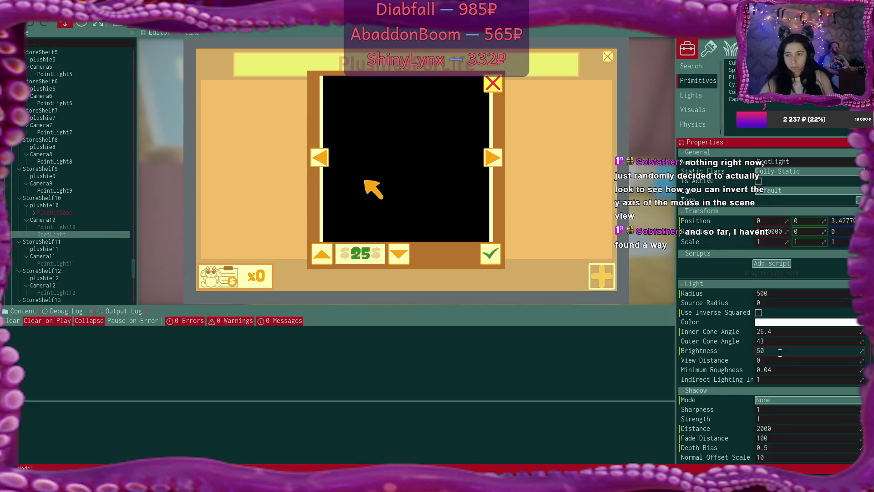
text(500)
key(Return)
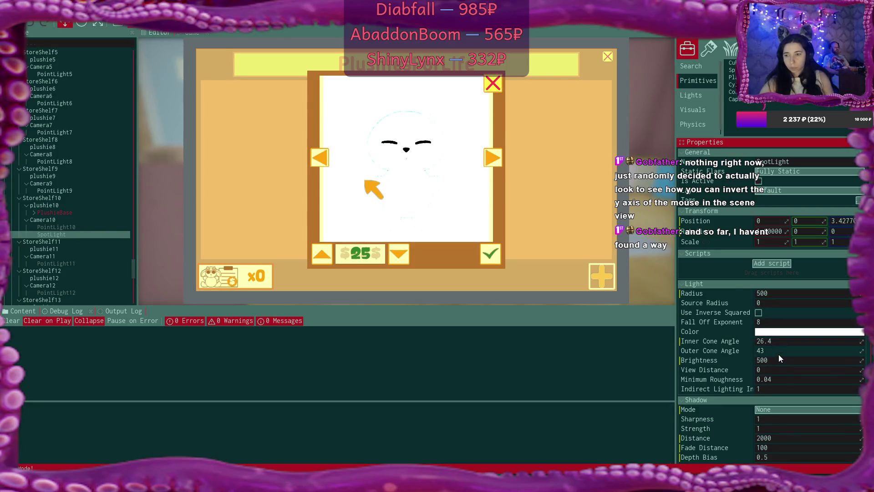
click(779, 355)
text(5)
key(Return)
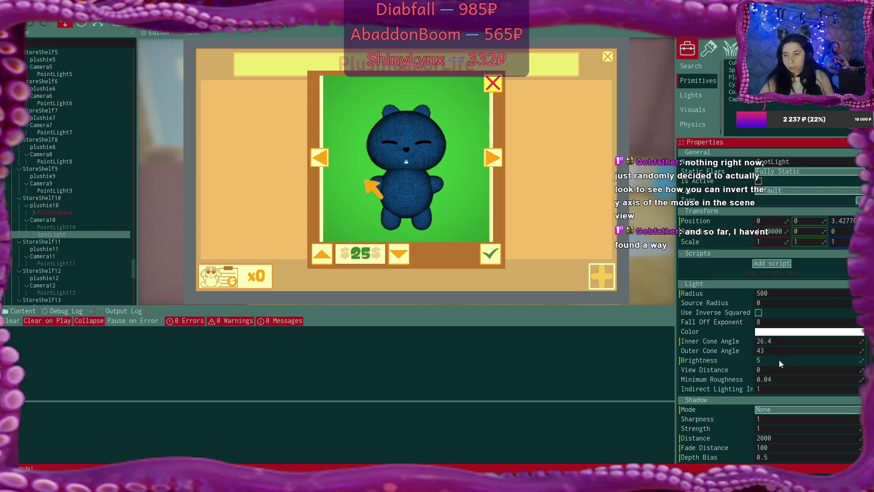
- Keep the light colour white and set Indirect Lighting Intensity to 0
click(783, 332)
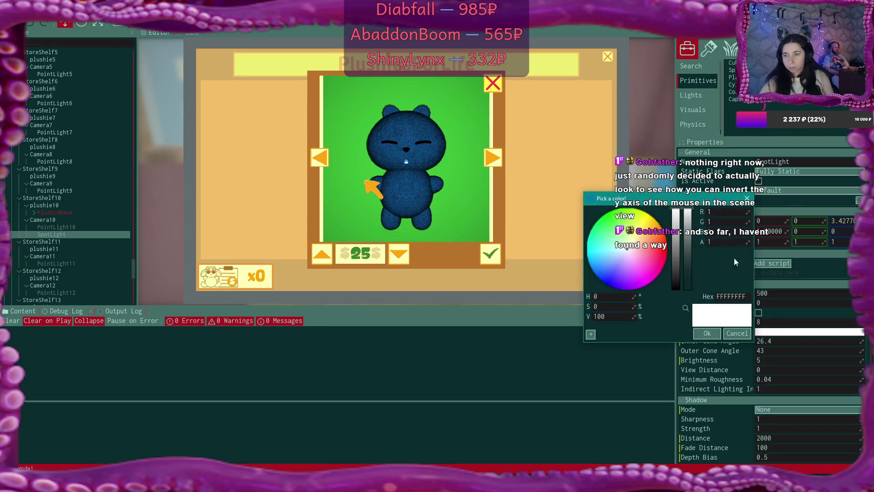
mouse_move(687, 215)
mouse_down()
mouse_move(698, 326)
mouse_move(688, 211)
mouse_move(679, 272)
mouse_move(687, 211)
mouse_up()
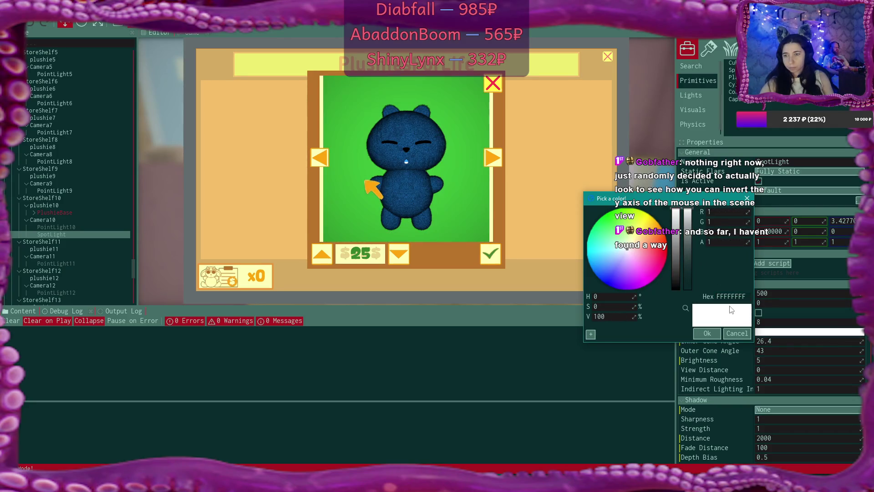
click(746, 333)
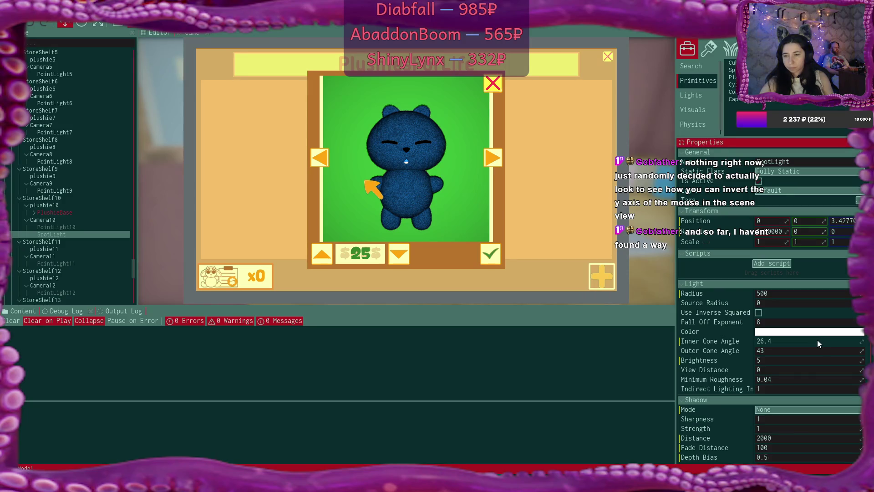
click(794, 387)
text(0)
key(Return)
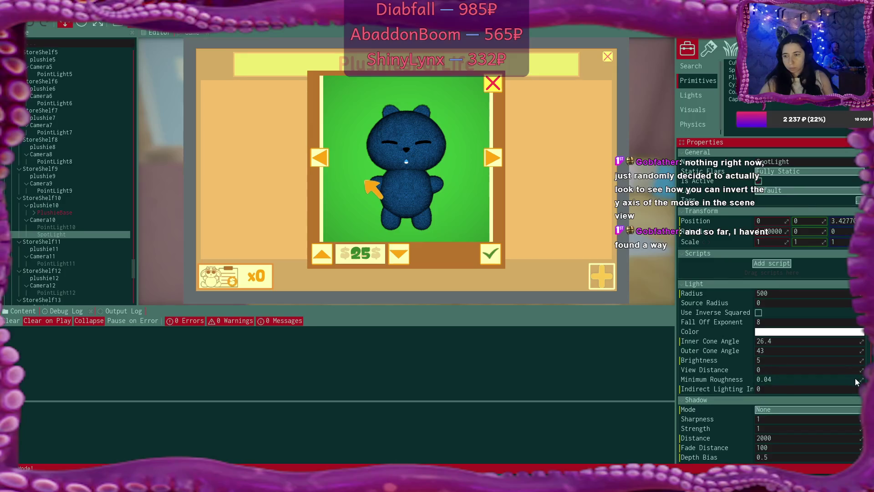
- Set the SpotLight's Minimum Roughness to 0.9
click(794, 379)
text(1)
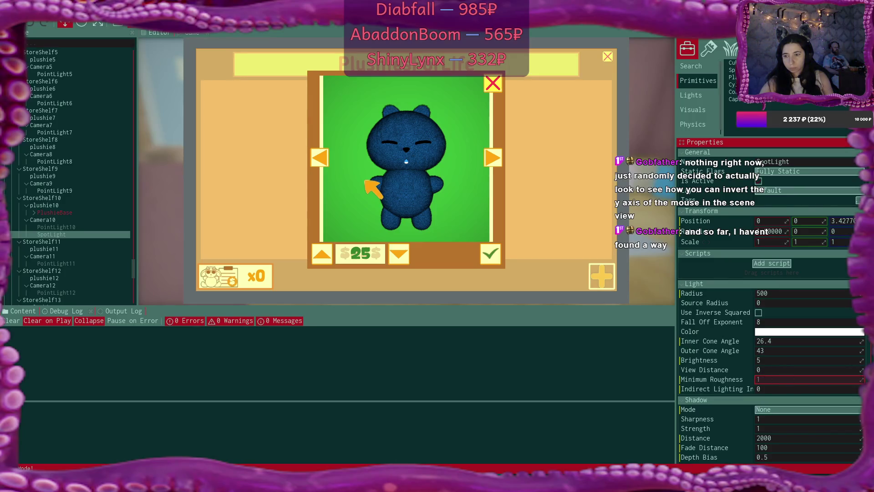
text(0.04)
key(Return)
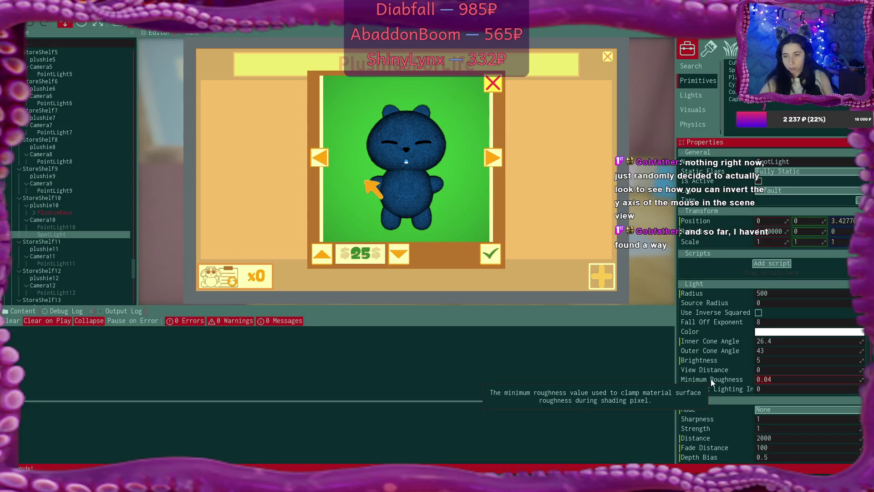
text(0)
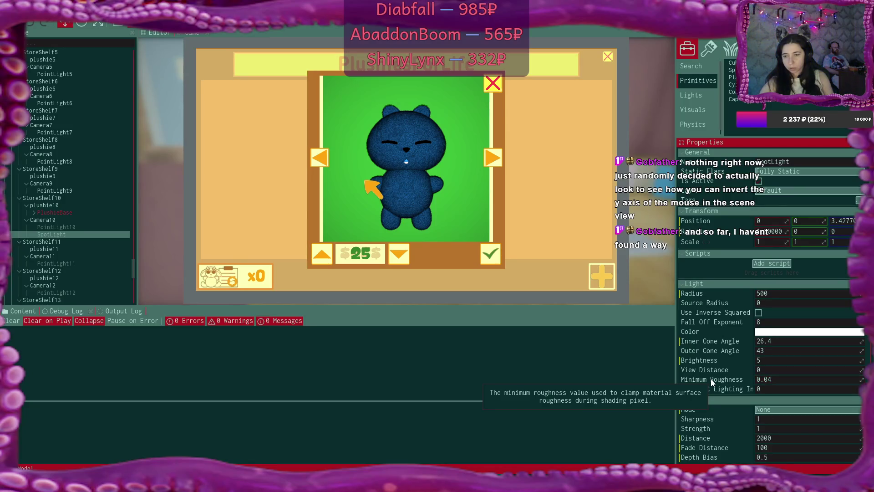
key(Return)
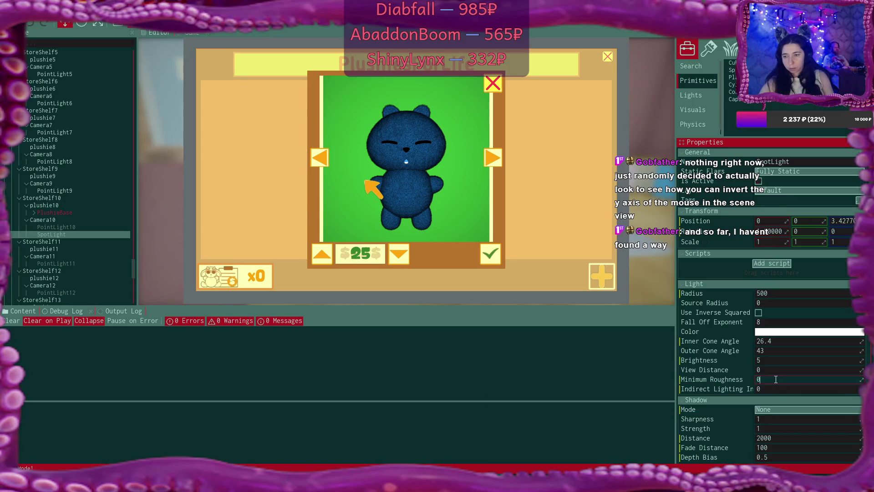
click(776, 379)
text(0.9)
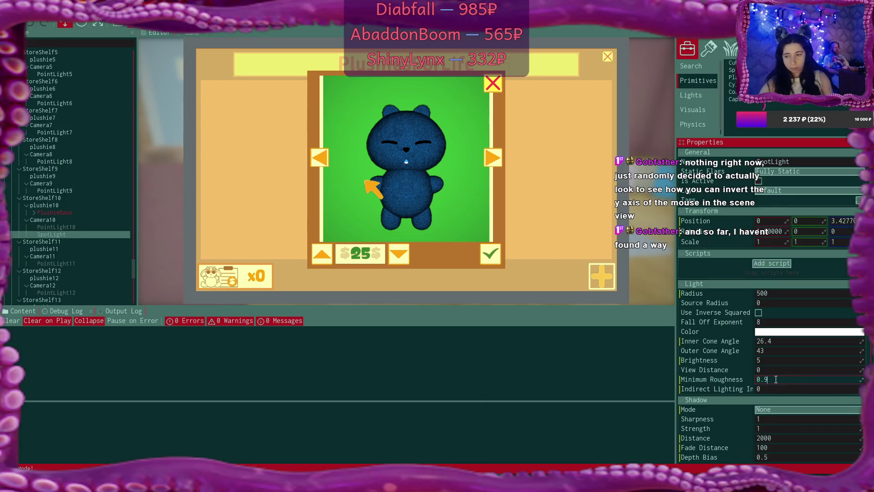
key(Return)
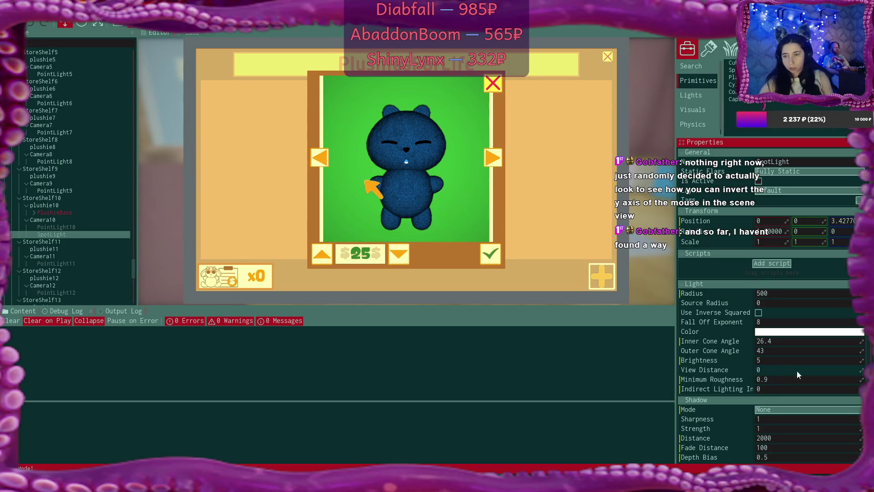
- Leave View Distance at 0 and set the SpotLight's Brightness to 8
click(774, 370)
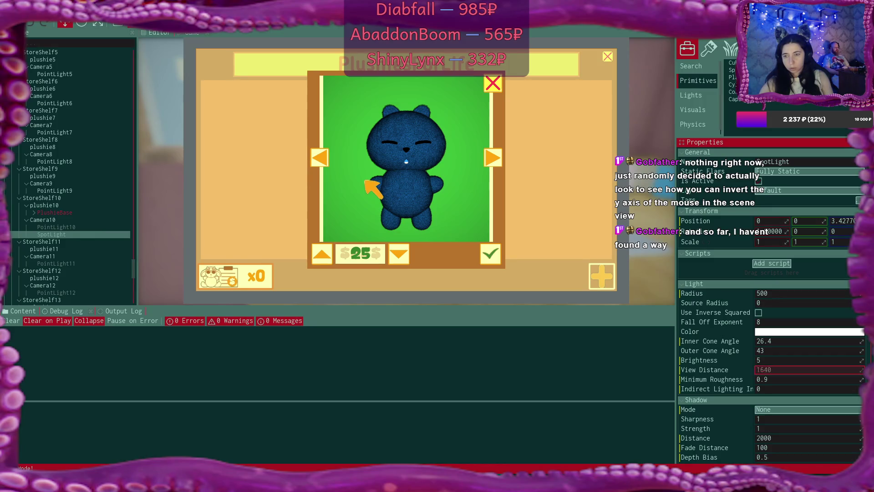
drag(774, 370, 783, 369)
key(BackSpace)
key(BackSpace)
key(BackSpace)
key(Return)
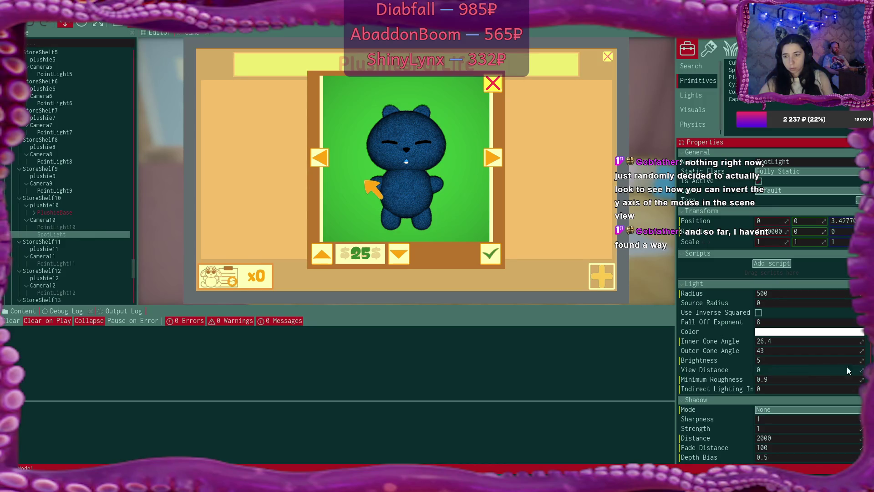
drag(843, 360, 864, 359)
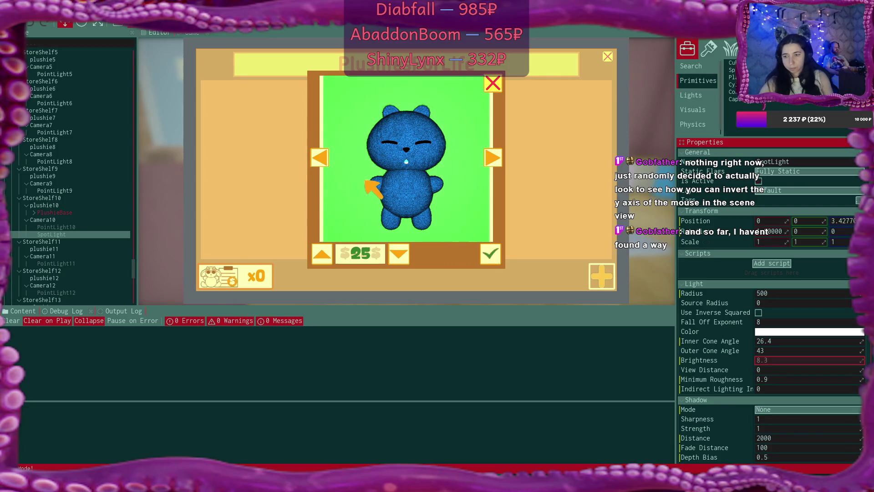
drag(863, 360, 830, 360)
click(830, 360)
text(8)
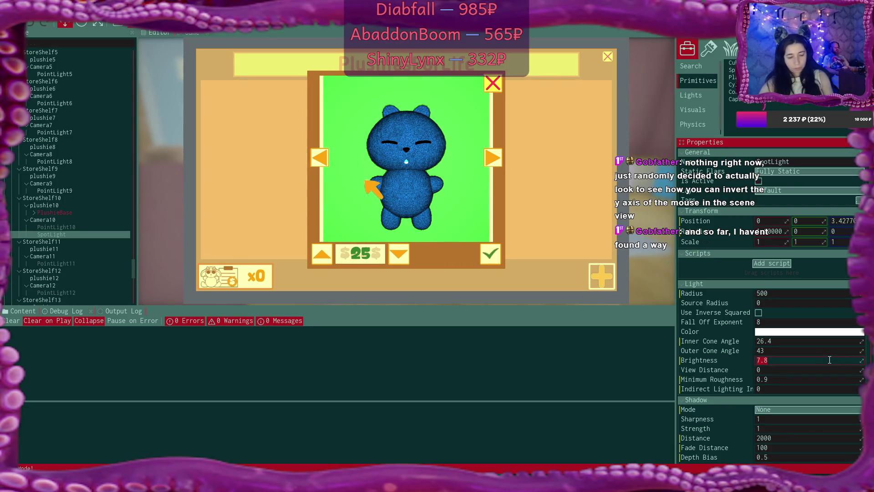
key(Return)
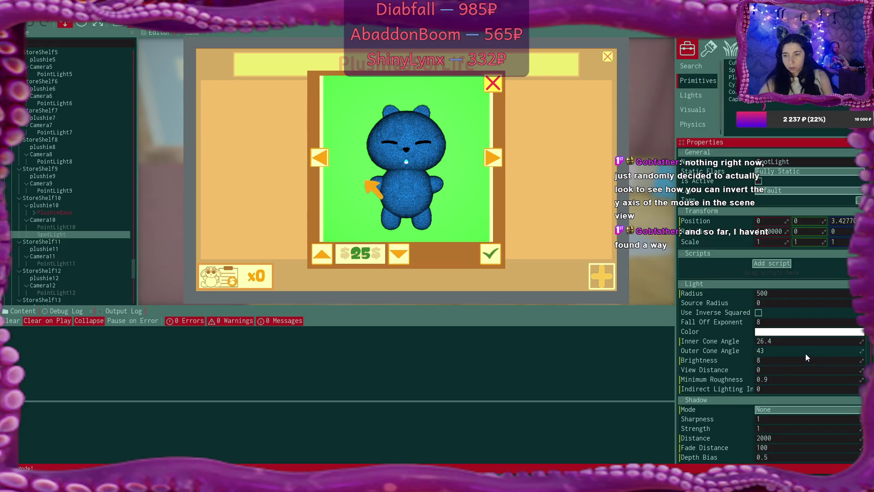
- Set Outer Cone Angle to 89 and Inner Cone Angle to 50, leaving Source Radius at 0
drag(862, 352, 824, 352)
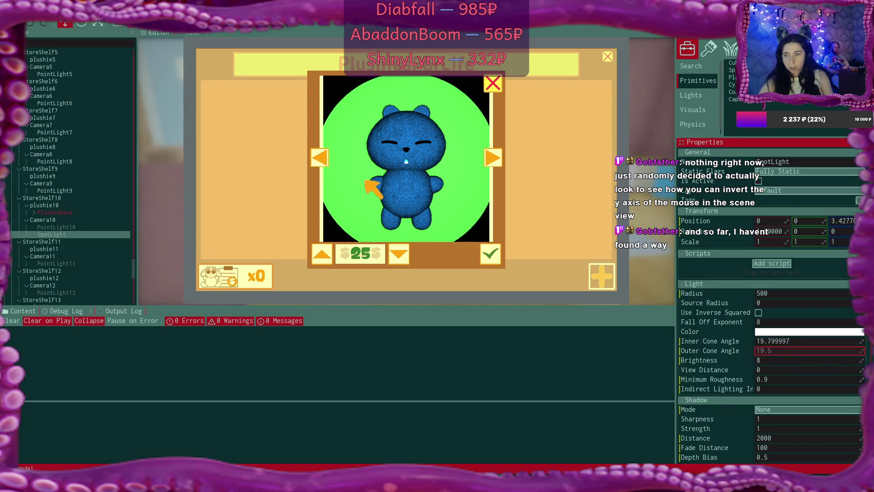
text(89)
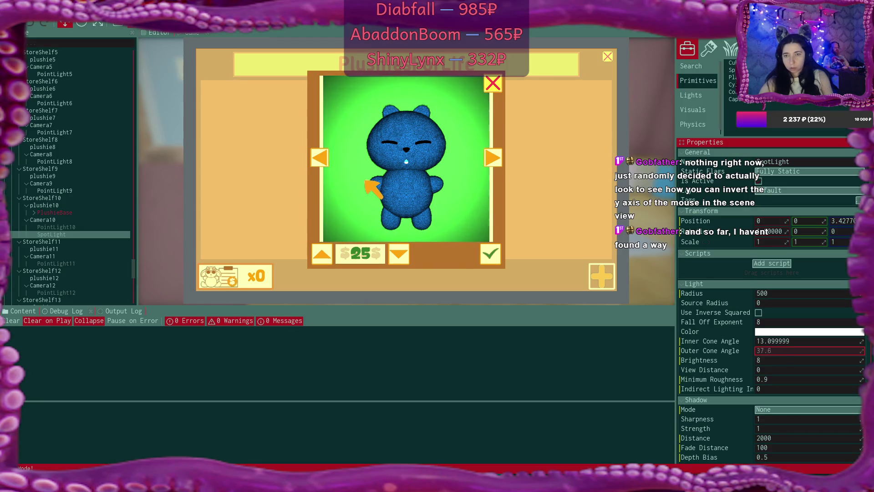
click(818, 352)
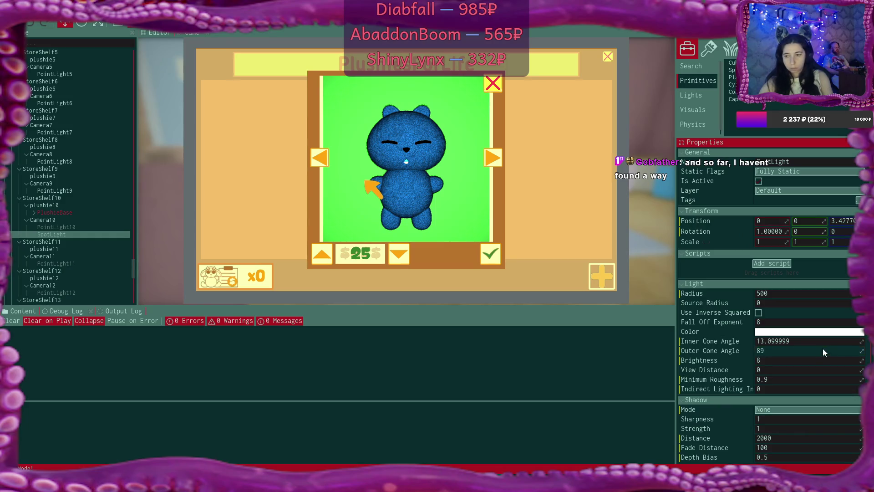
key(Return)
drag(864, 341, 854, 341)
text(50)
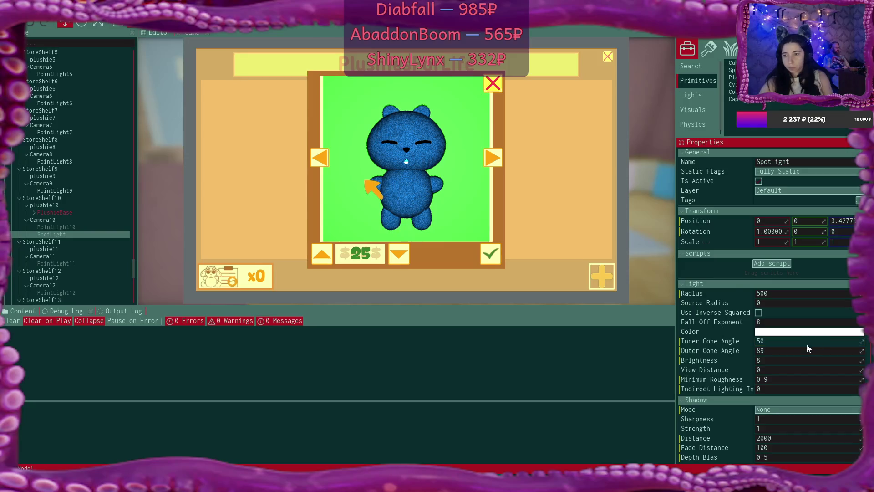
click(796, 304)
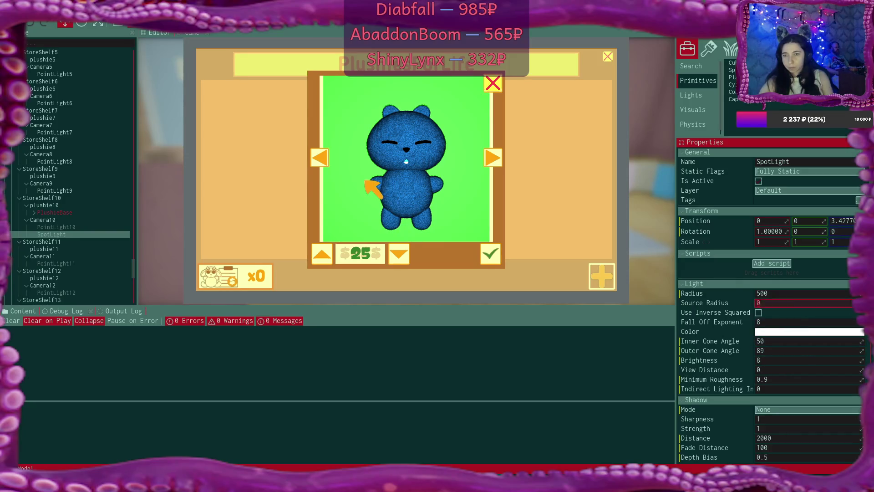
text(1.02)
key(Return)
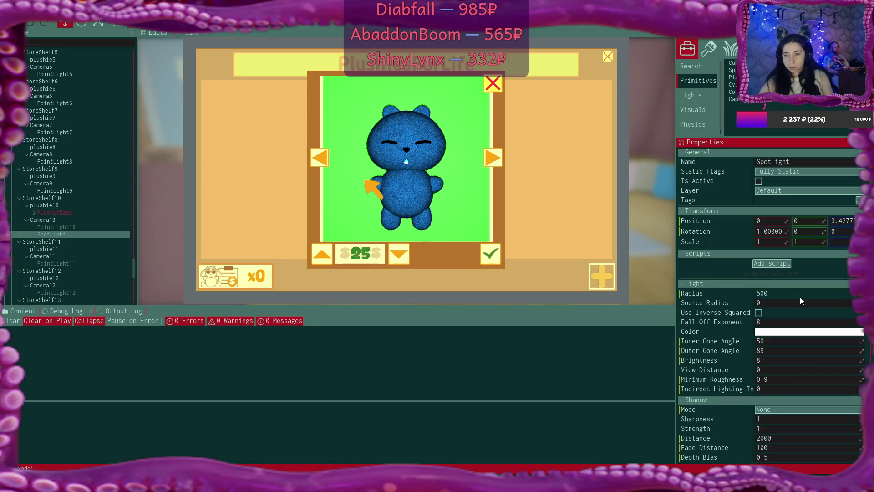
- Try All shadows, return the SpotLight's Shadow Mode to None, and select Camera10
click(779, 411)
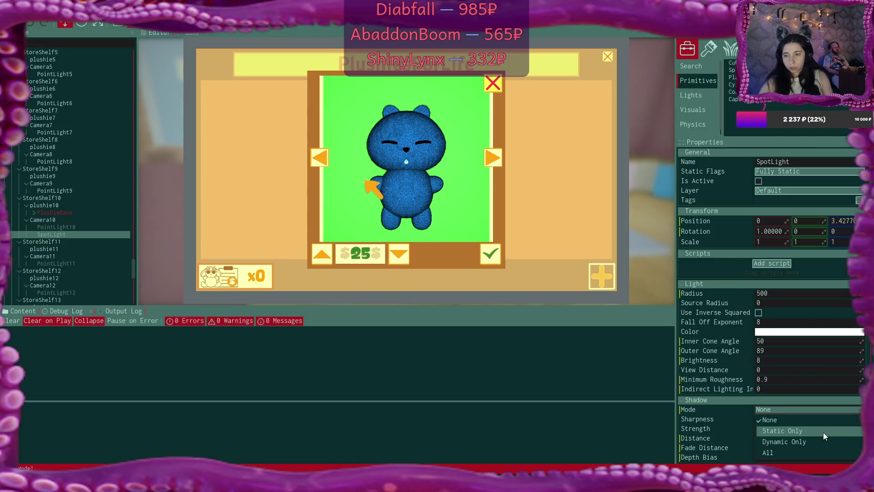
click(811, 452)
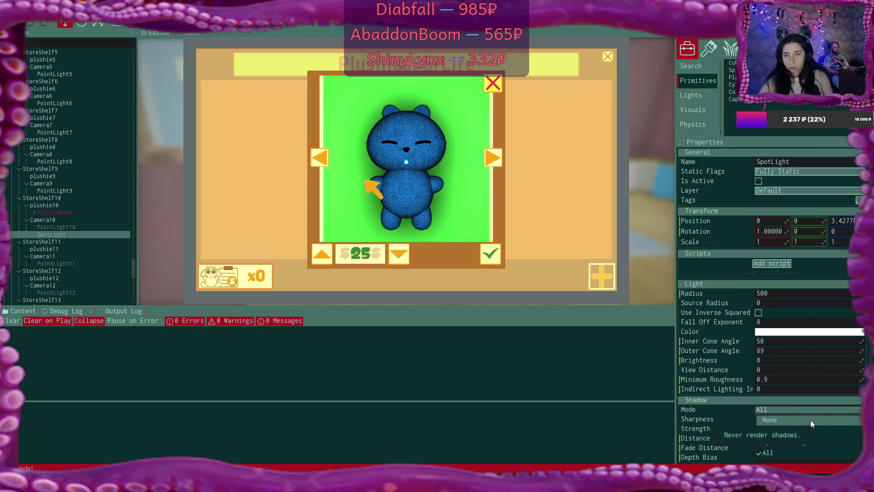
scroll(813, 398, down, 5)
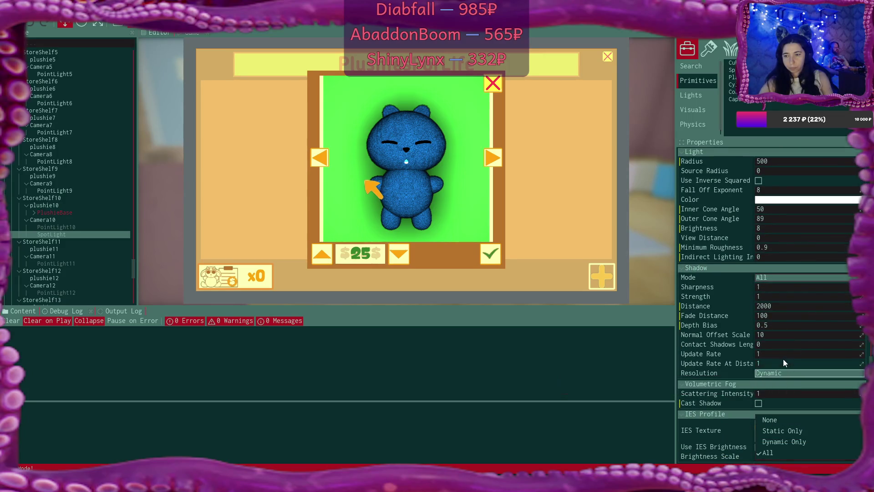
click(775, 279)
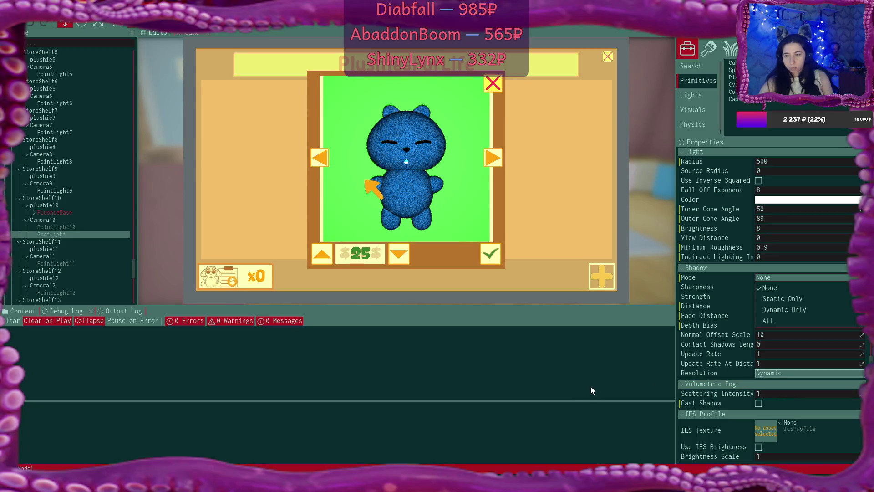
click(759, 402)
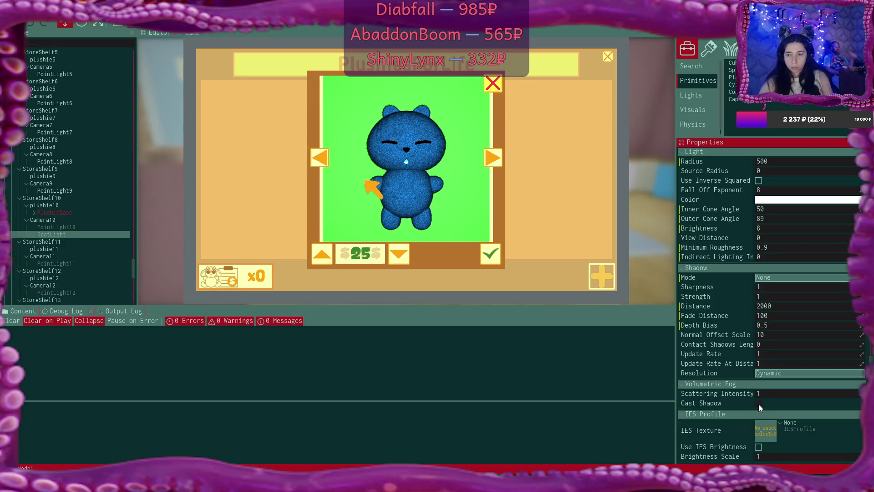
click(71, 218)
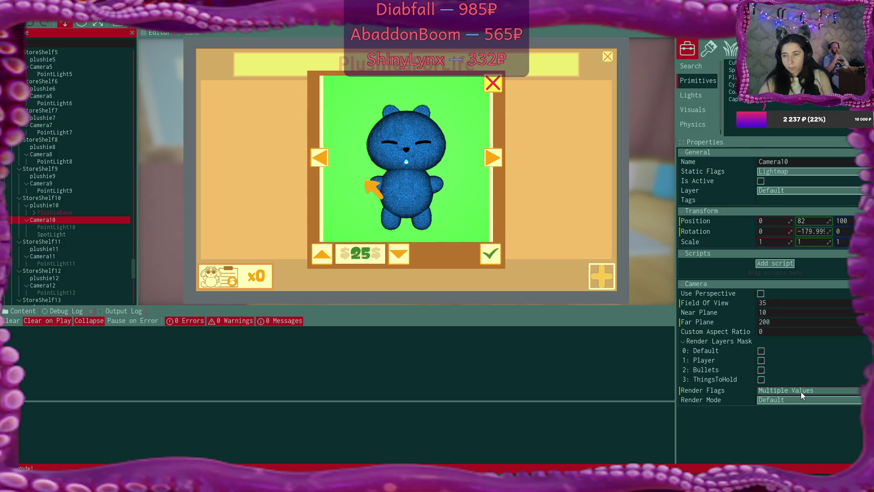
mouse_move(838, 321)
mouse_down()
mouse_move(872, 322)
mouse_move(803, 322)
mouse_up()
text(200)
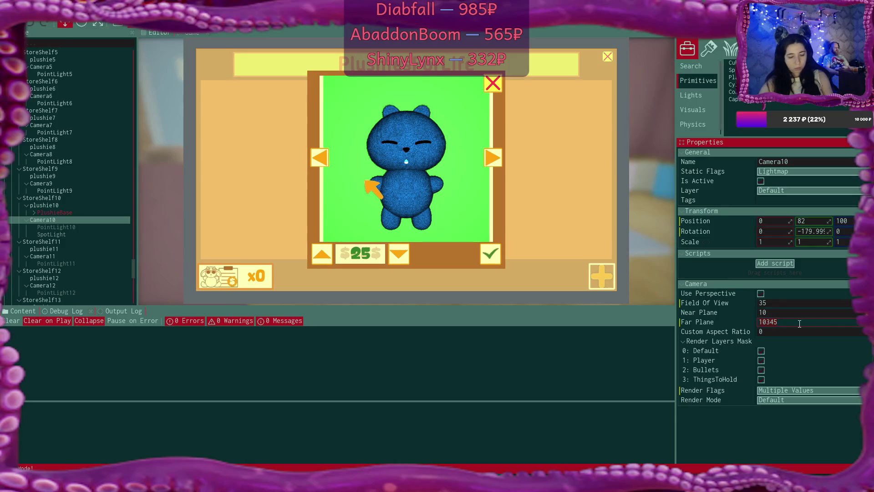
key(Return)
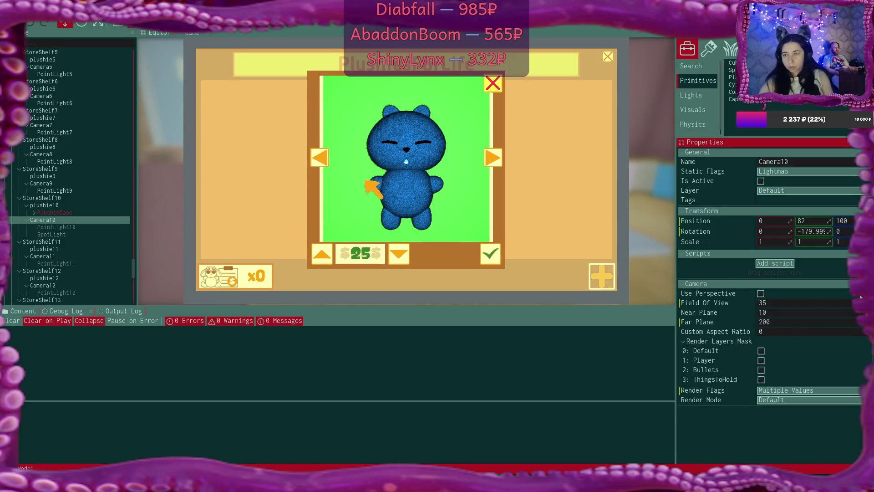
drag(799, 303, 838, 302)
text(35)
key(Return)
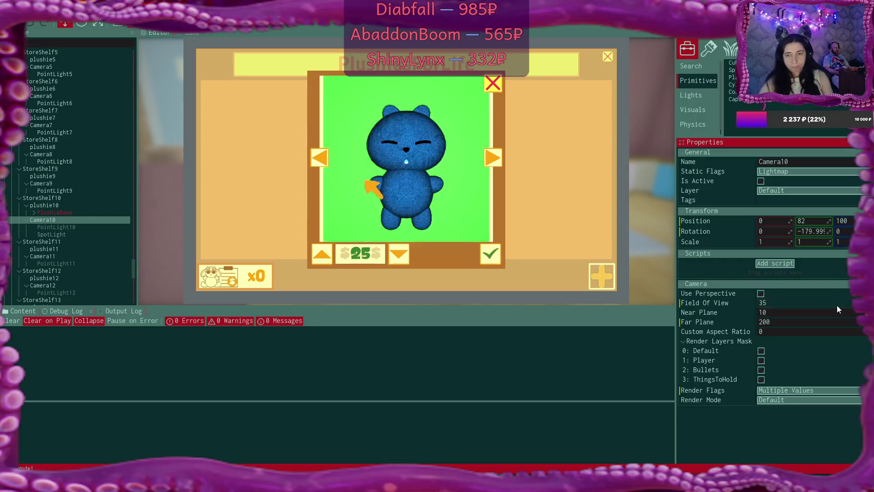
click(761, 293)
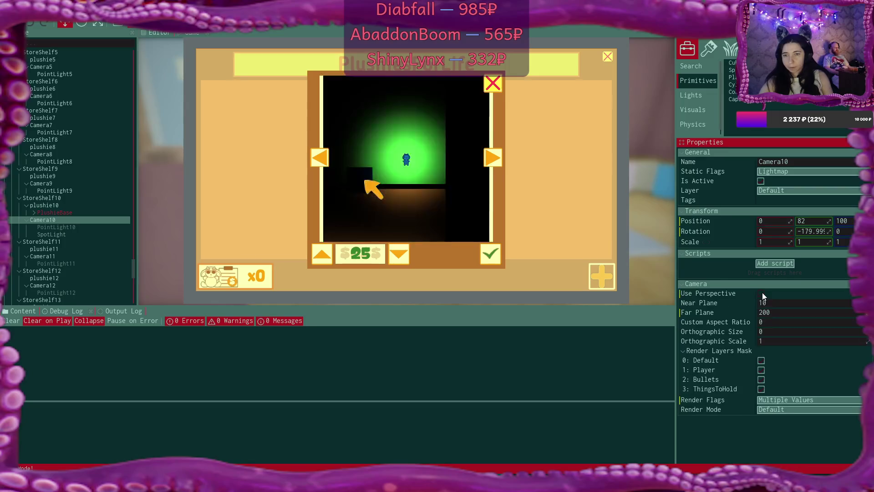
click(762, 293)
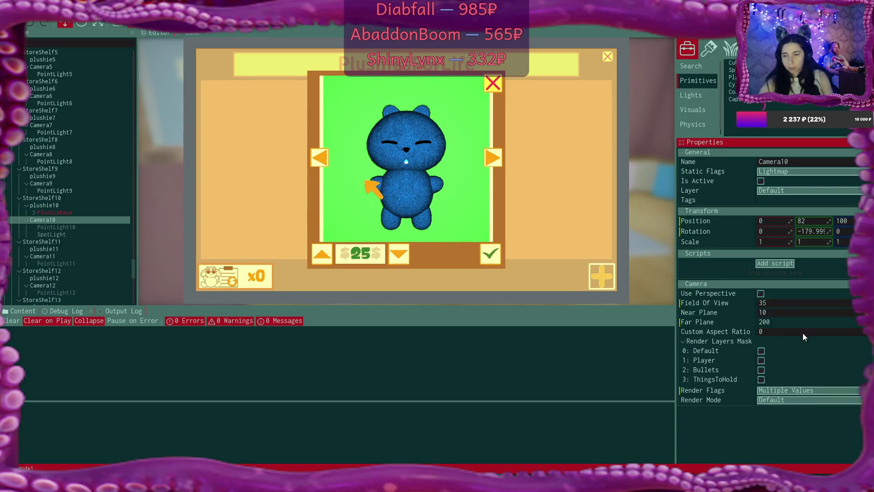
mouse_move(802, 312)
mouse_down()
mouse_move(838, 313)
mouse_move(829, 312)
mouse_up()
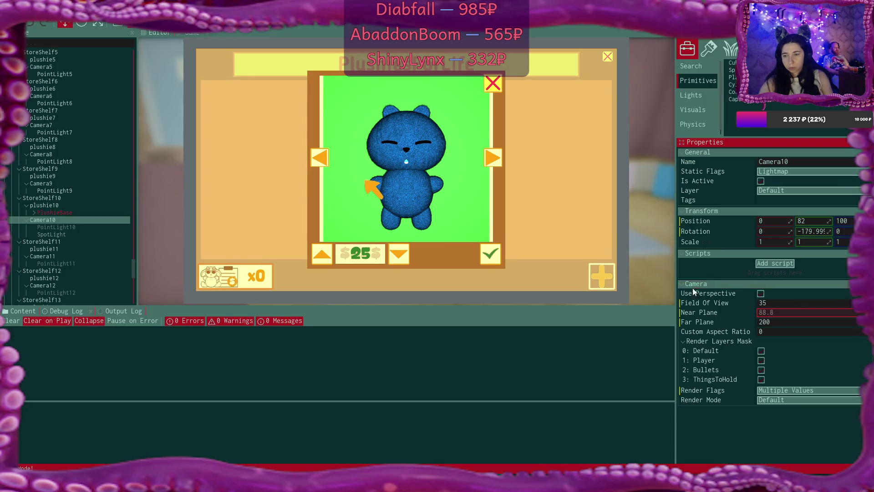
click(796, 312)
text(10)
key(Return)
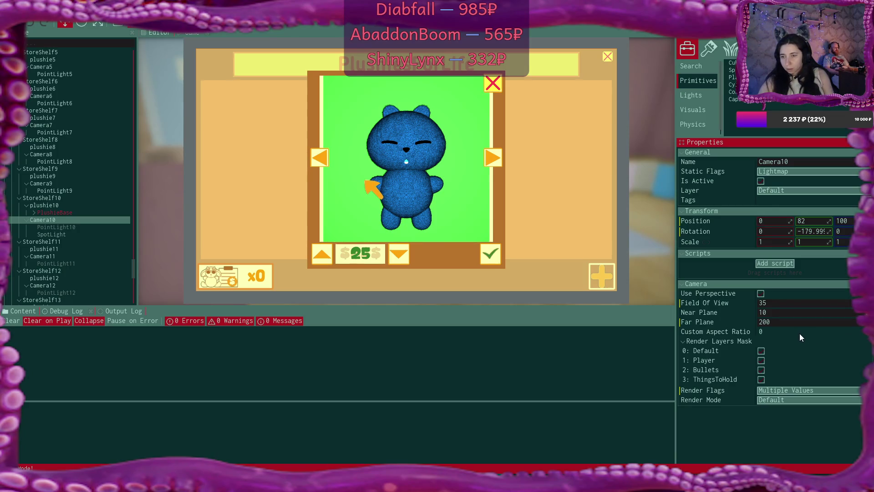
click(818, 400)
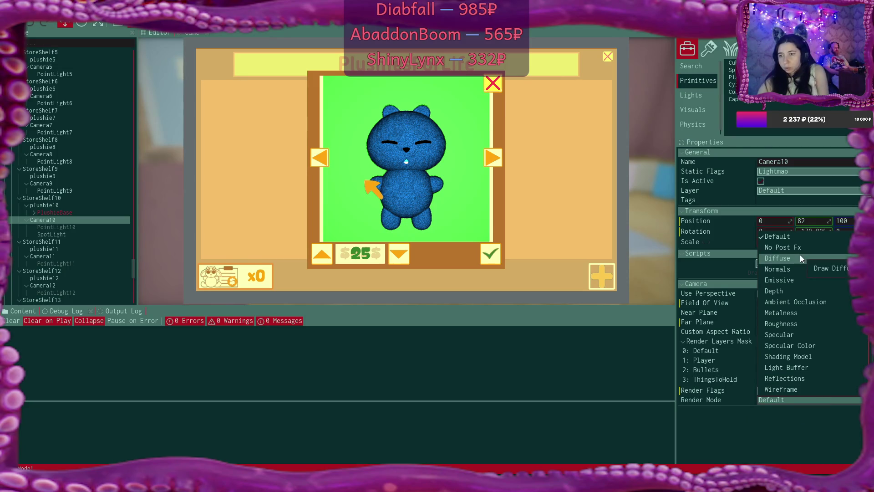
click(799, 250)
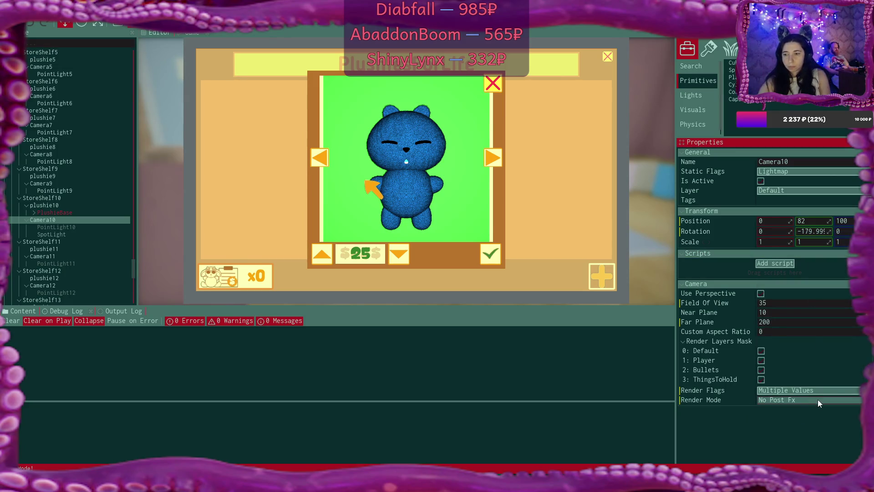
click(818, 400)
click(802, 261)
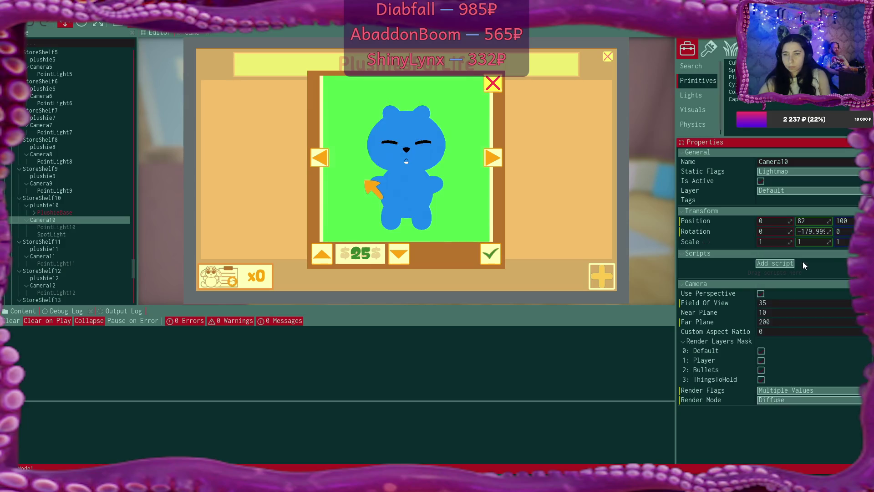
click(825, 400)
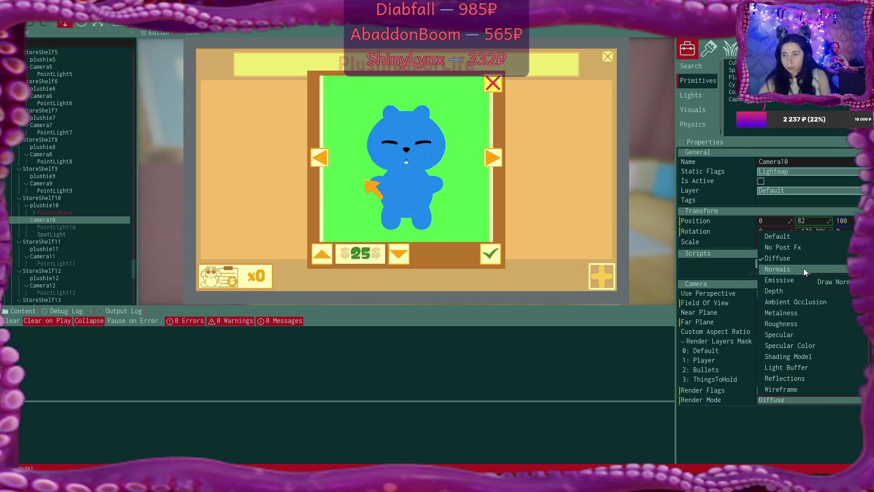
scroll(819, 336, down, 4)
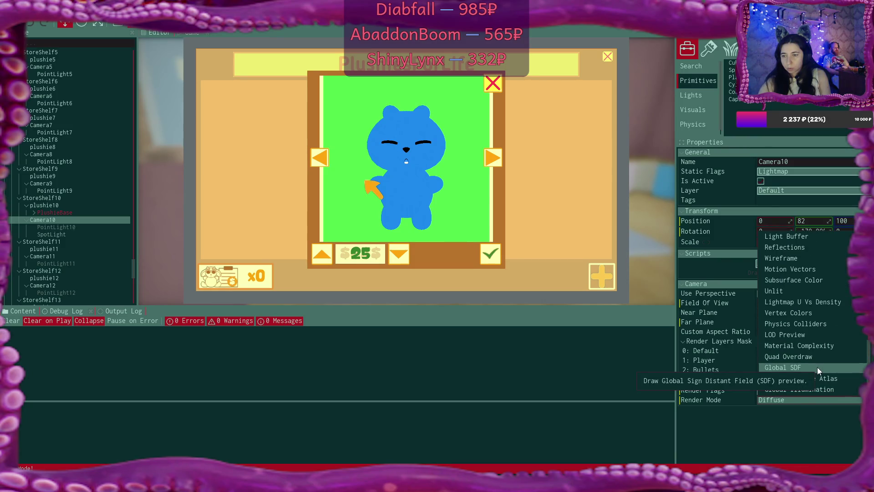
click(818, 367)
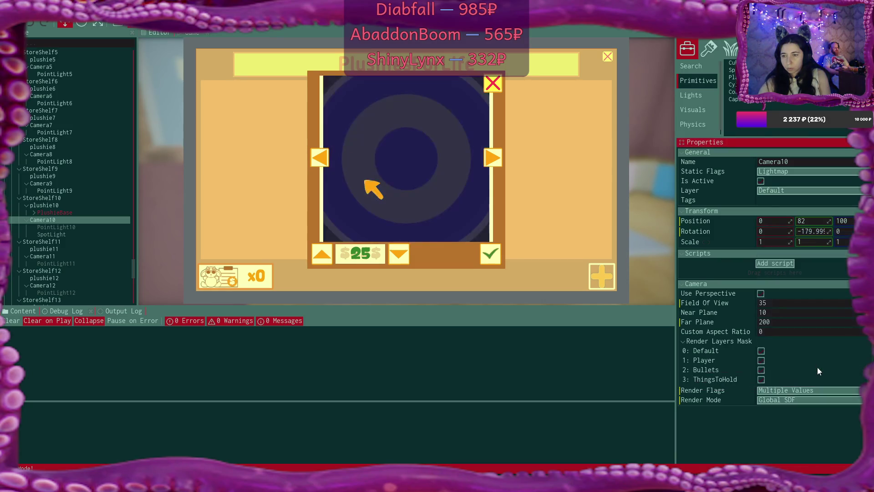
click(810, 401)
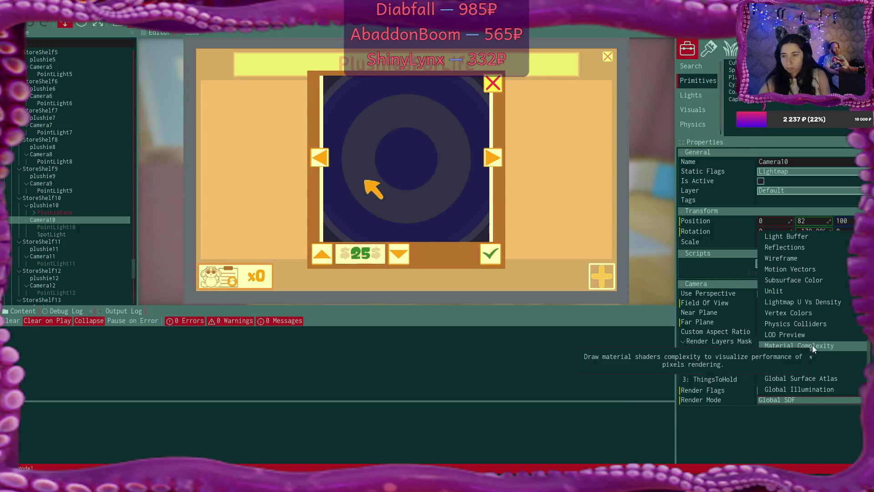
click(812, 291)
click(825, 400)
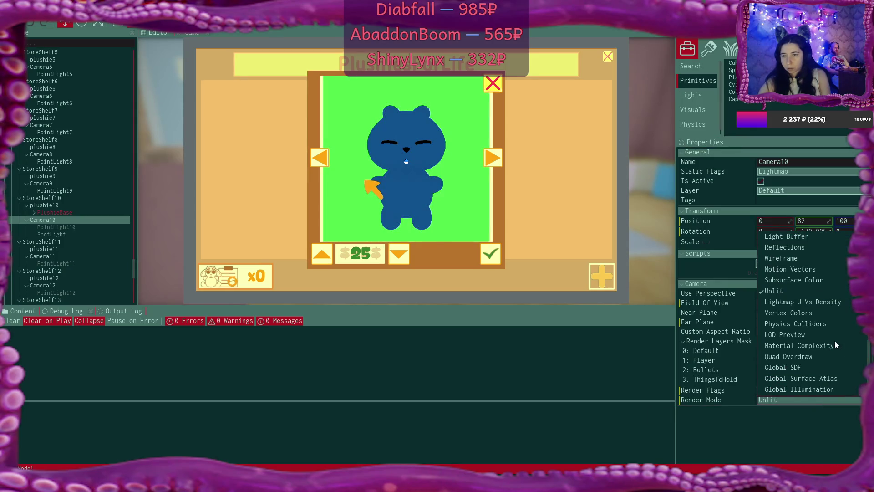
click(824, 313)
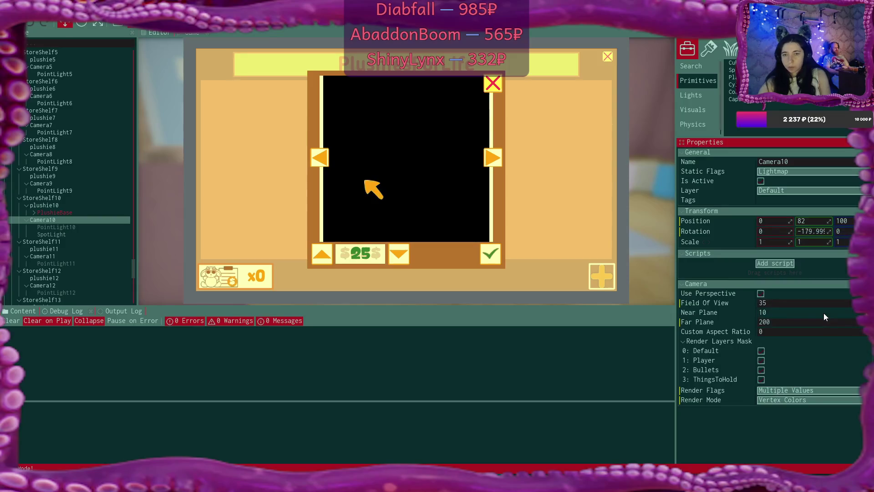
click(809, 398)
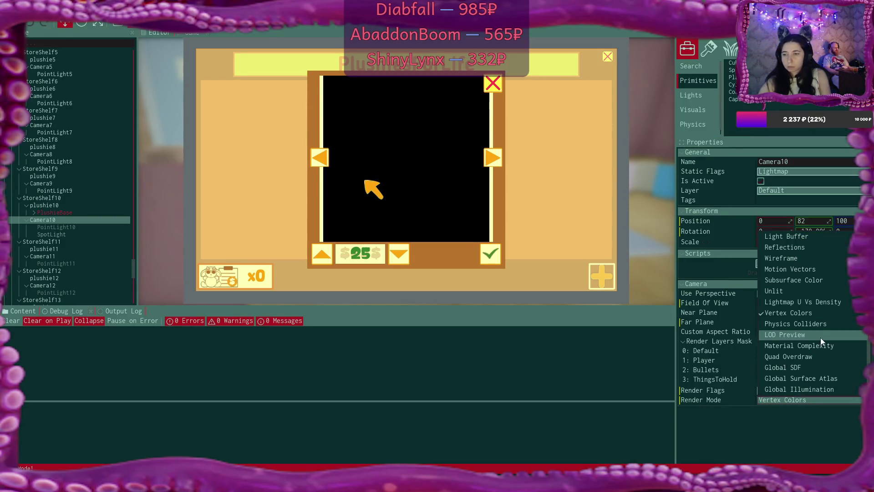
scroll(824, 285, up, 5)
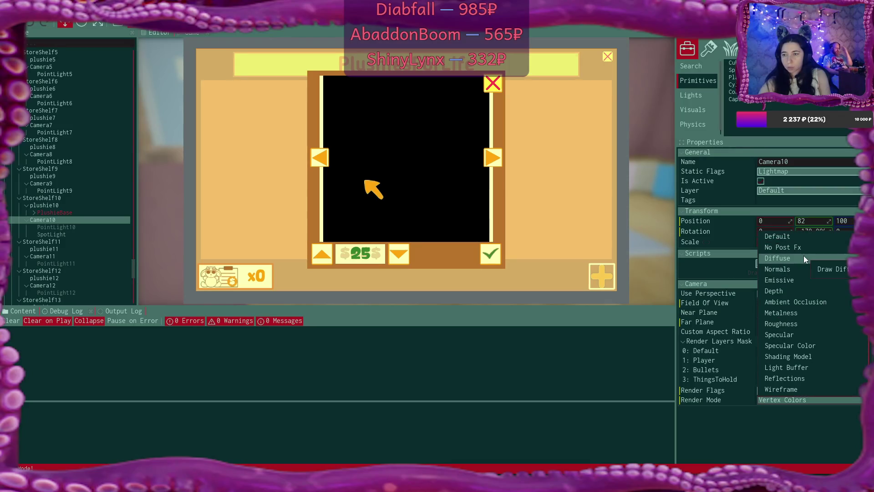
key(Escape)
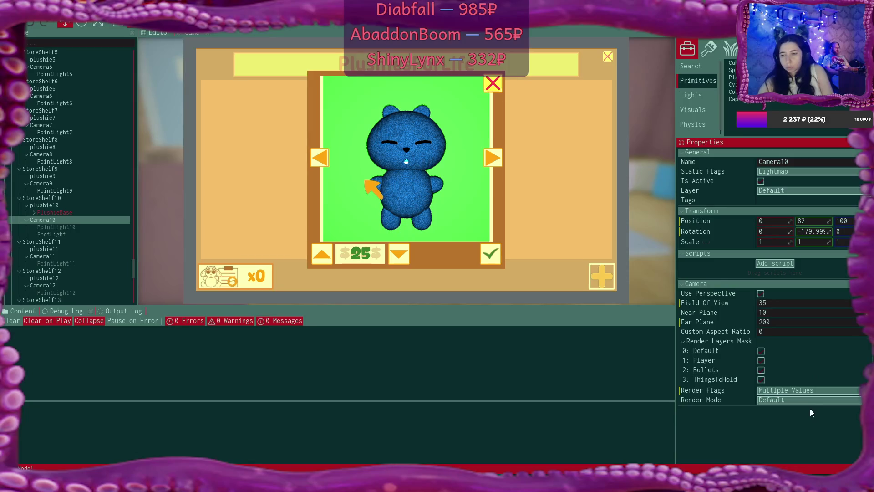
- Enable Specular Light, Tone Mapping and Depth Of Field in Camera10's render flags, disabling Lens Flares
click(801, 391)
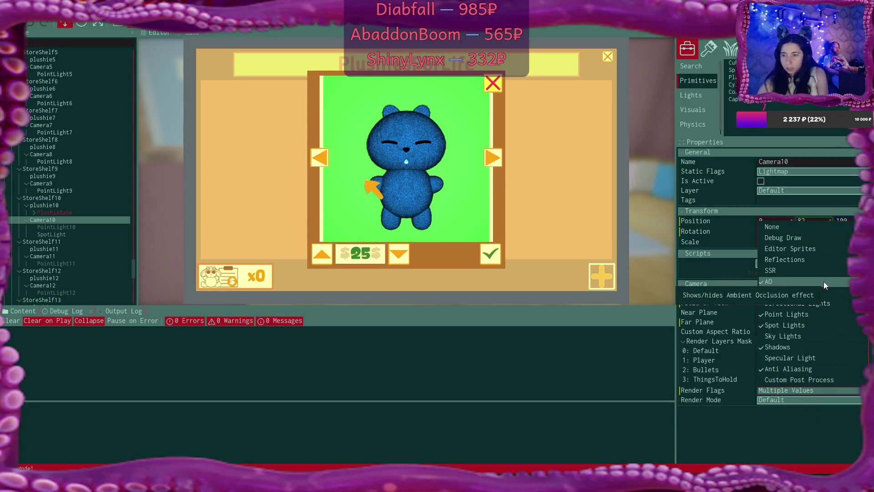
scroll(836, 295, down, 5)
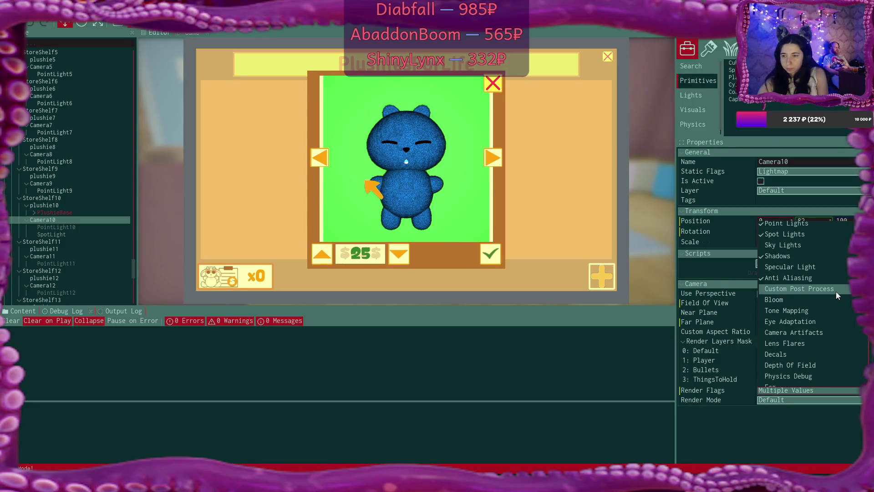
click(812, 244)
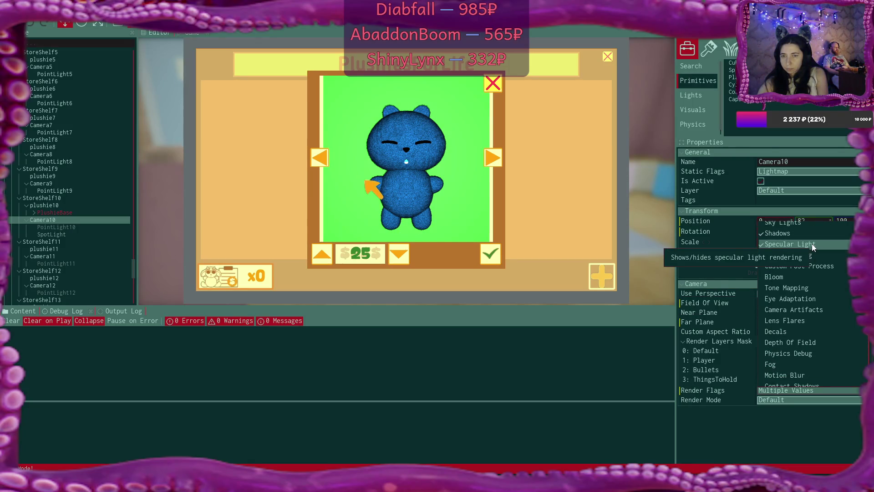
click(816, 288)
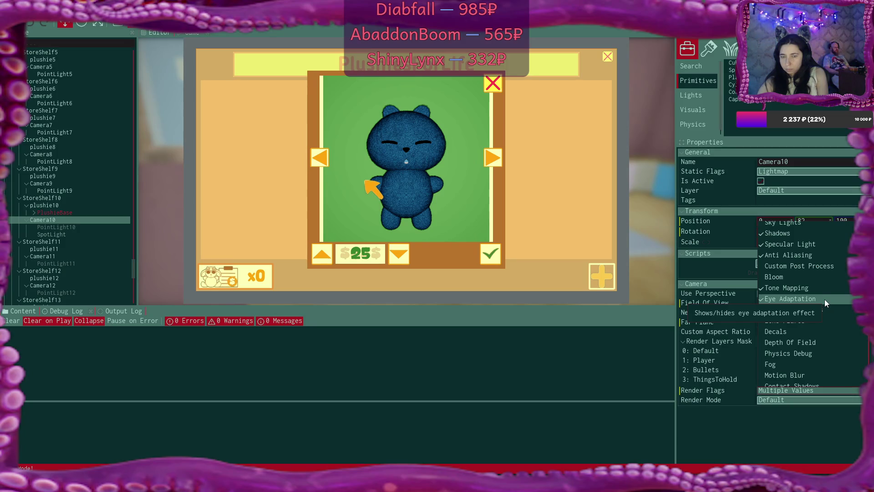
click(835, 309)
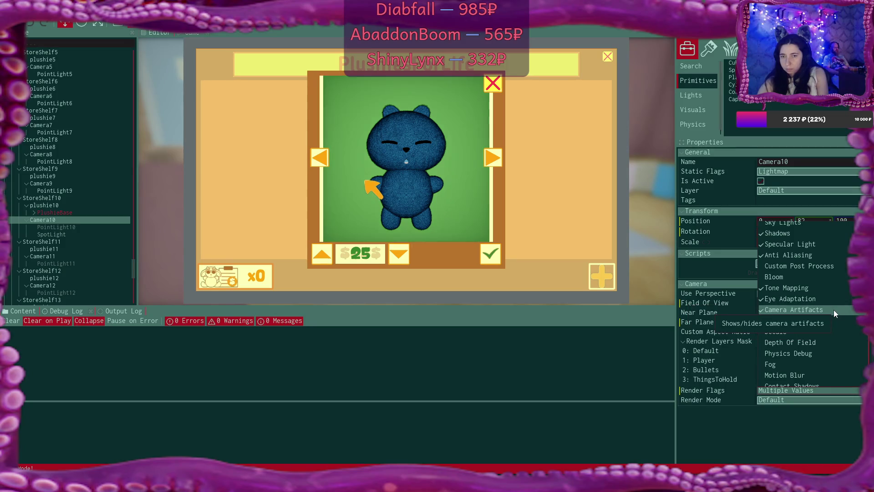
click(834, 309)
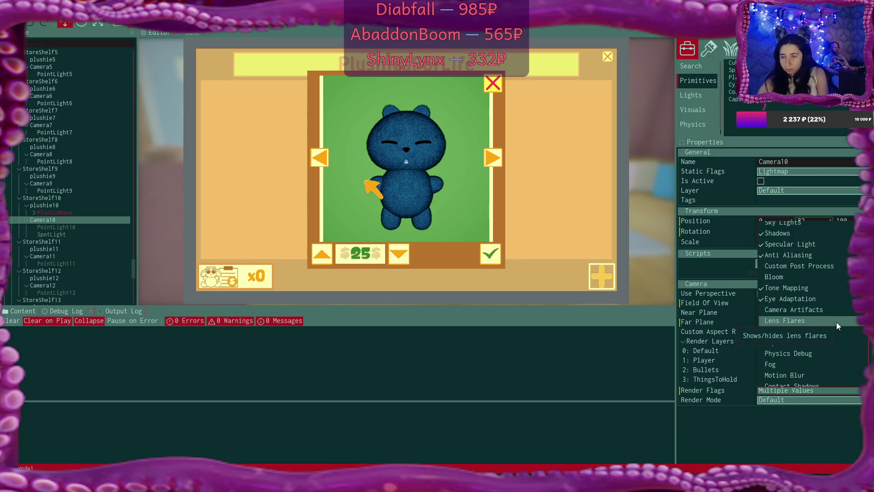
click(836, 321)
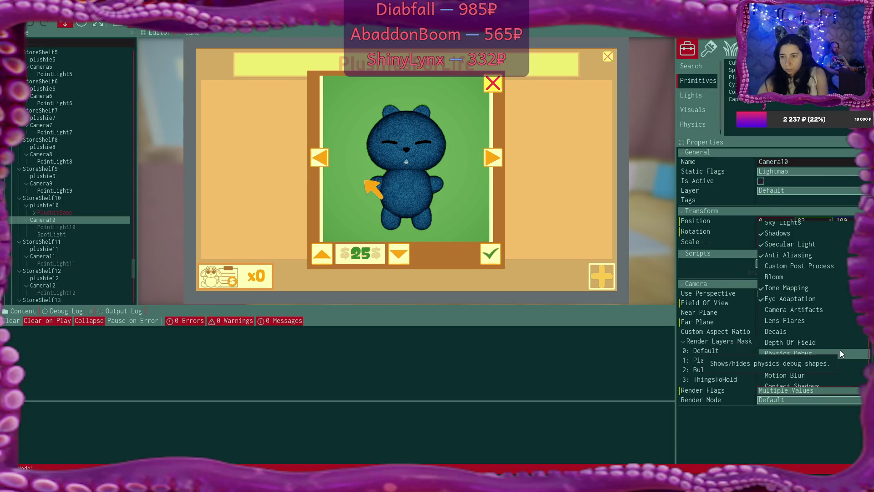
click(838, 341)
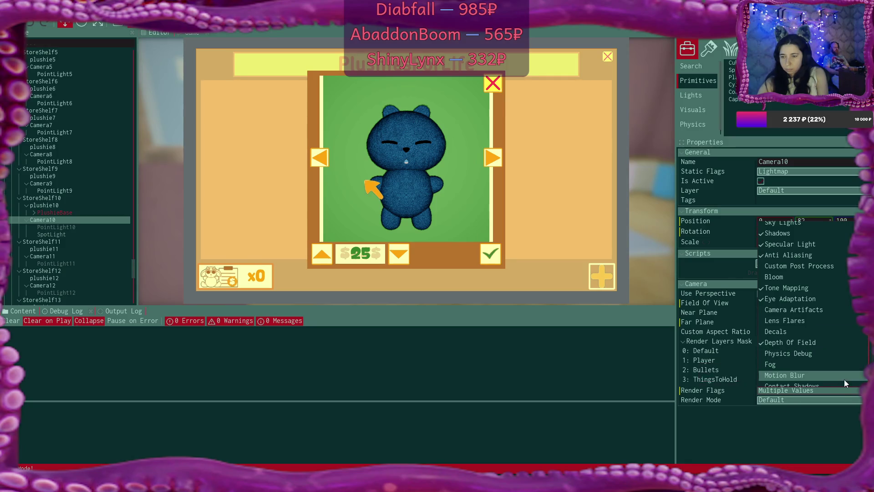
- Reset Camera10's render flags to Default Game
scroll(838, 374, down, 3)
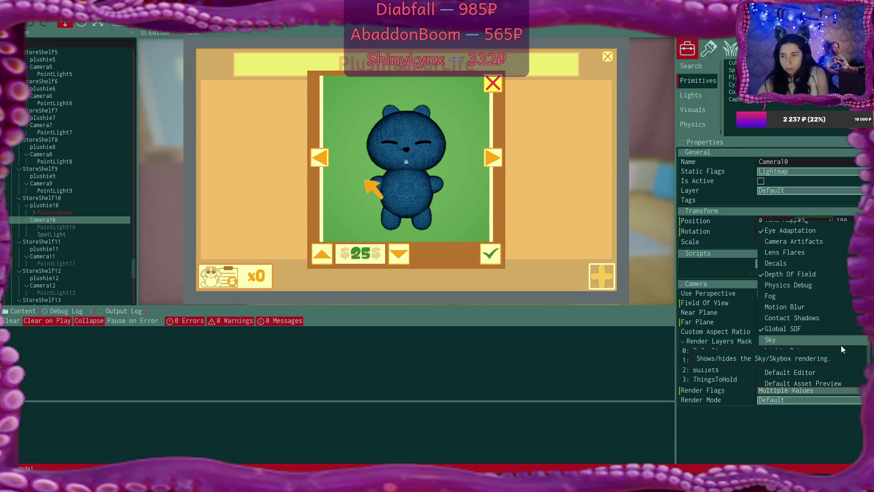
scroll(841, 347, down, 1)
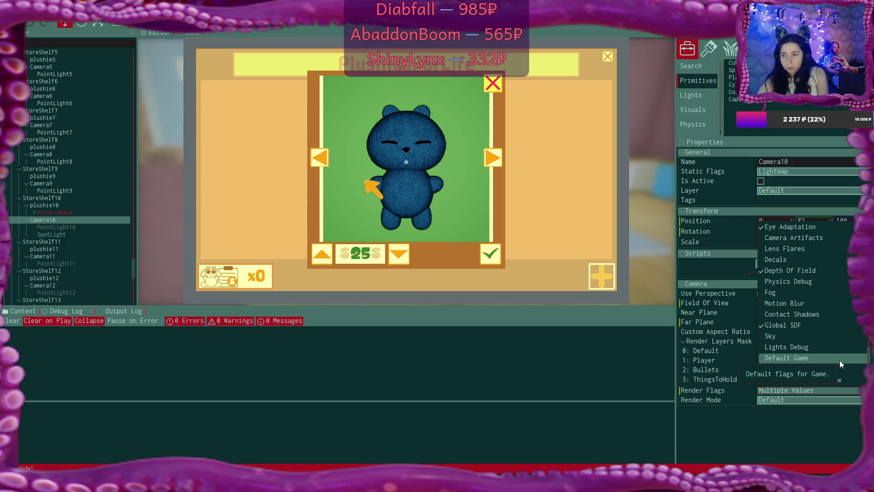
click(840, 359)
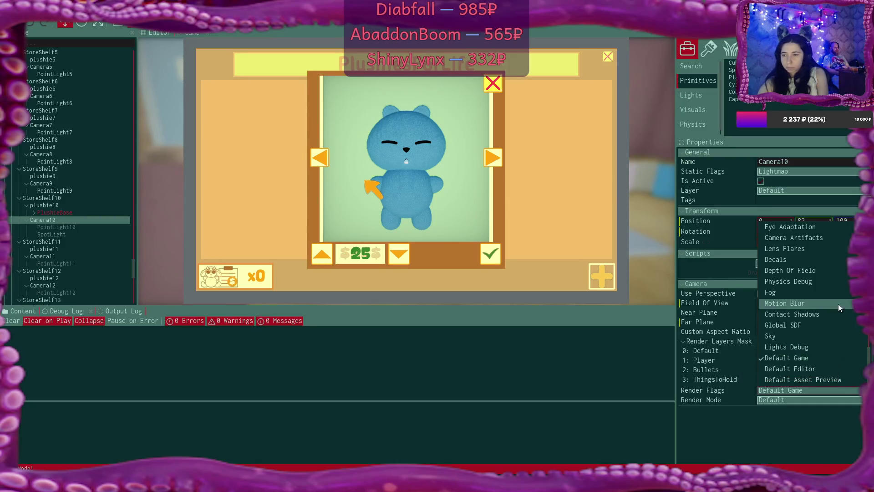
scroll(838, 305, up, 4)
scroll(838, 304, up, 2)
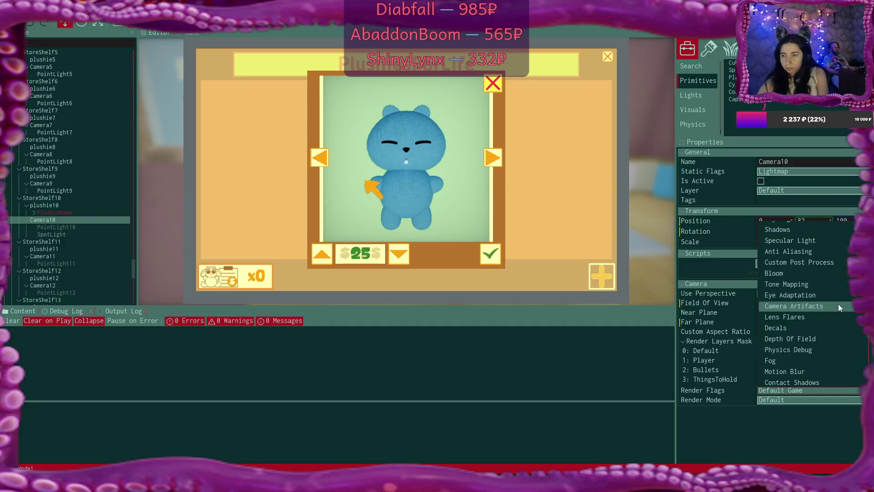
scroll(838, 304, up, 2)
scroll(837, 304, up, 5)
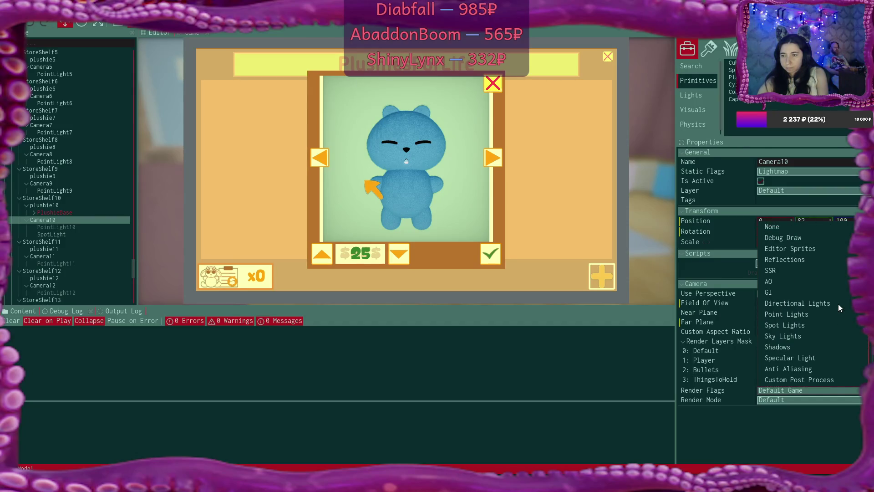
- Switch Camera10's render flags to AO only, then clear them to None
click(828, 280)
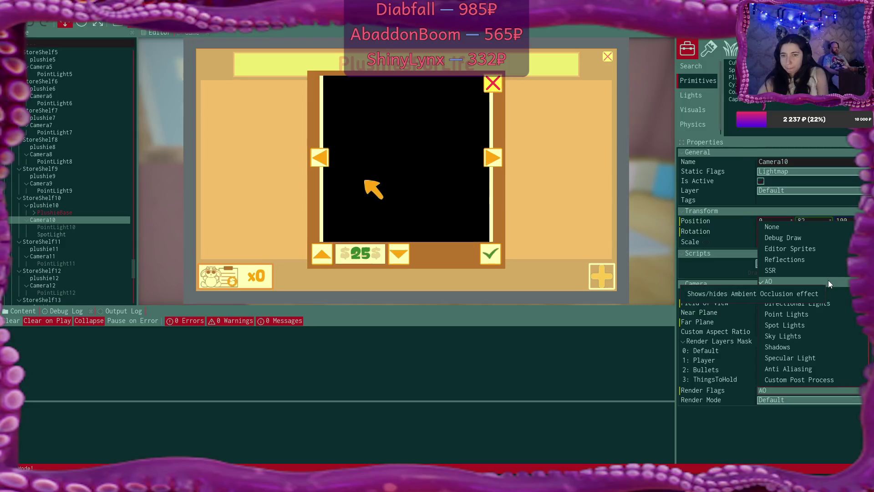
click(822, 228)
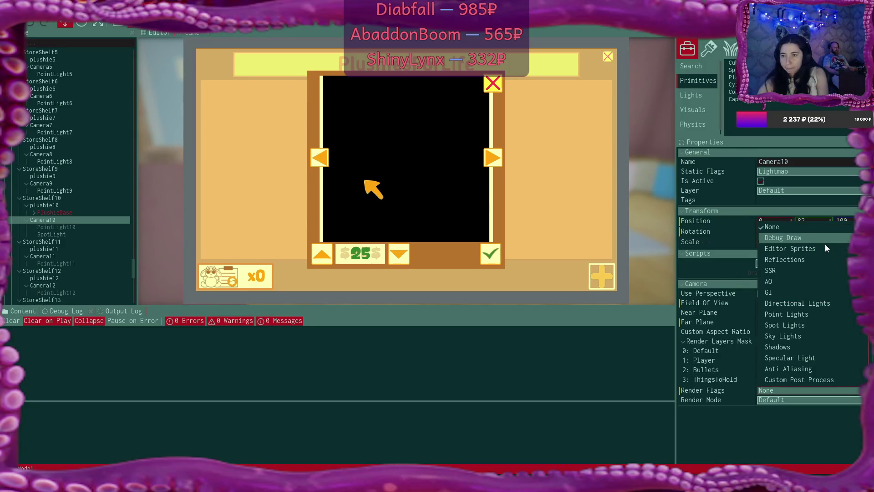
click(832, 418)
click(822, 391)
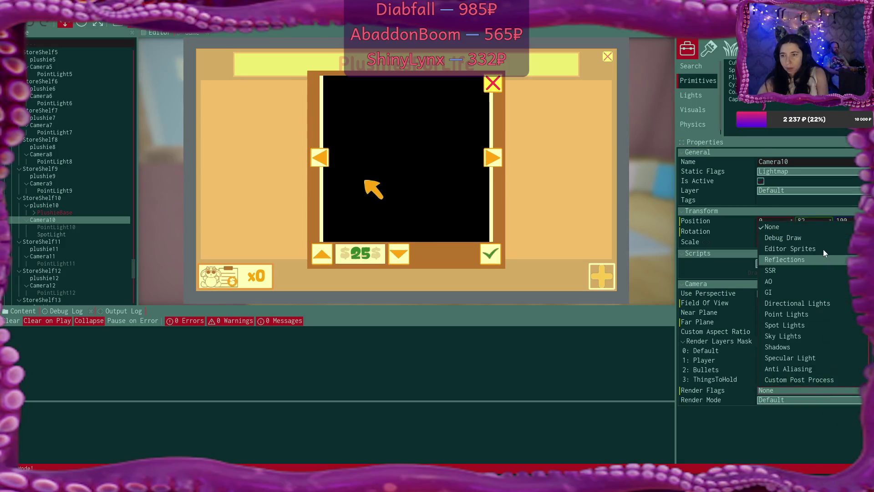
scroll(832, 279, down, 1)
scroll(832, 279, down, 5)
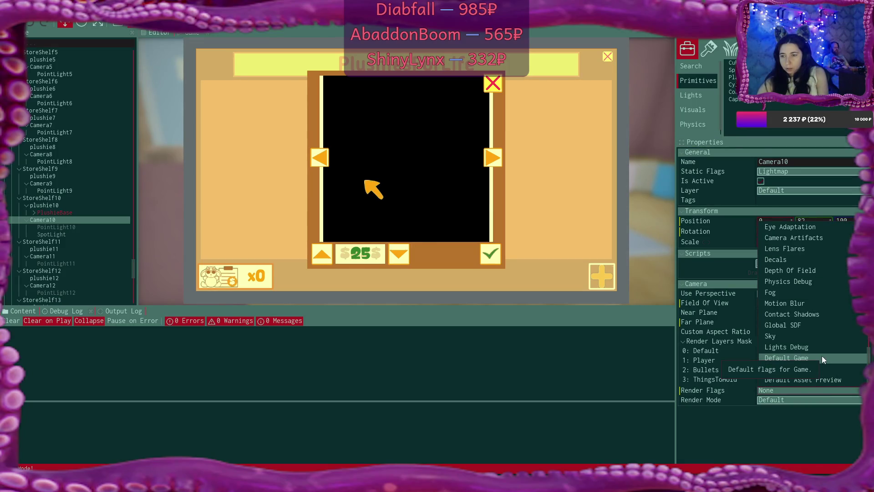
- Enable Global SDF, Depth Of Field, Bloom, Anti Aliasing and Sky Lights render flags
click(820, 323)
click(816, 282)
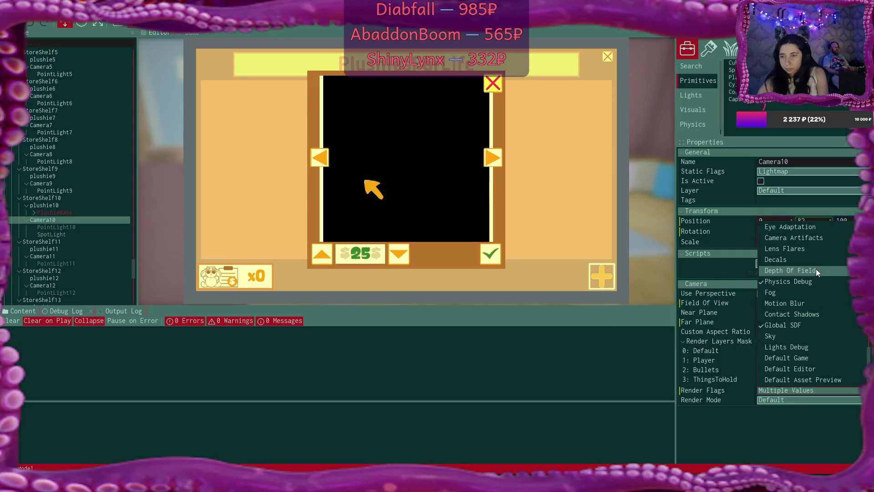
click(816, 282)
click(815, 270)
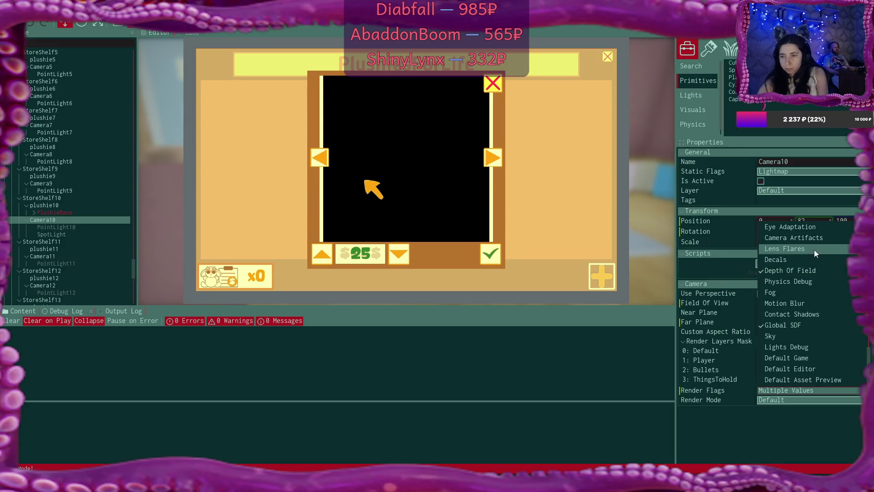
scroll(823, 260, up, 3)
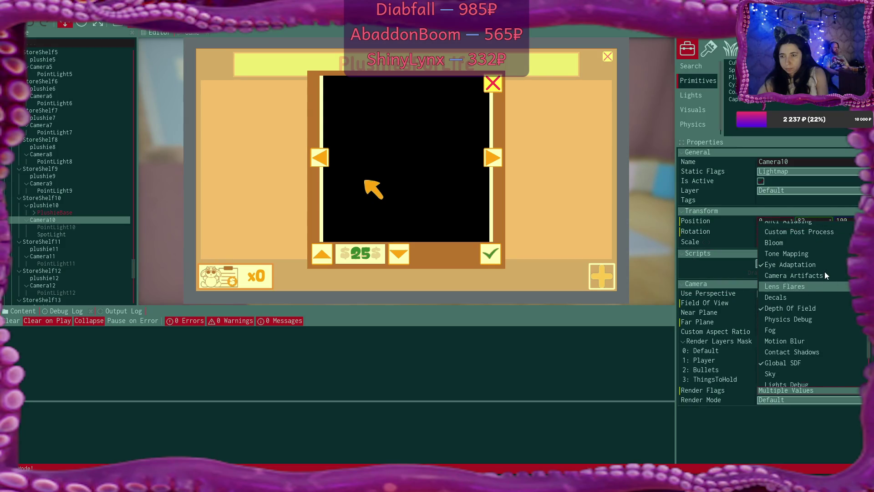
click(810, 250)
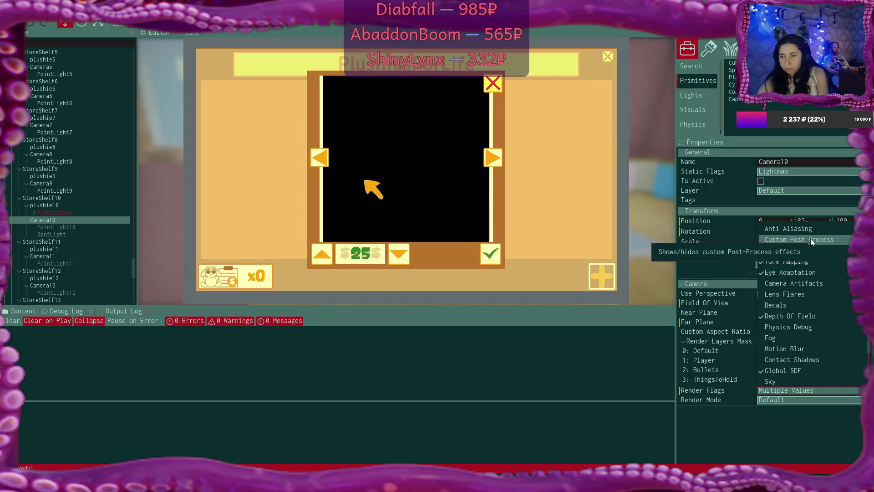
scroll(821, 258, up, 3)
click(816, 285)
click(816, 285)
click(813, 274)
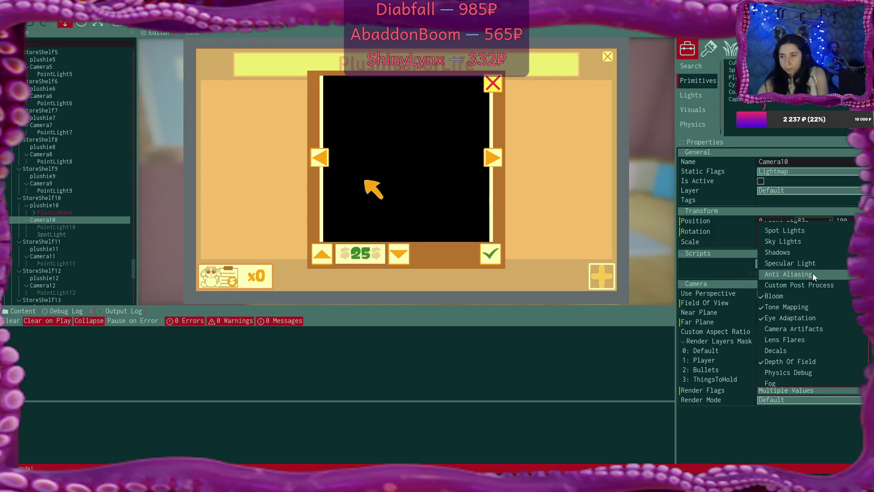
click(810, 241)
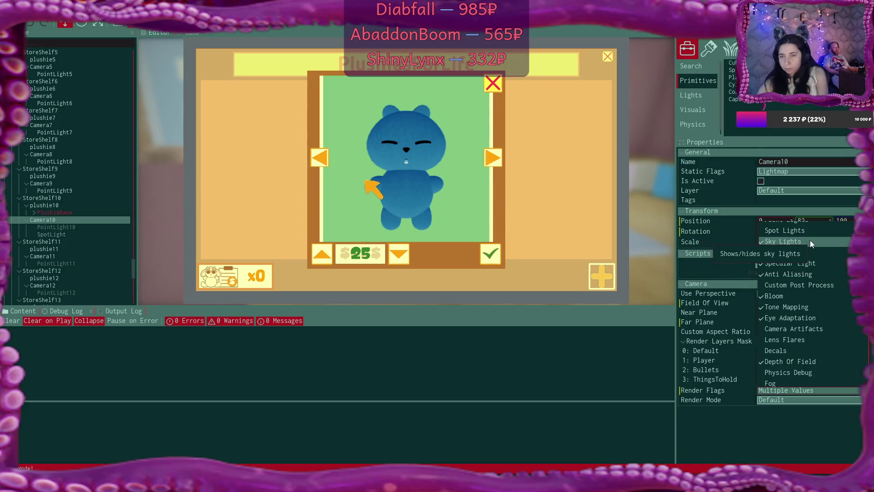
- Turn off Sky Lights and enable Spot Lights in Camera10's render flags
scroll(821, 272, up, 1)
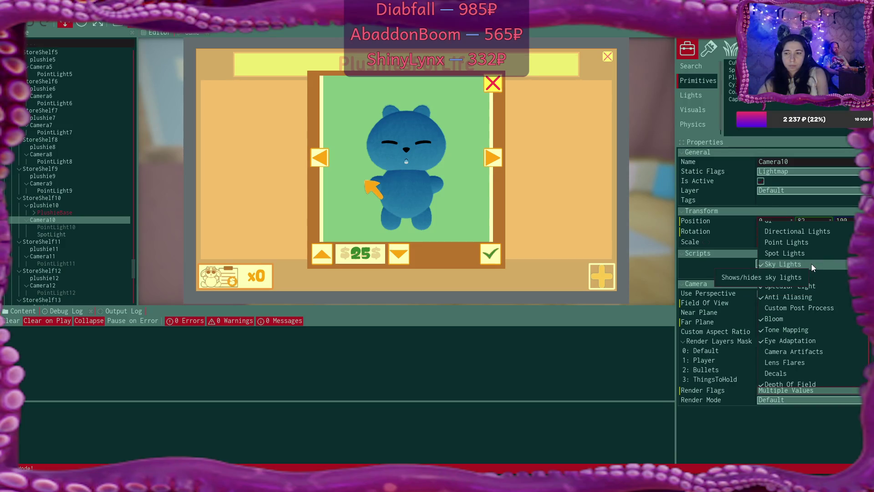
click(811, 264)
scroll(812, 263, up, 2)
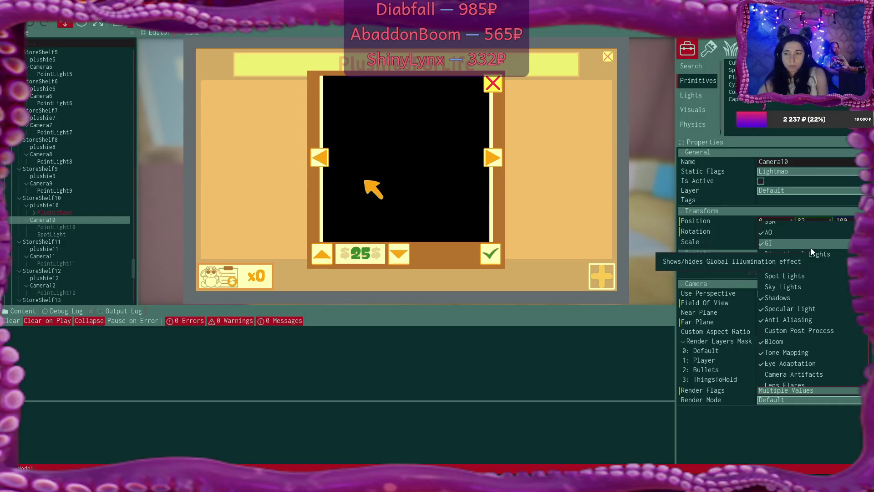
scroll(809, 246, up, 2)
scroll(808, 246, up, 2)
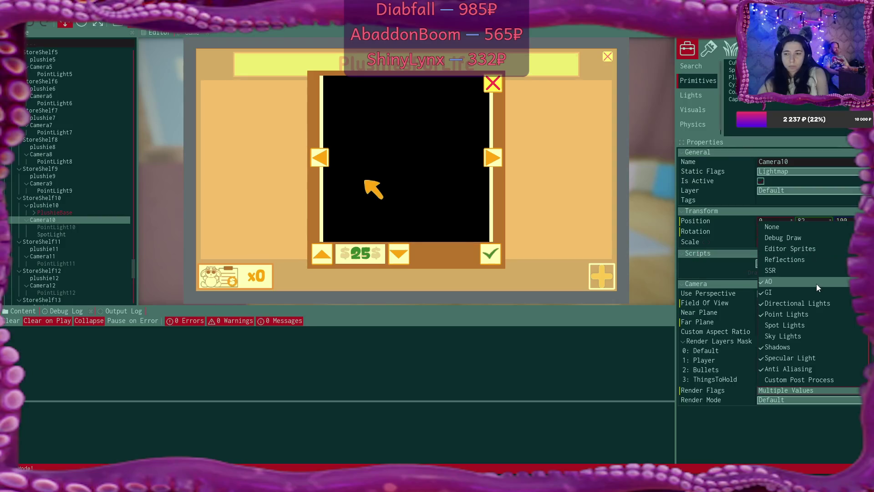
click(811, 326)
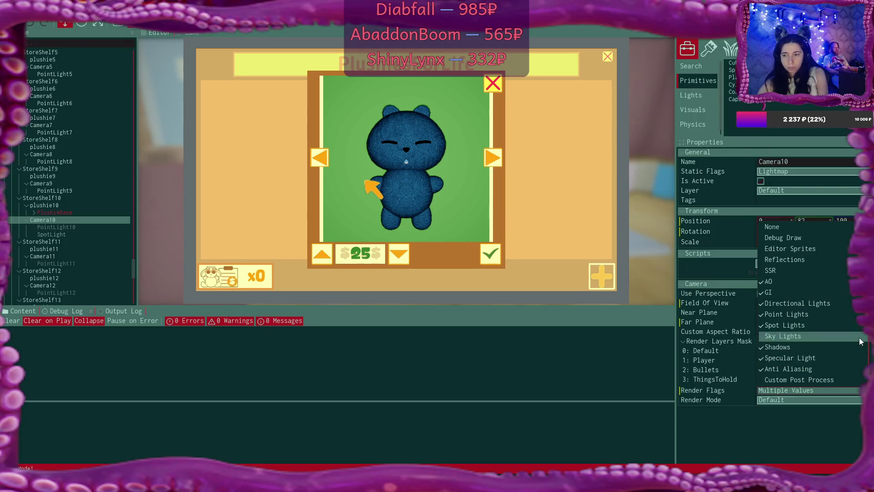
- Disable Point Lights, Directional Lights and GI, then re-enable Sky Lights
click(842, 315)
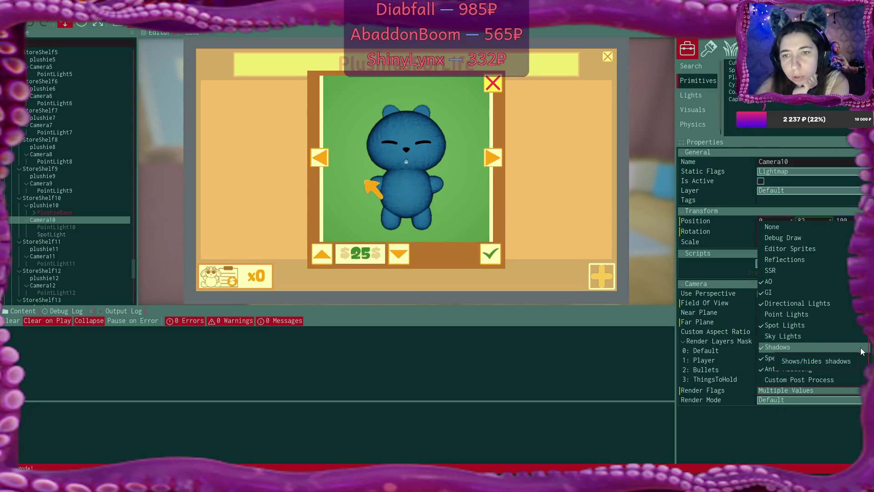
click(829, 306)
click(818, 296)
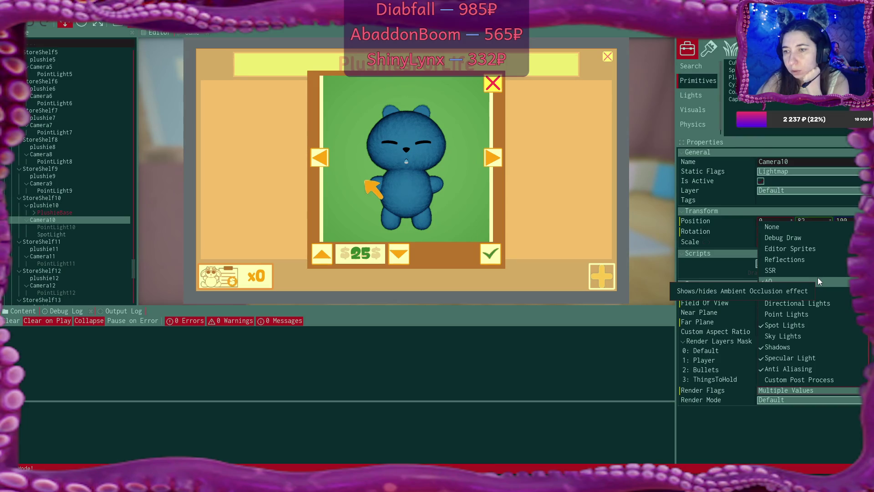
click(843, 341)
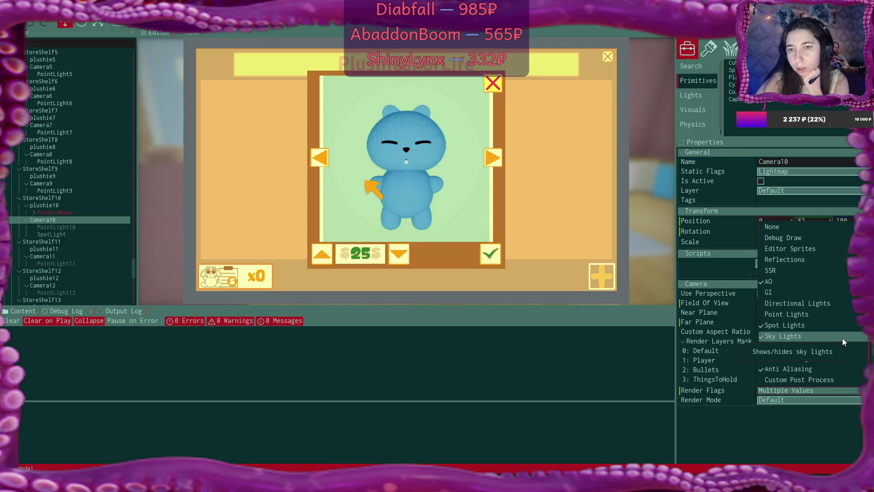
click(842, 337)
scroll(845, 313, down, 2)
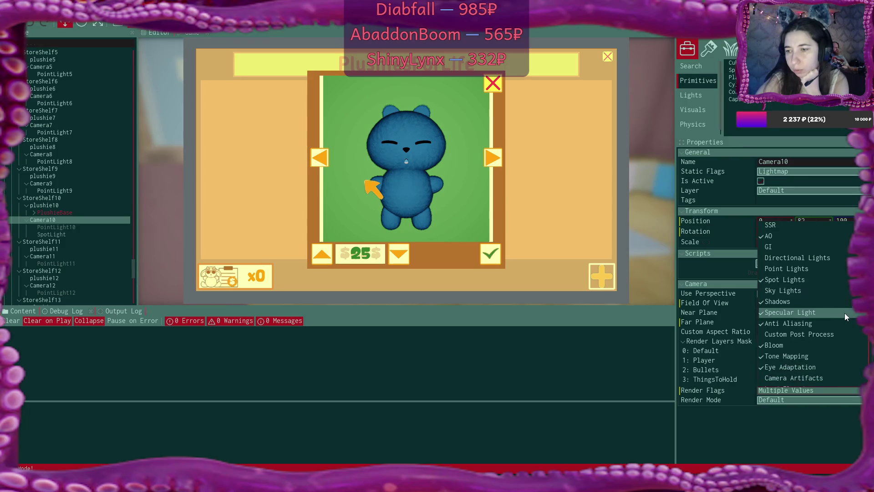
scroll(845, 313, down, 1)
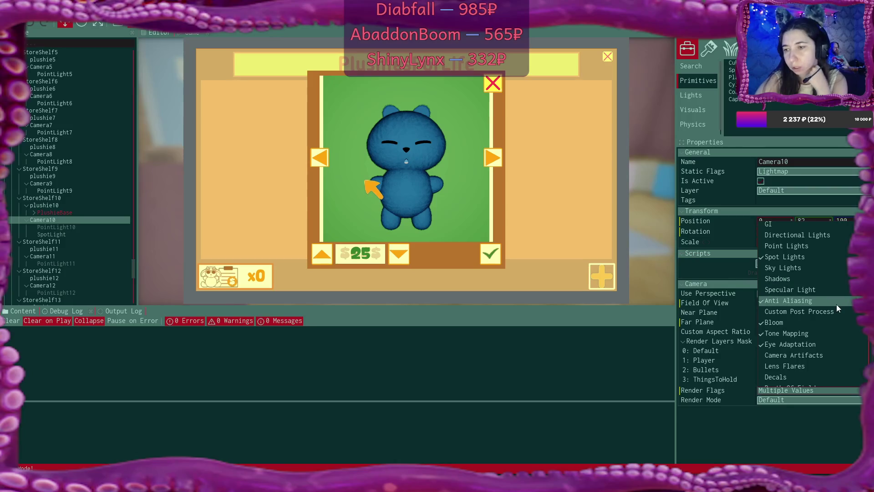
scroll(837, 305, down, 1)
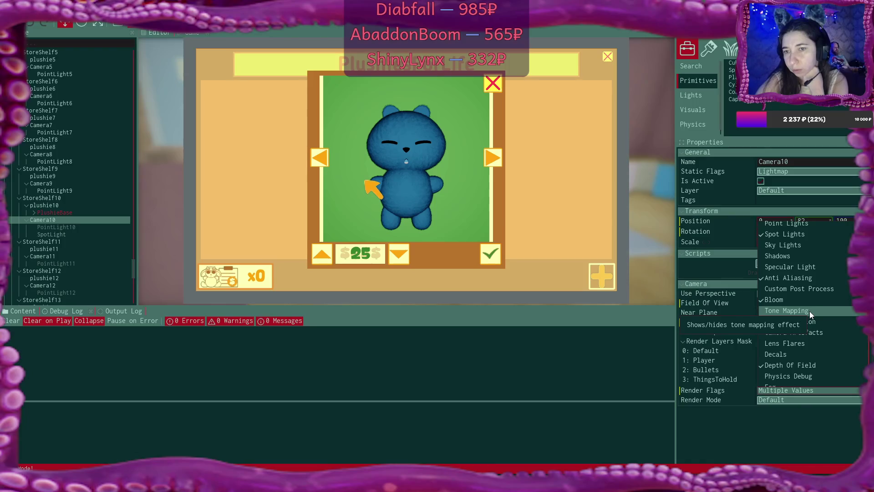
click(810, 310)
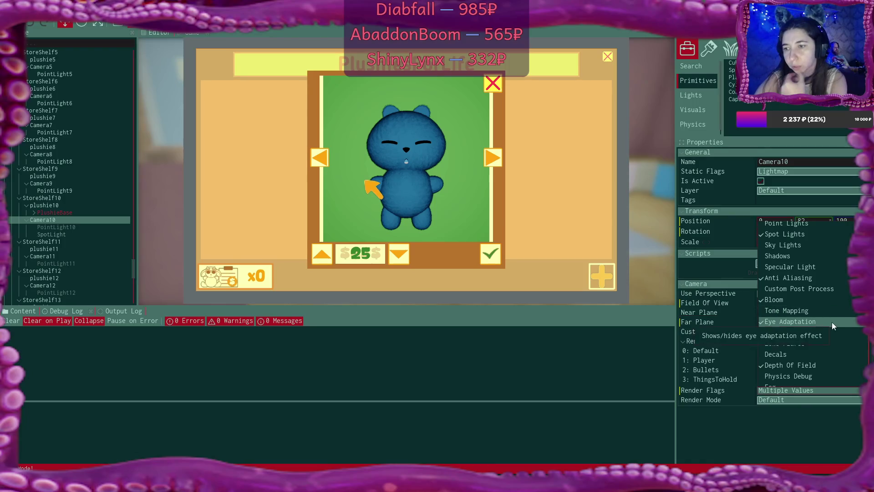
click(810, 299)
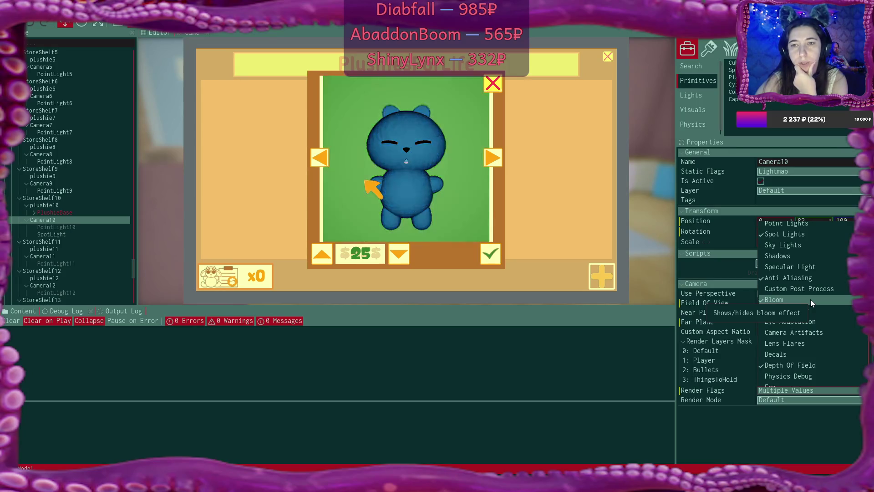
click(811, 300)
click(808, 309)
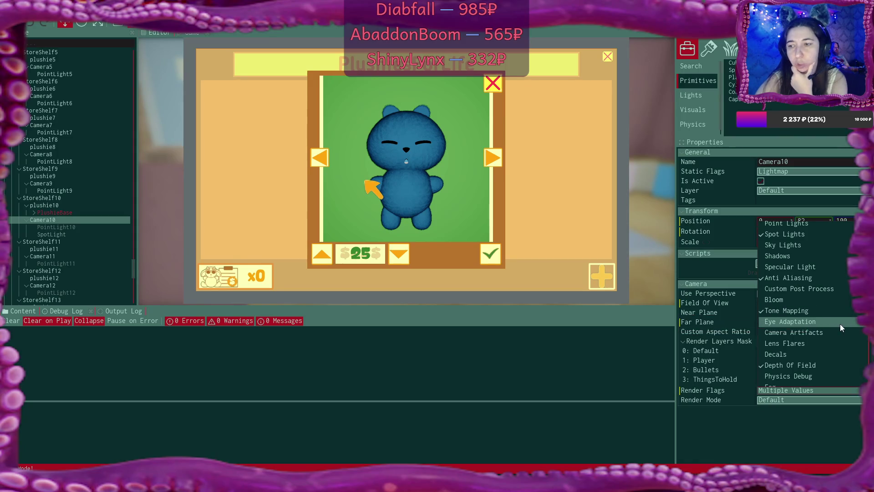
scroll(858, 342, down, 3)
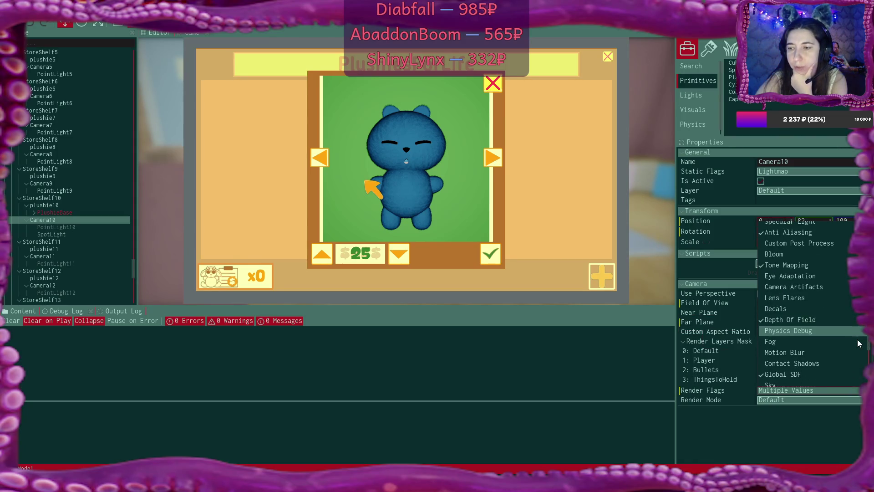
scroll(857, 343, down, 1)
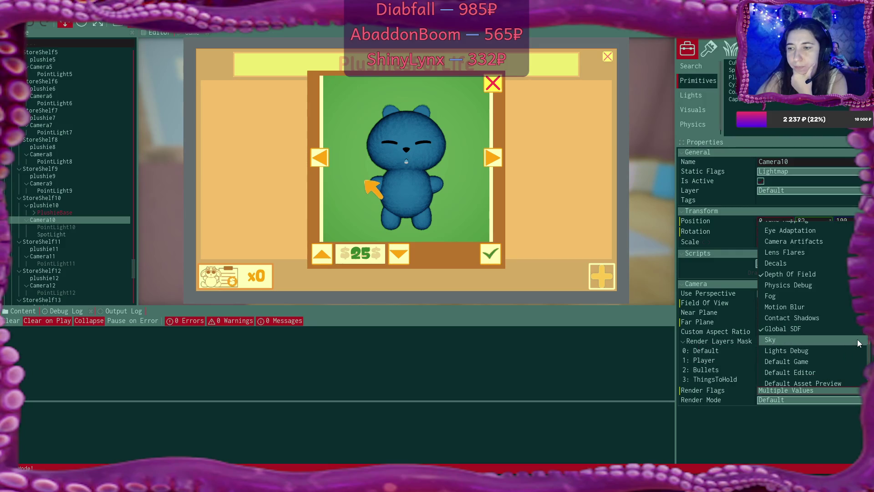
scroll(858, 342, down, 1)
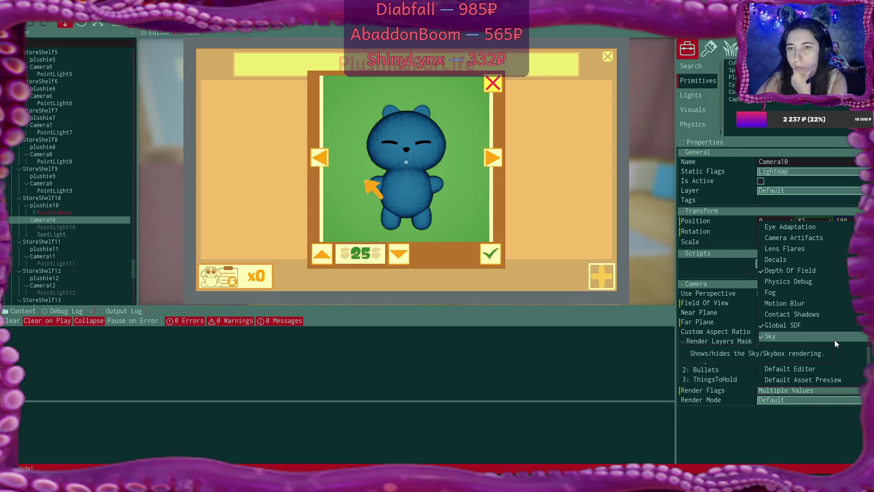
scroll(846, 351, up, 5)
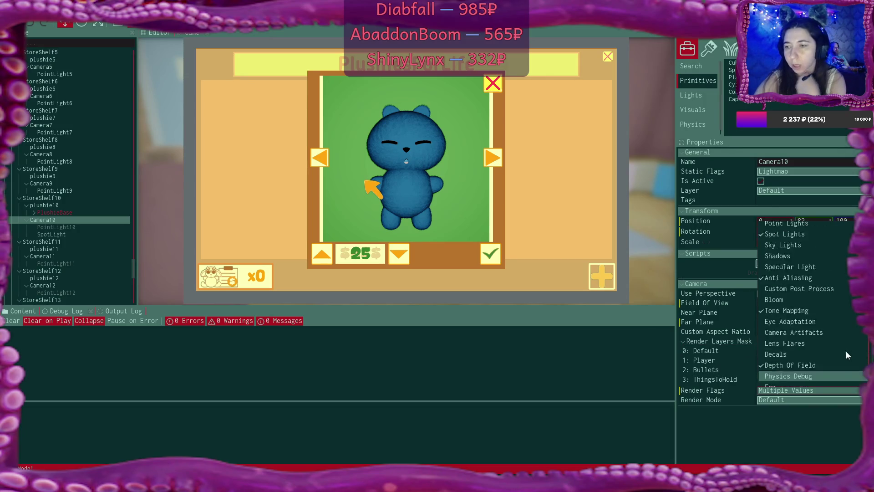
click(822, 279)
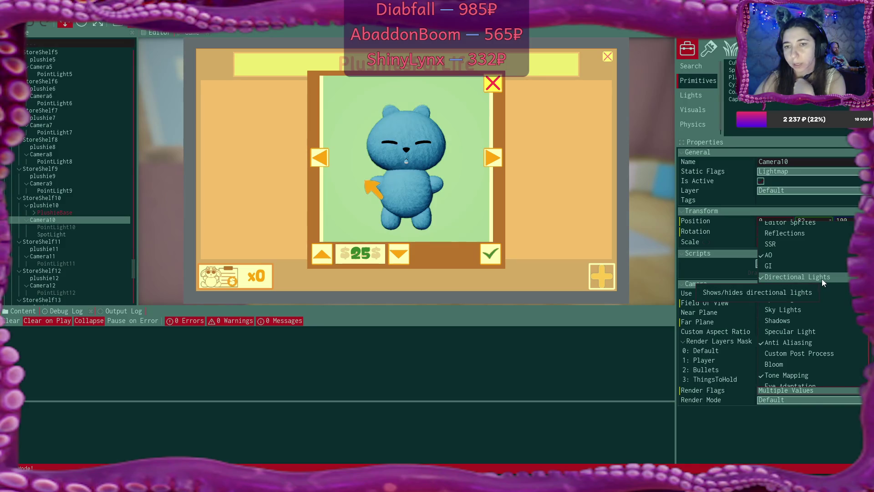
click(822, 279)
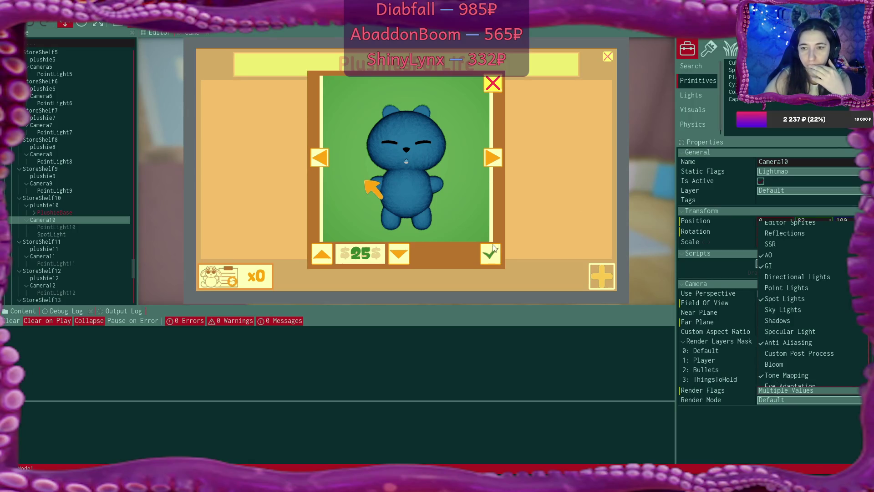
click(367, 182)
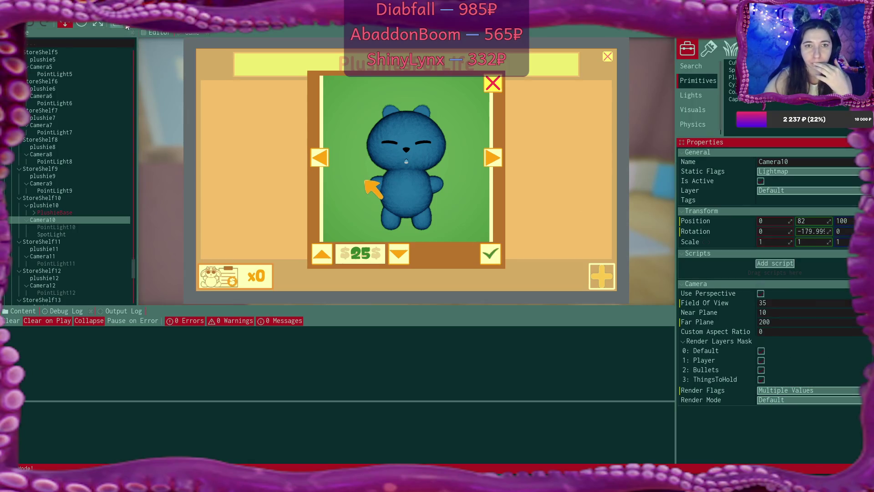
- List three plushies in the shop at $25, $25 and $30
click(497, 255)
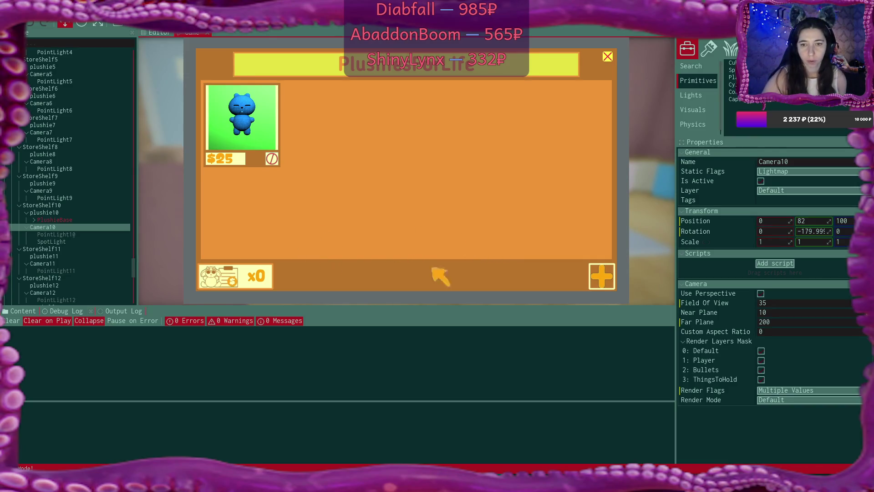
click(601, 276)
click(490, 254)
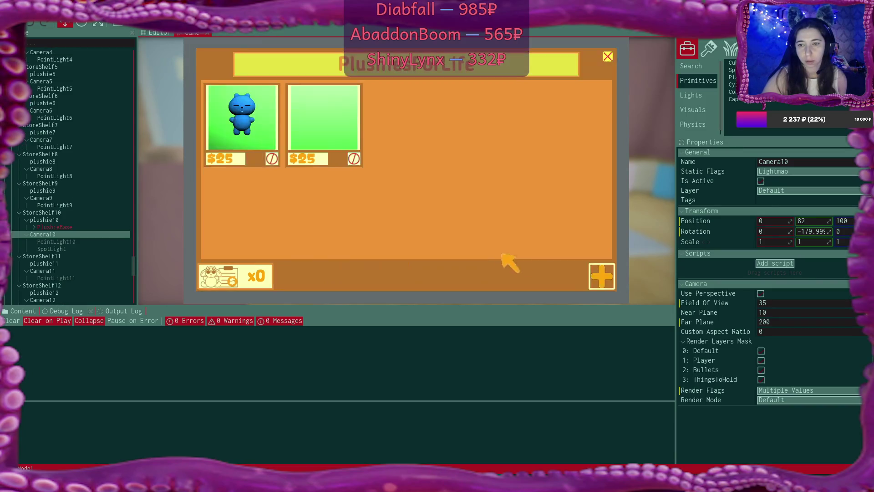
click(609, 276)
click(322, 254)
click(489, 254)
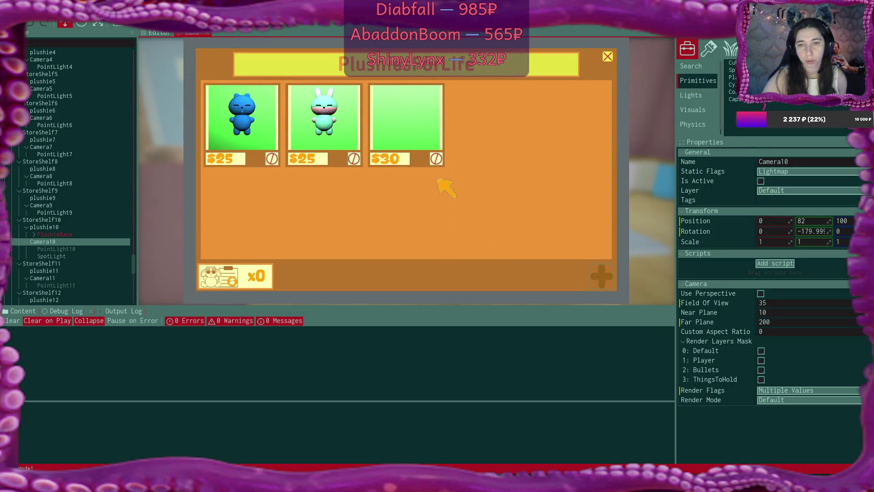
- Close and reopen the shop, then use the coin button, triggering a null-reference error
click(601, 278)
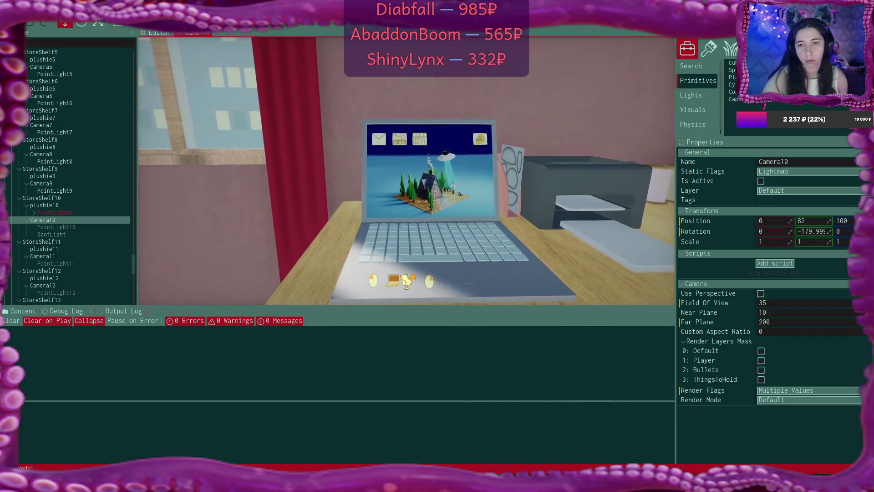
click(407, 279)
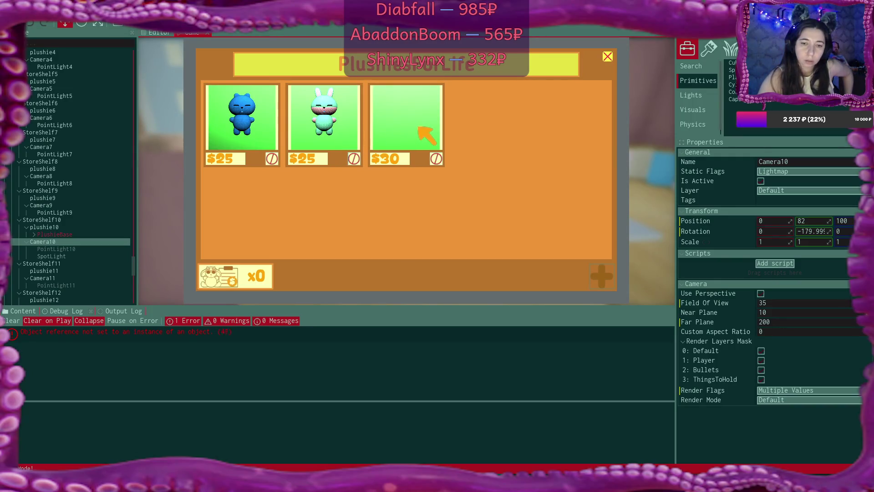
click(271, 284)
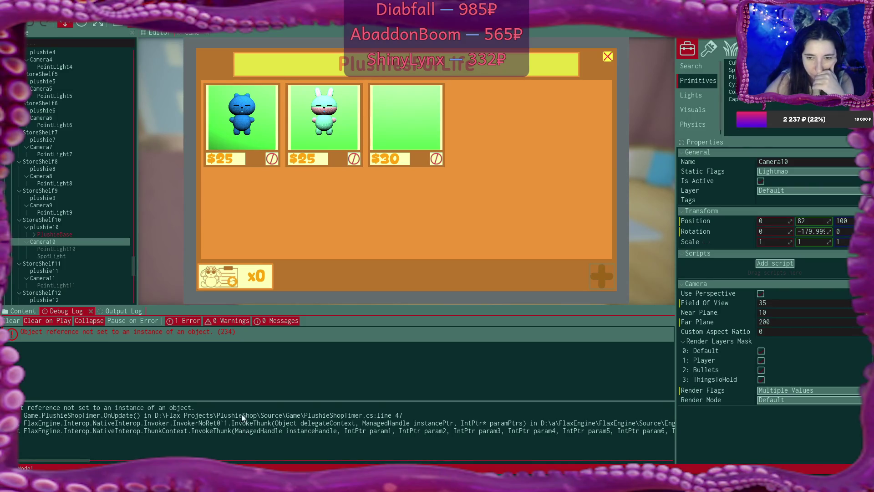
- Open the Output Log and scroll back through the repeated PlushieShopTimer.cs line 47 warnings
click(119, 311)
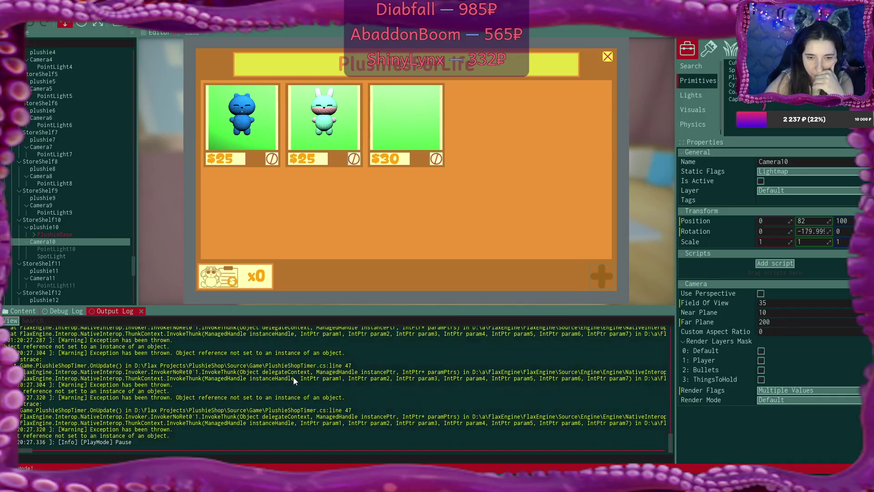
scroll(293, 377, up, 3)
scroll(294, 377, up, 5)
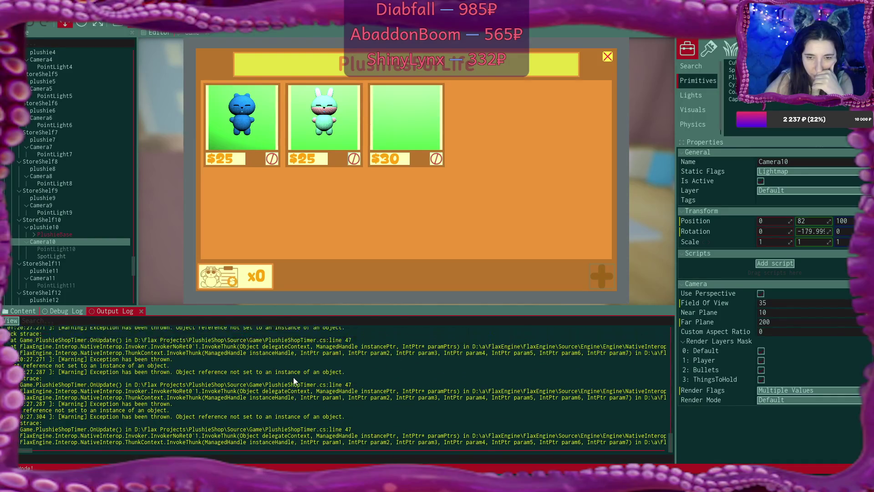
scroll(293, 377, up, 5)
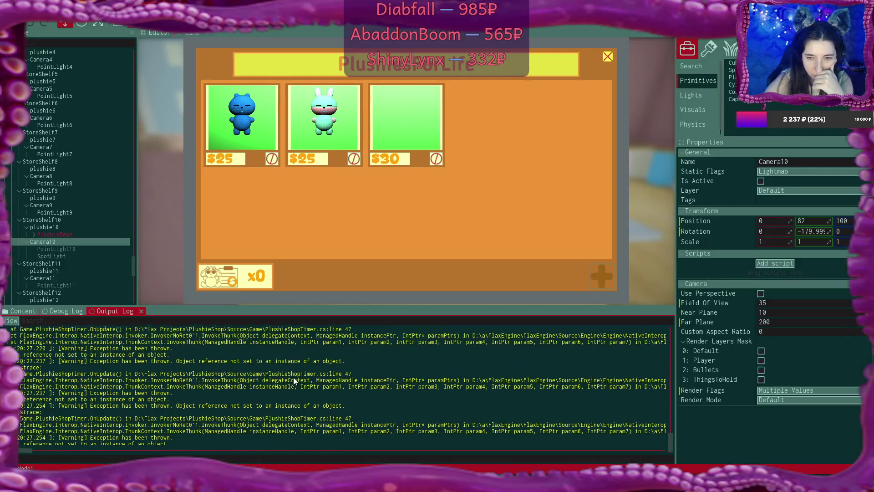
scroll(299, 378, up, 5)
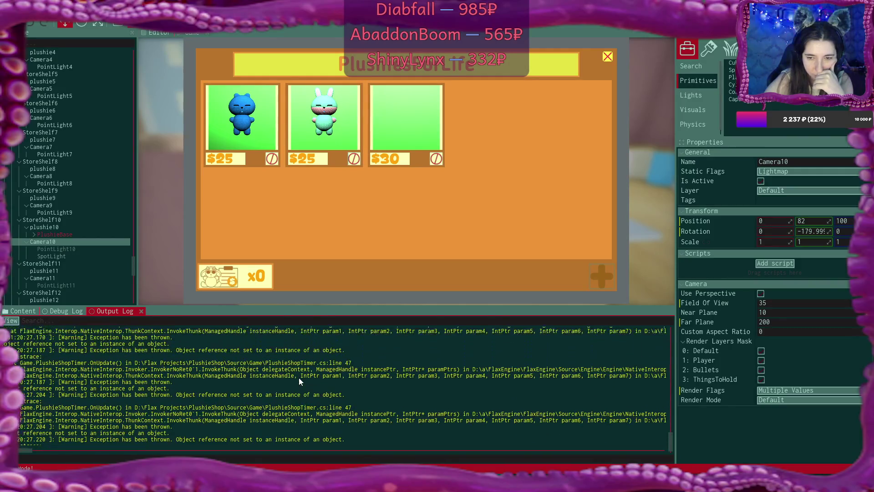
scroll(299, 378, up, 5)
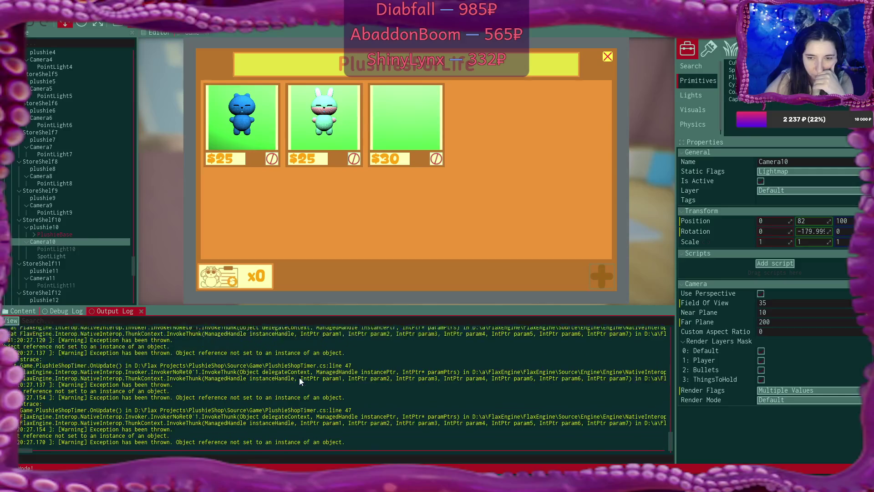
scroll(299, 378, up, 5)
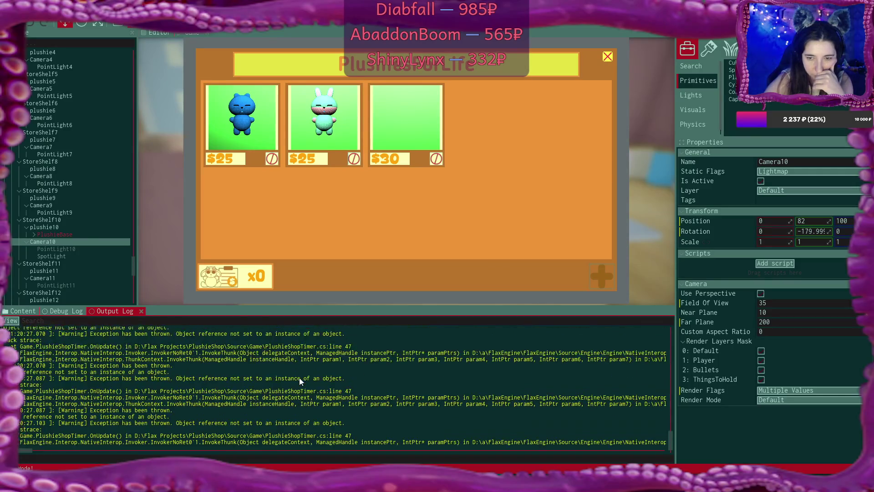
scroll(299, 378, up, 5)
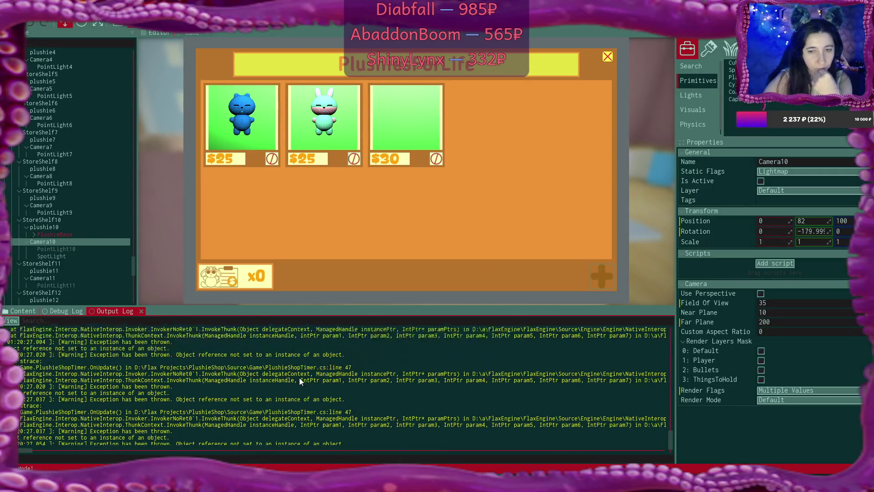
scroll(299, 378, up, 5)
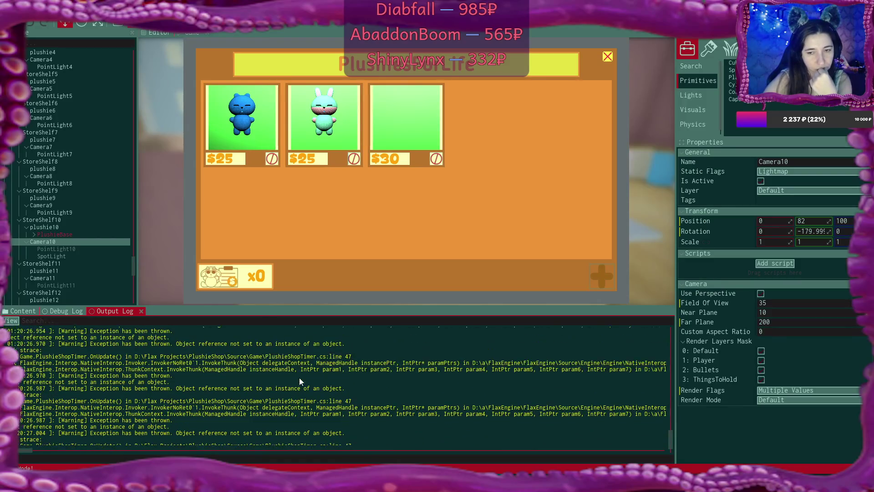
scroll(299, 378, up, 5)
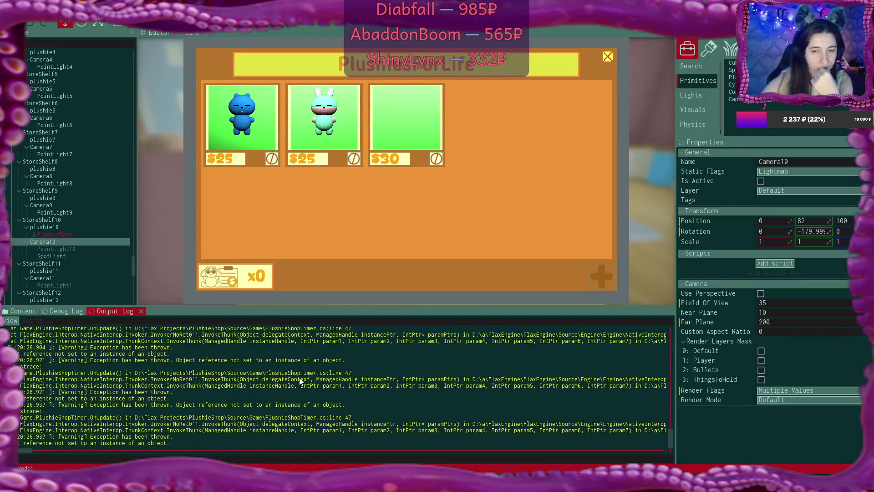
scroll(300, 381, up, 5)
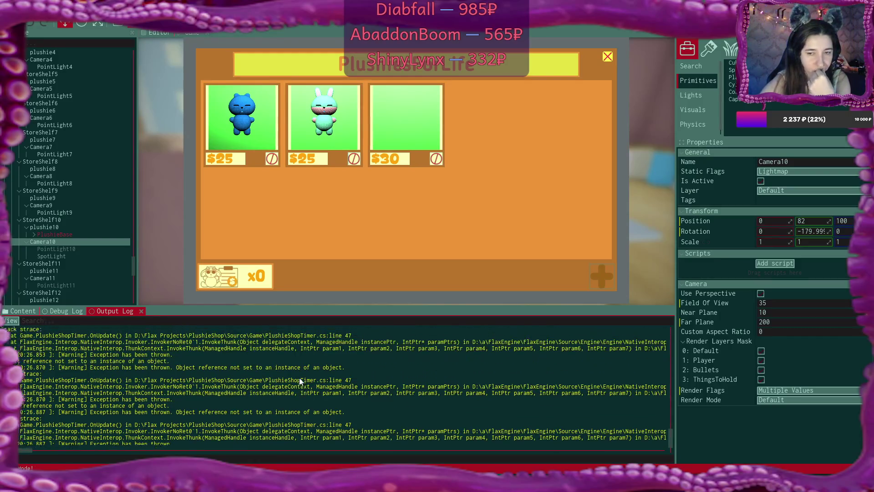
scroll(300, 381, up, 5)
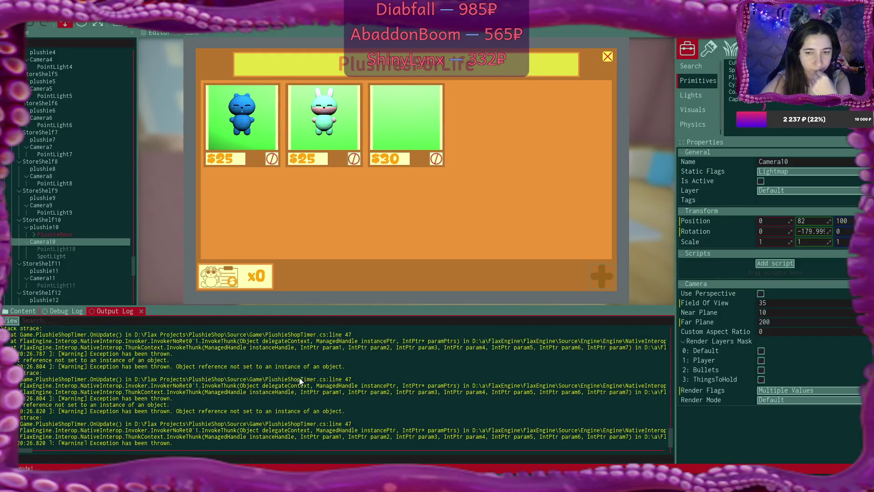
scroll(299, 378, up, 2)
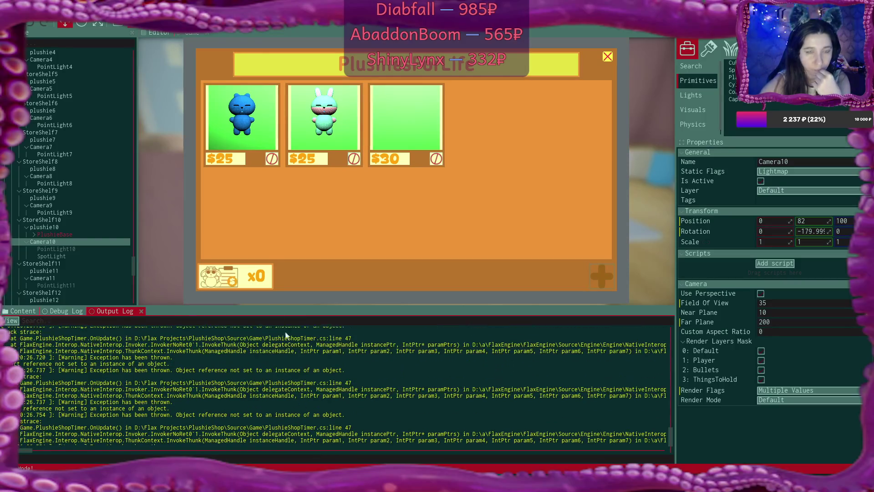
scroll(63, 107, up, 10)
scroll(63, 108, down, 15)
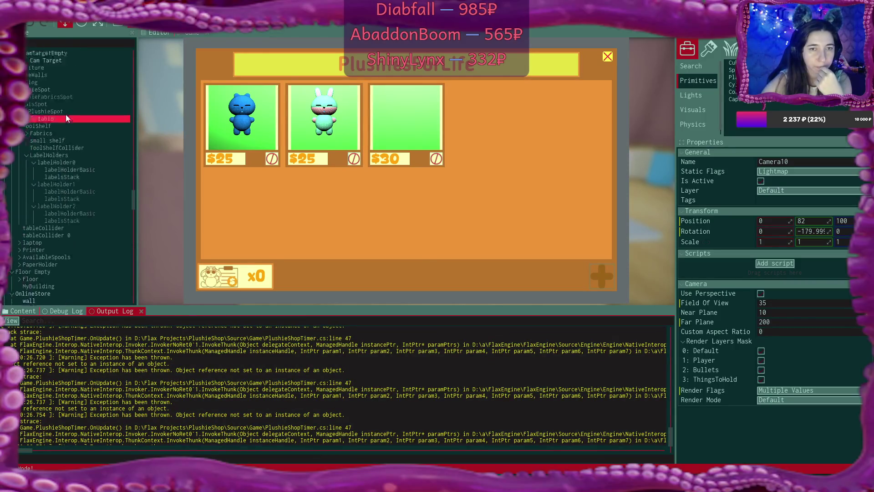
- Stop play mode and assign ListingsScript to the Plushie Shop Timer's Listings Script reference
key(F5)
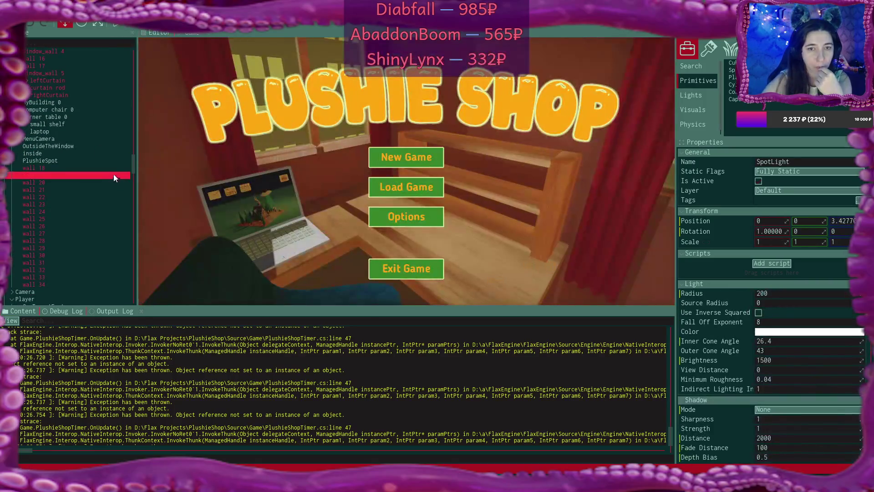
click(57, 51)
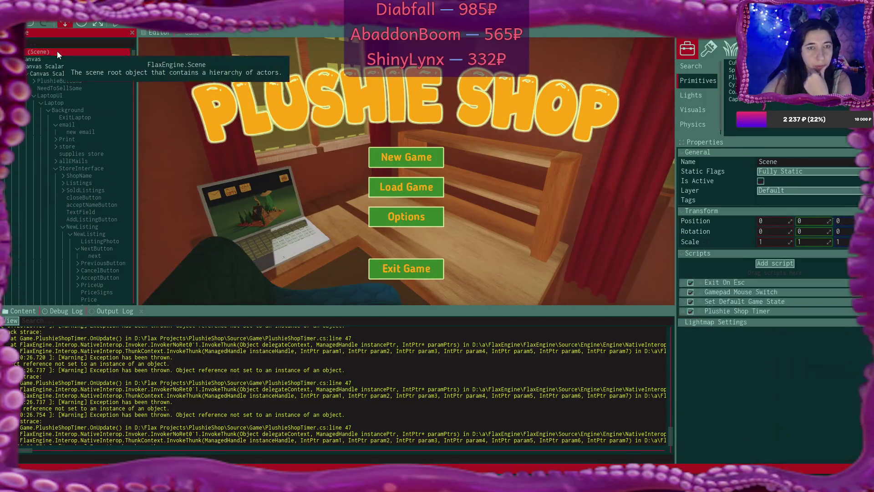
click(682, 311)
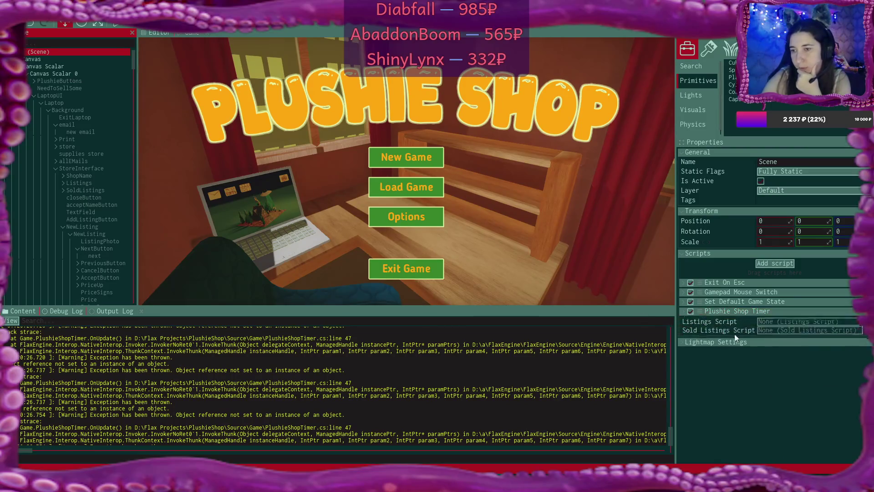
click(858, 333)
click(660, 346)
- Set the Sold Listings Script field to SoldListingsScript (SoldListings)
click(865, 340)
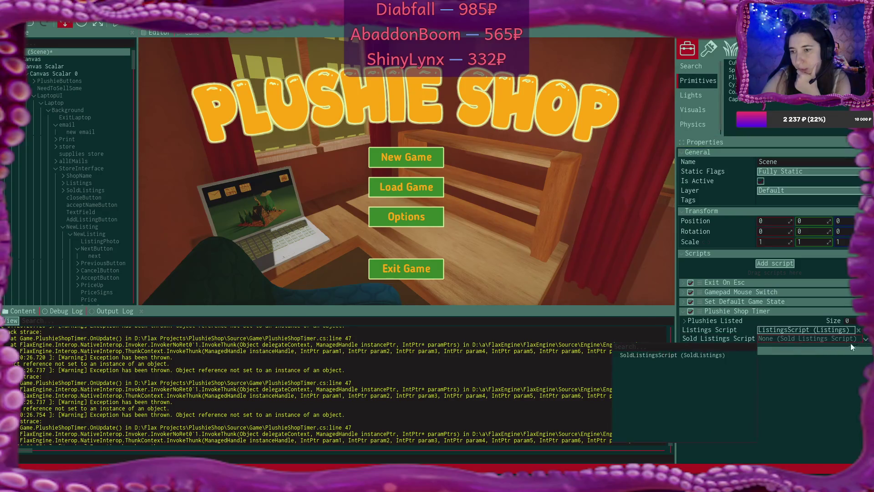
click(726, 356)
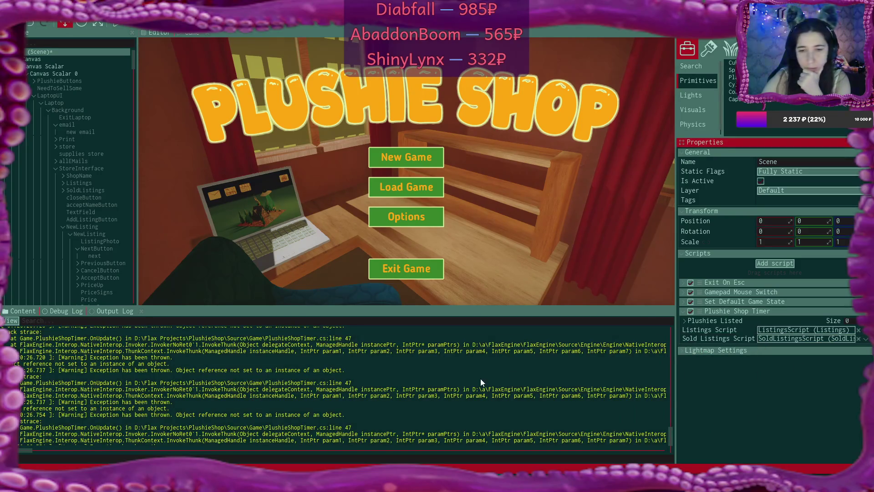
scroll(670, 435, up, 2)
drag(670, 431, 665, 399)
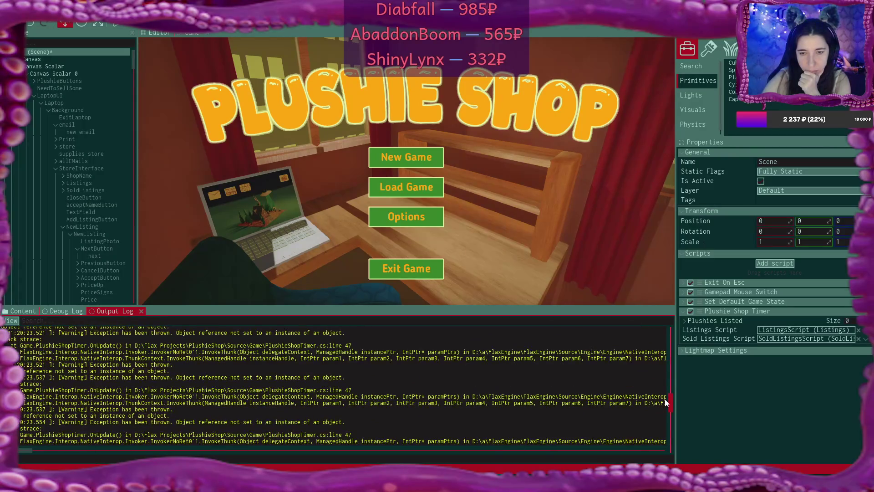
- Show the Debug Log with the null-reference error traced to PlushieShopTimer.cs line 47
scroll(466, 378, up, 5)
scroll(469, 381, up, 5)
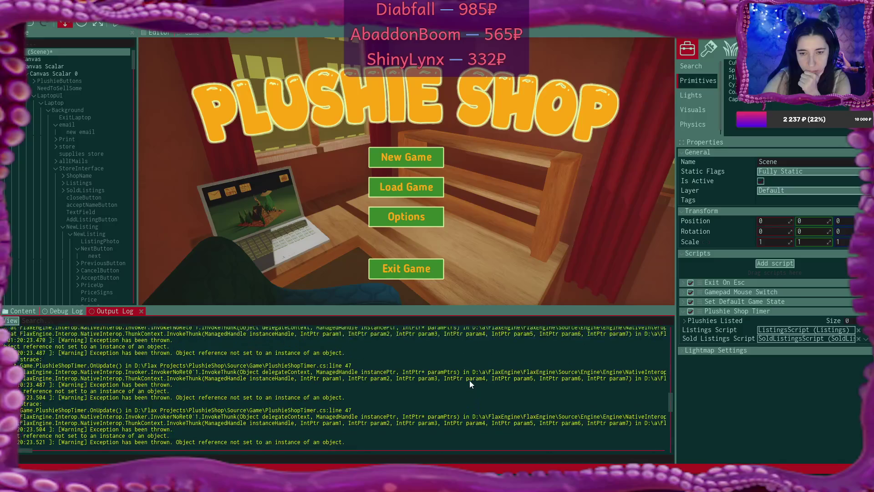
scroll(475, 376, up, 8)
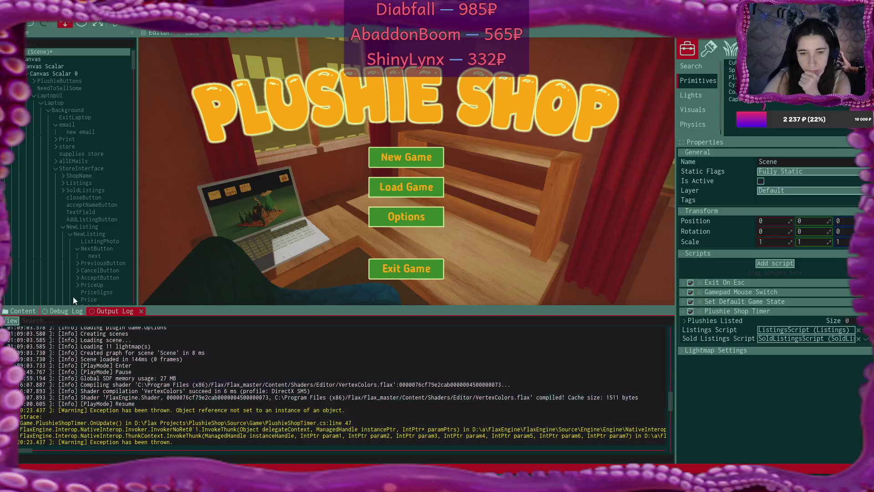
click(65, 312)
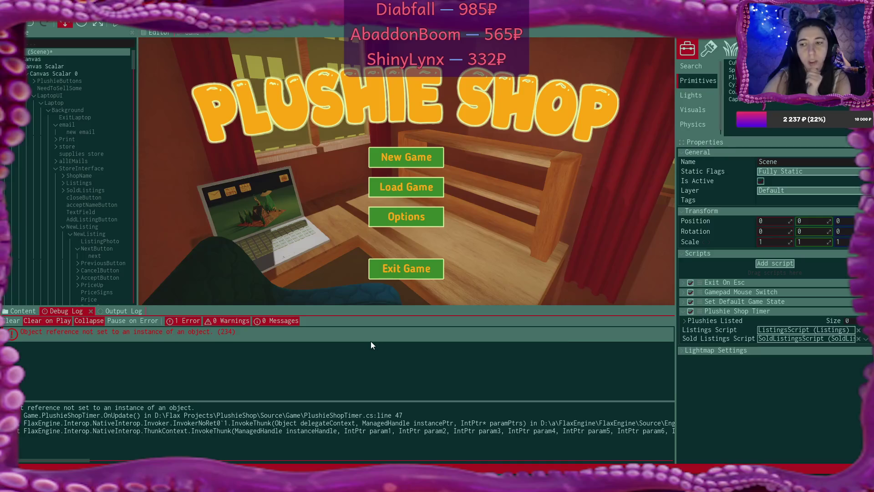
- Collapse Plushie Shop Timer, save the scene, and switch to VS Code
click(684, 312)
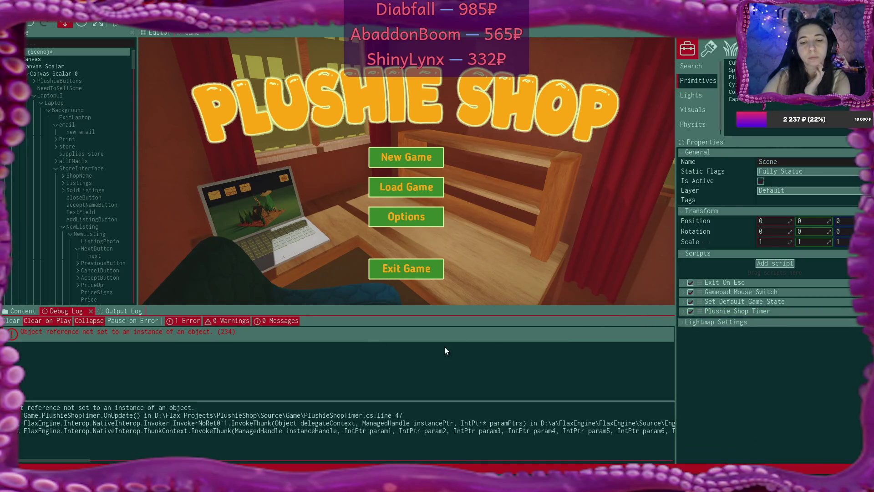
key(ctrl+s)
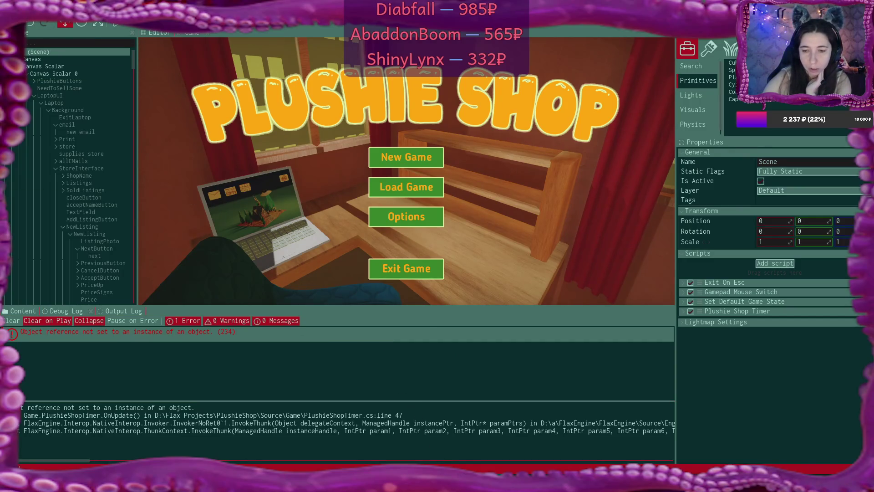
key(alt+Tab)
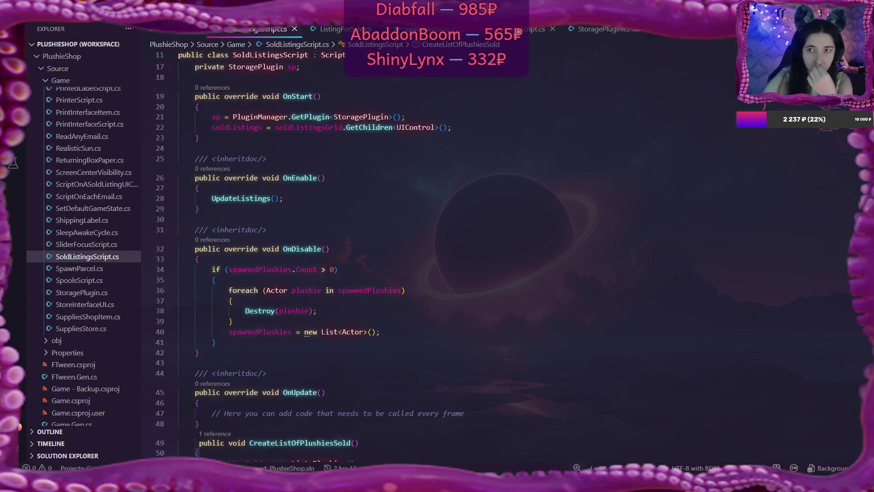
- In ListingsScript.cs, select the DisableListings() call in UpdateListings and move it up a line
key(ctrl+Tab)
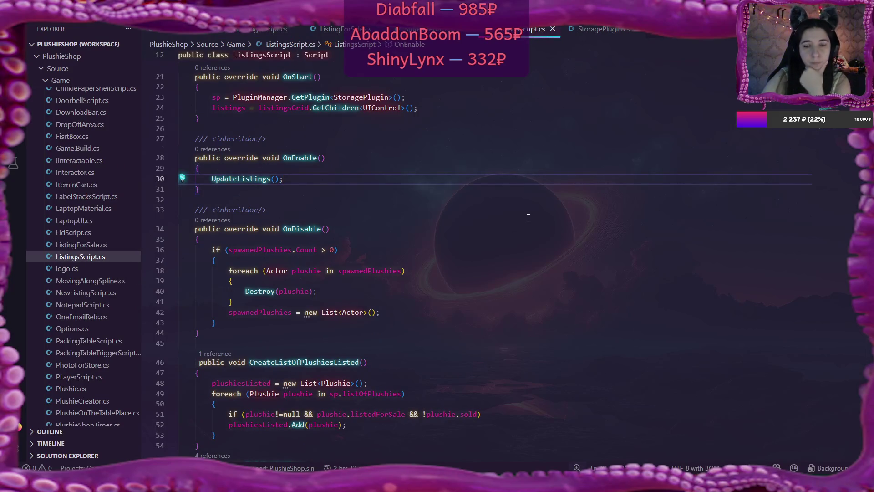
scroll(528, 222, down, 4)
scroll(528, 221, down, 7)
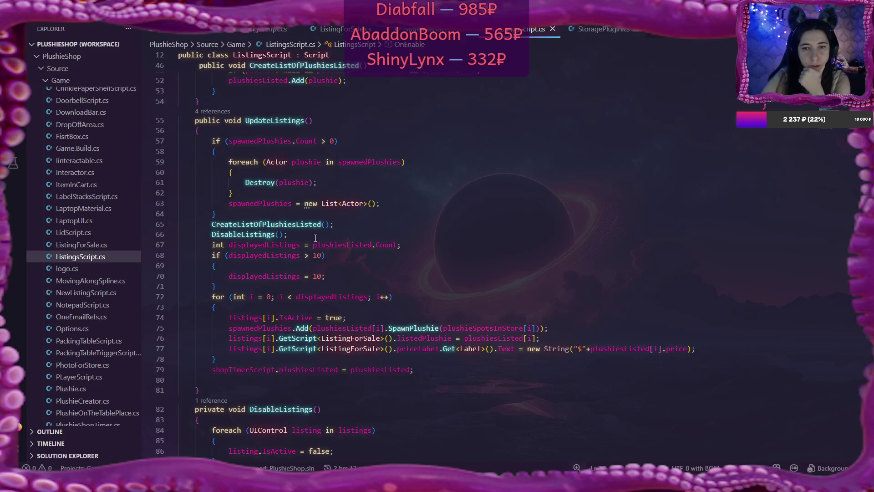
drag(213, 233, 288, 234)
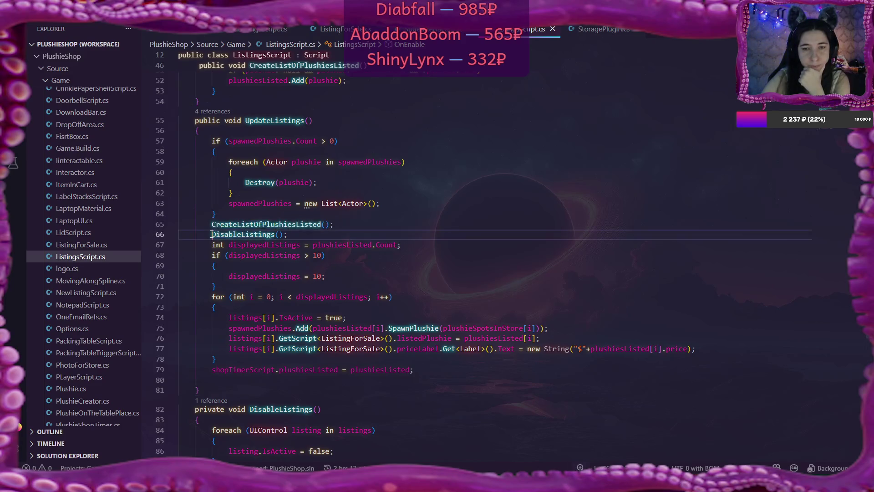
scroll(426, 241, down, 2)
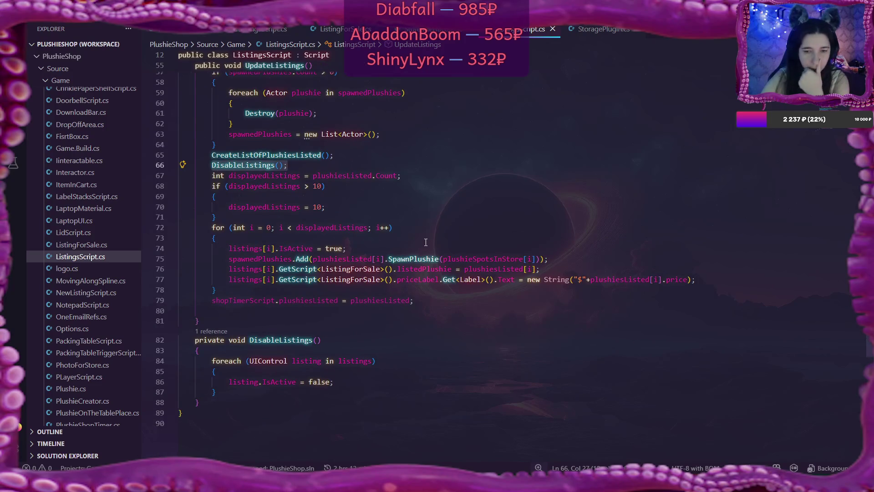
scroll(426, 241, up, 2)
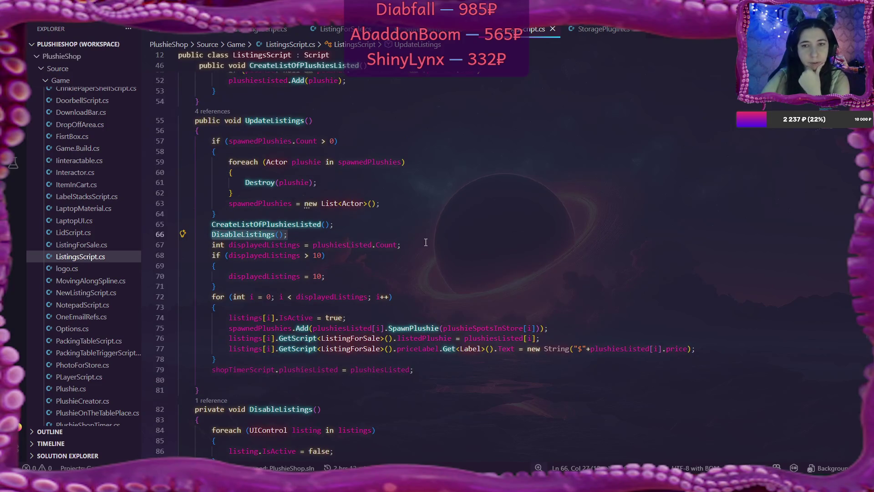
scroll(426, 242, up, 1)
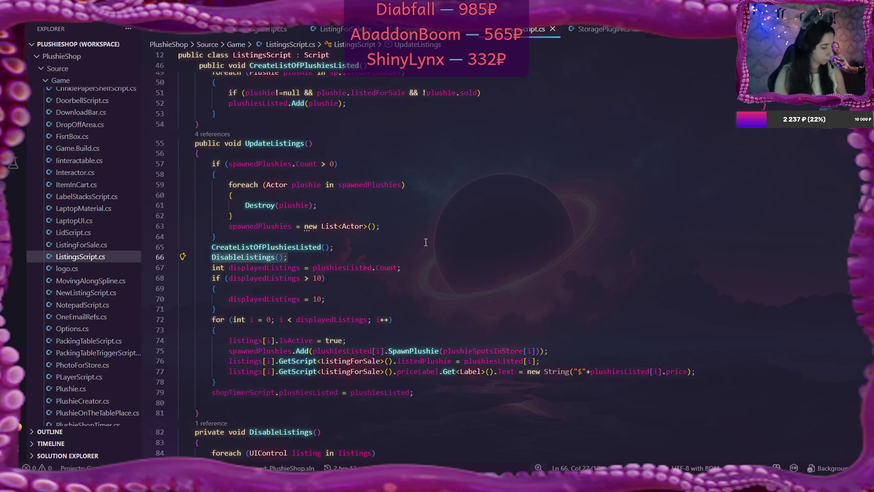
key(alt+Up)
key(alt+Up)
key(alt+Up)
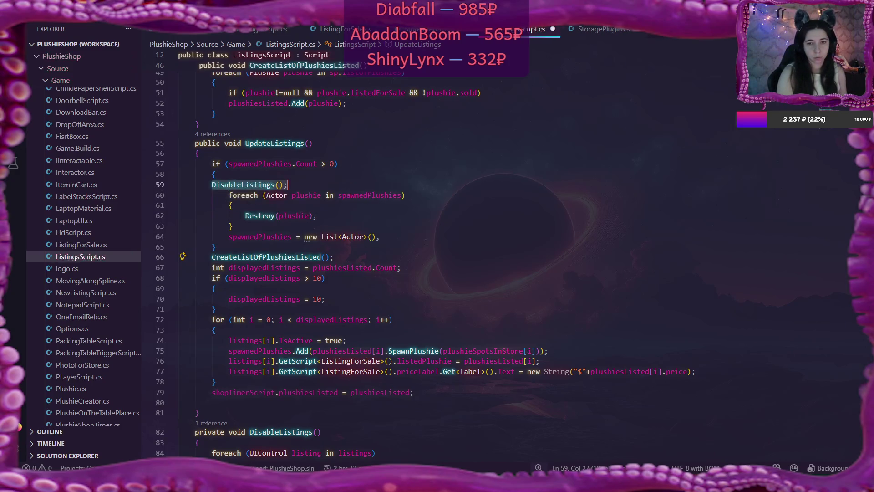
- Save ListingsScript.cs and review UpdateListings down to CreateListOfPlushiesListed() on line 66
click(397, 247)
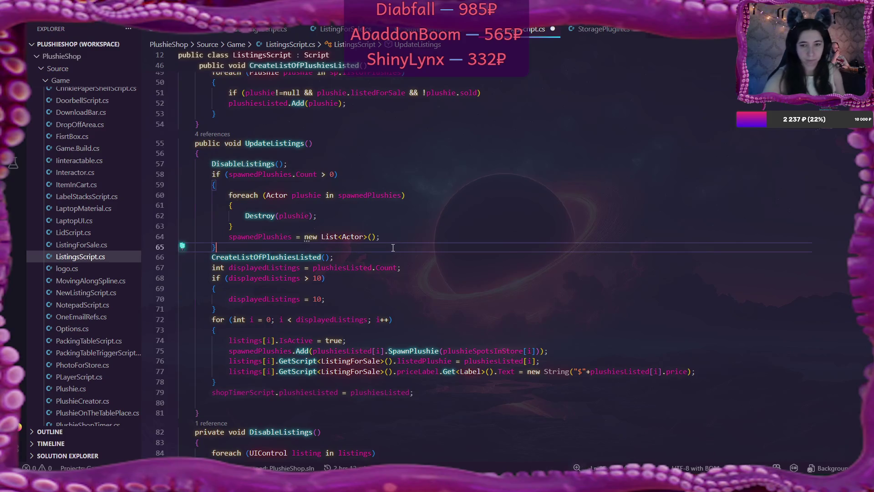
key(ctrl+s)
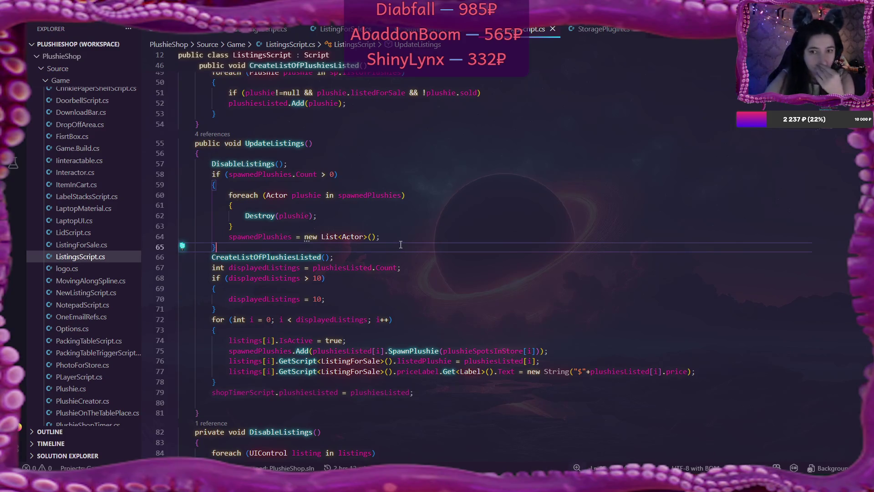
double_click(274, 256)
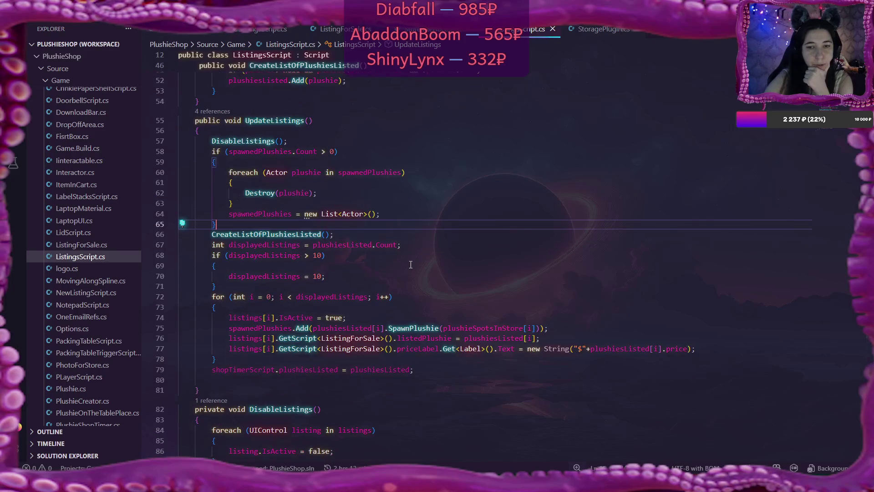
scroll(522, 245, up, 2)
scroll(521, 245, up, 3)
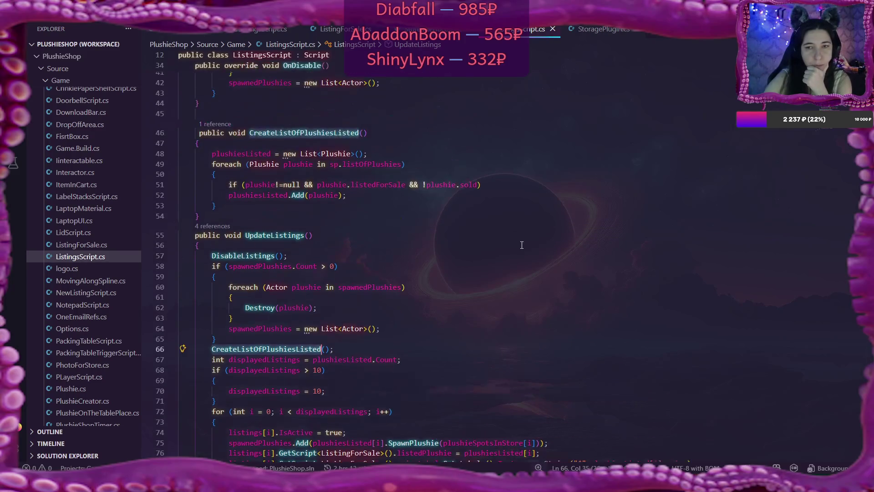
scroll(522, 245, down, 1)
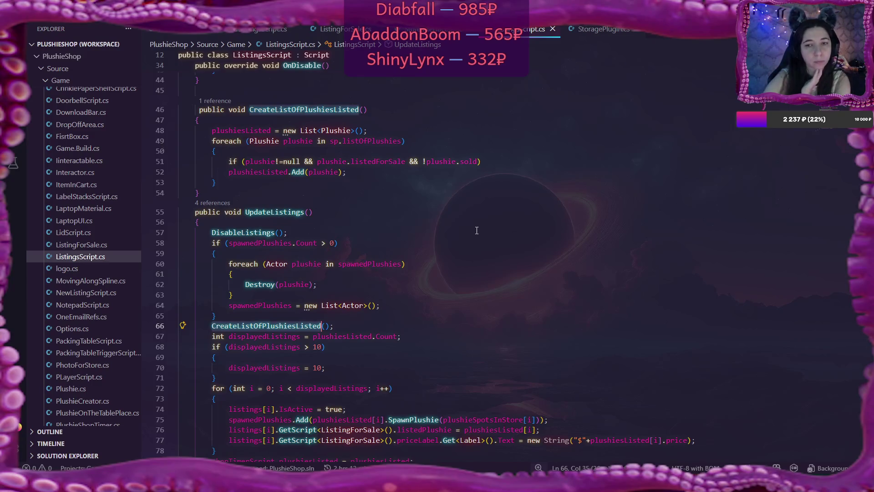
scroll(476, 230, down, 2)
scroll(477, 230, down, 2)
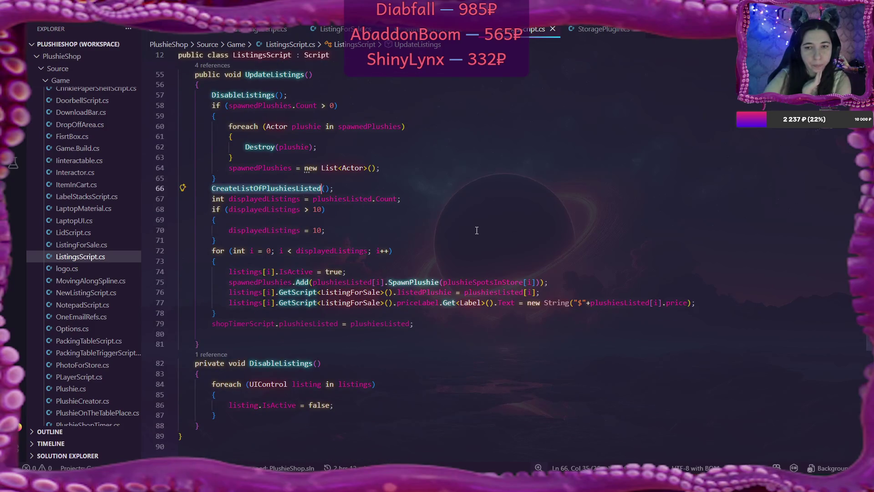
scroll(477, 230, up, 3)
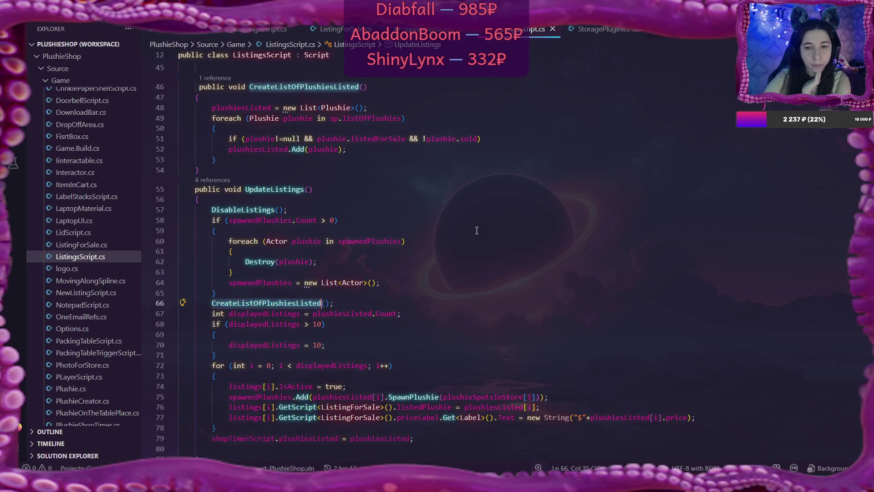
scroll(476, 231, down, 2)
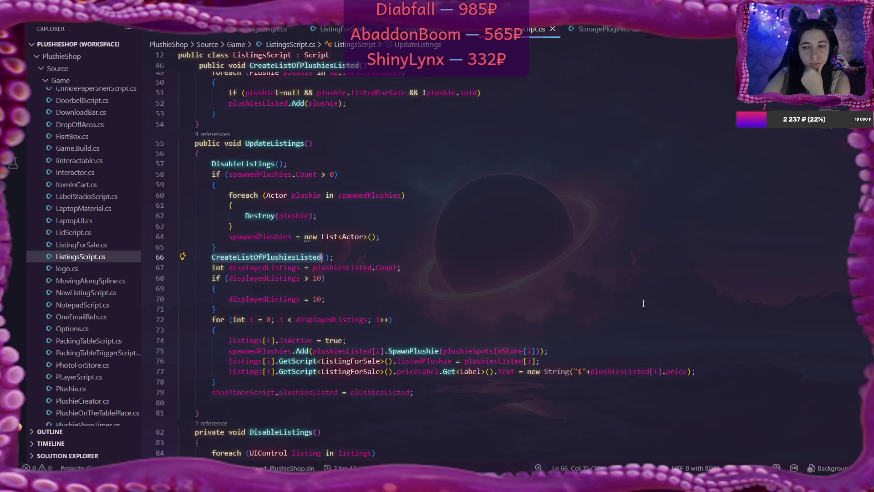
scroll(648, 316, down, 2)
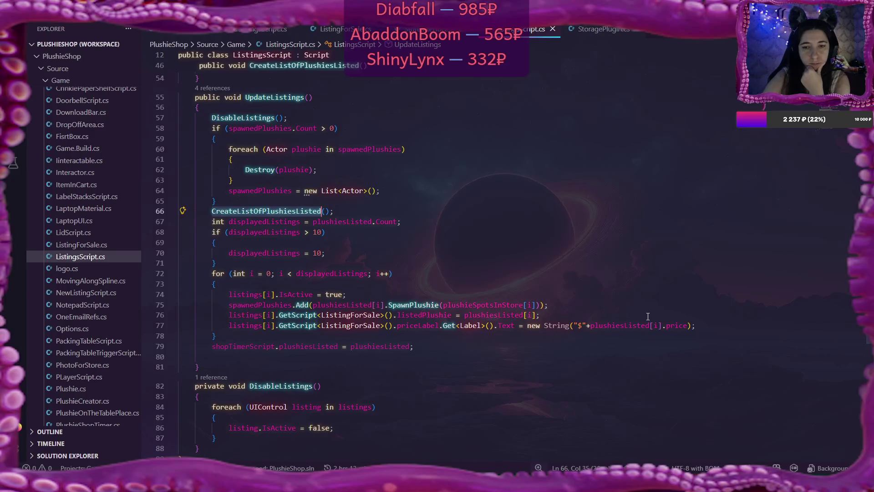
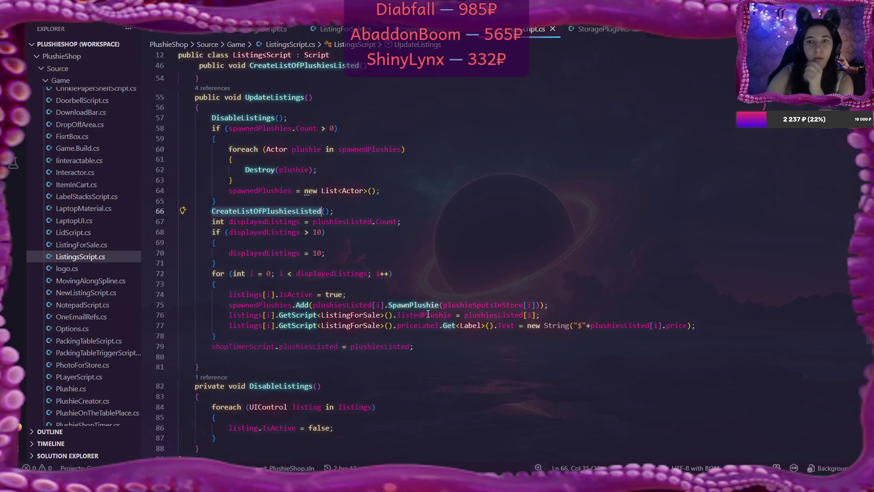
- Open AddListingButtonScript.cs from the Explorer to review its listing logic
scroll(92, 309, down, 5)
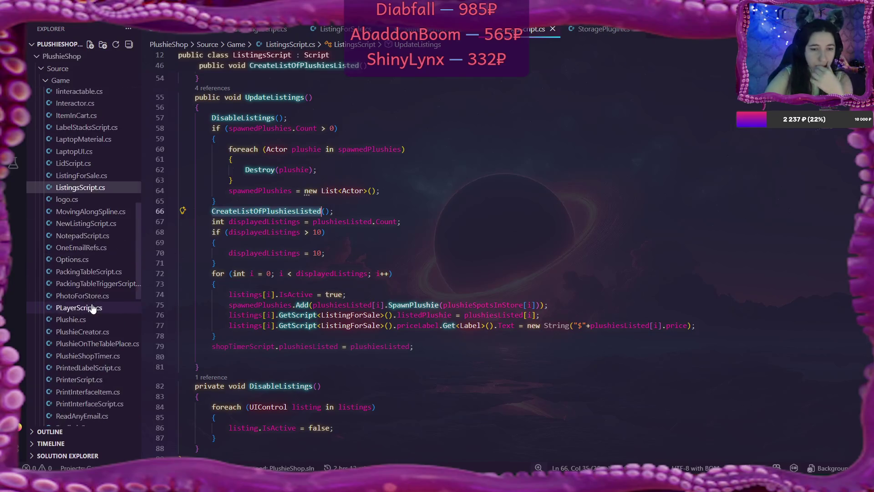
scroll(93, 310, down, 2)
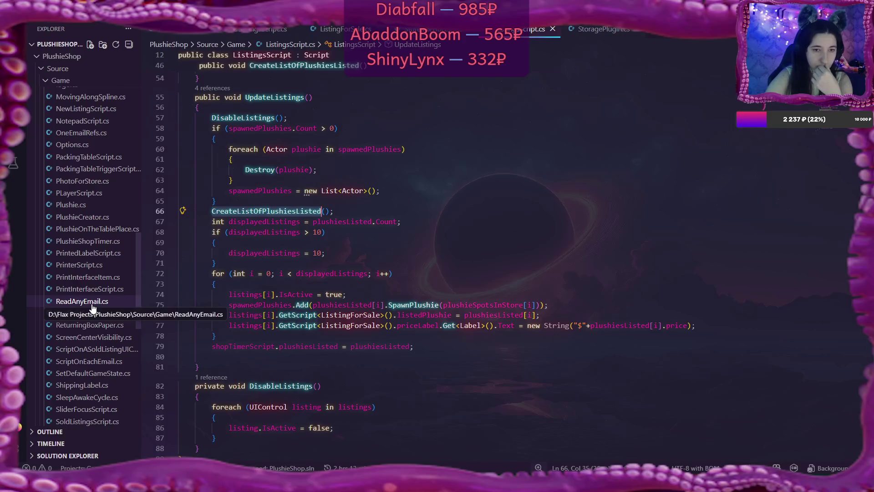
scroll(93, 309, down, 3)
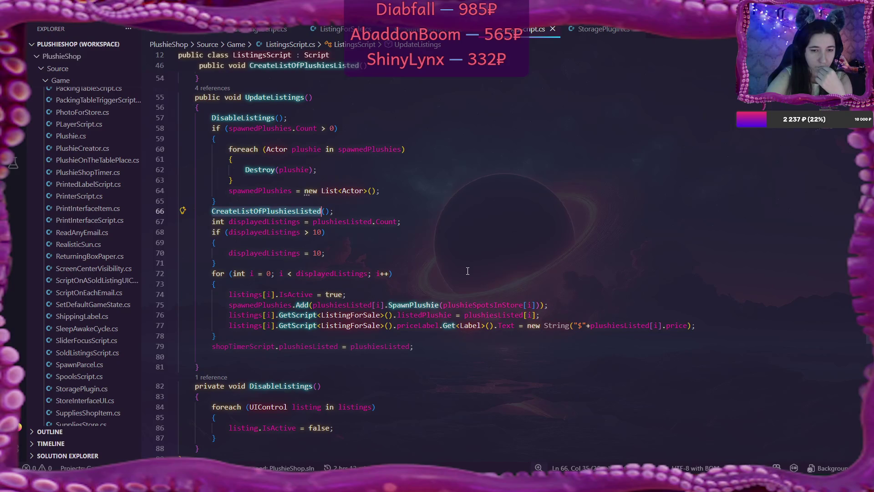
scroll(81, 314, down, 2)
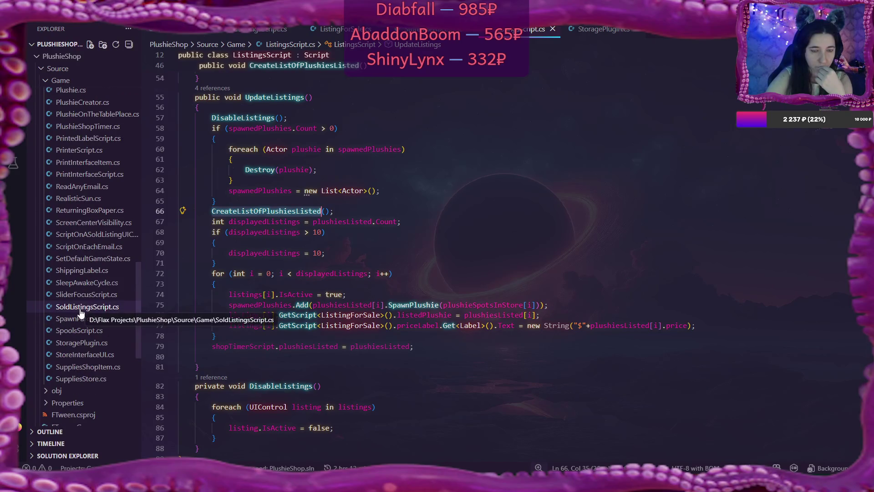
scroll(81, 313, up, 7)
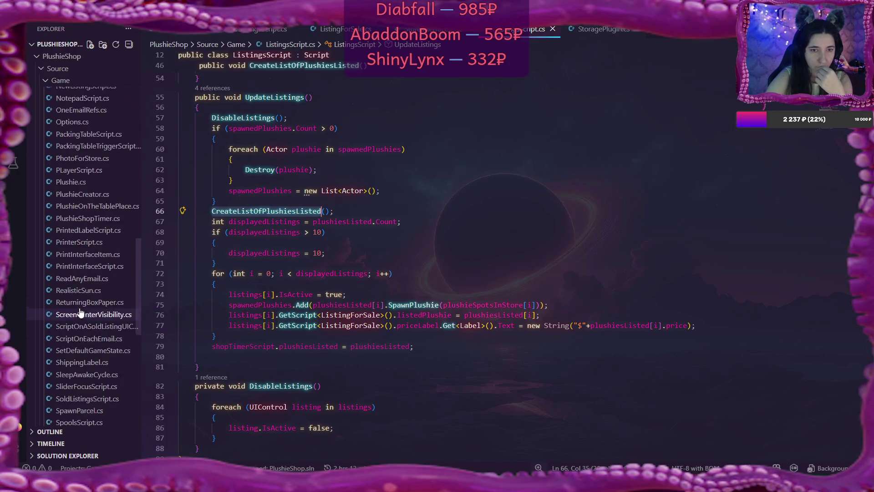
scroll(81, 313, up, 5)
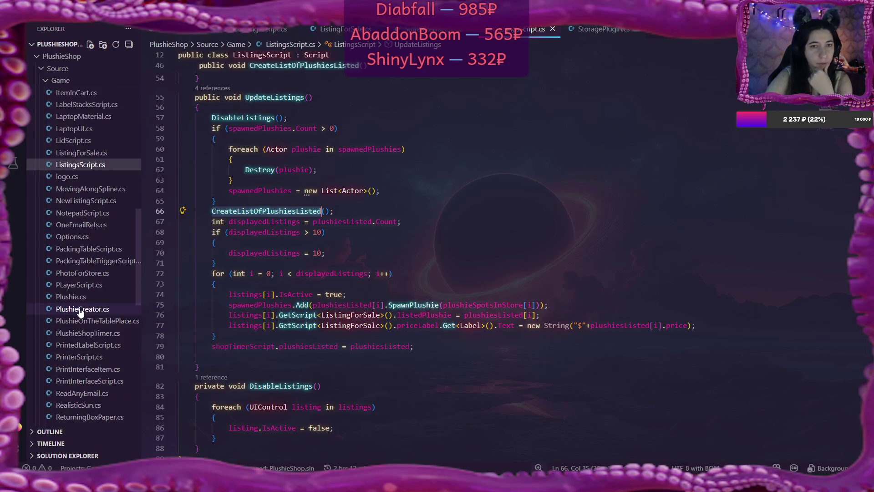
scroll(81, 314, up, 6)
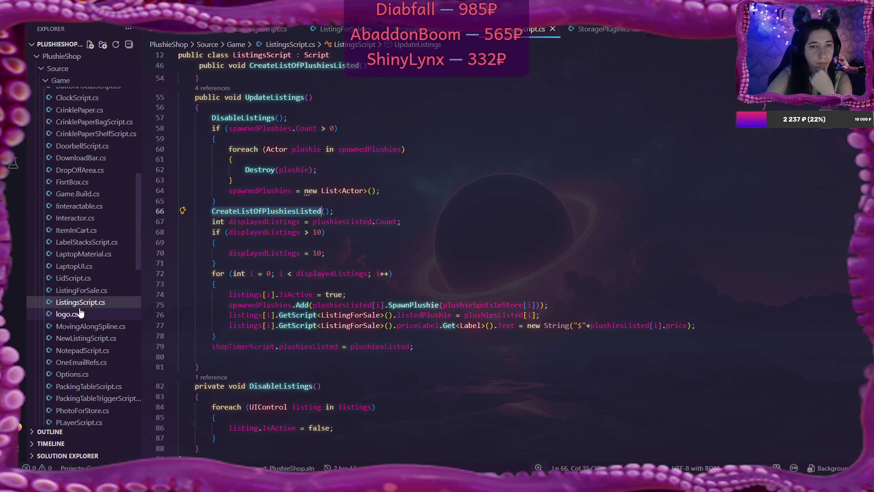
scroll(80, 313, up, 5)
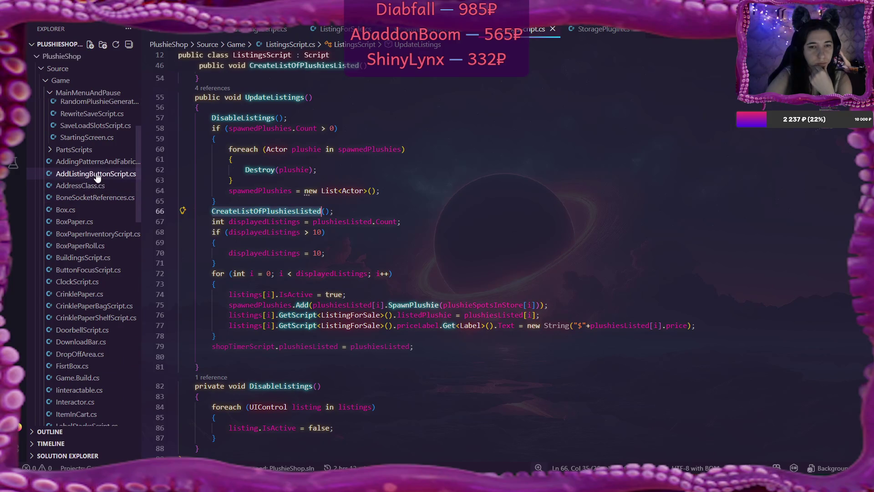
click(97, 175)
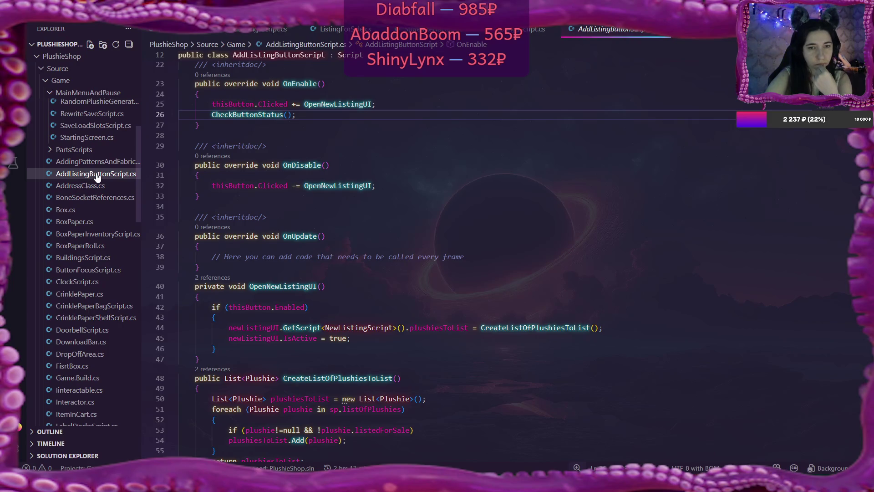
scroll(542, 187, down, 6)
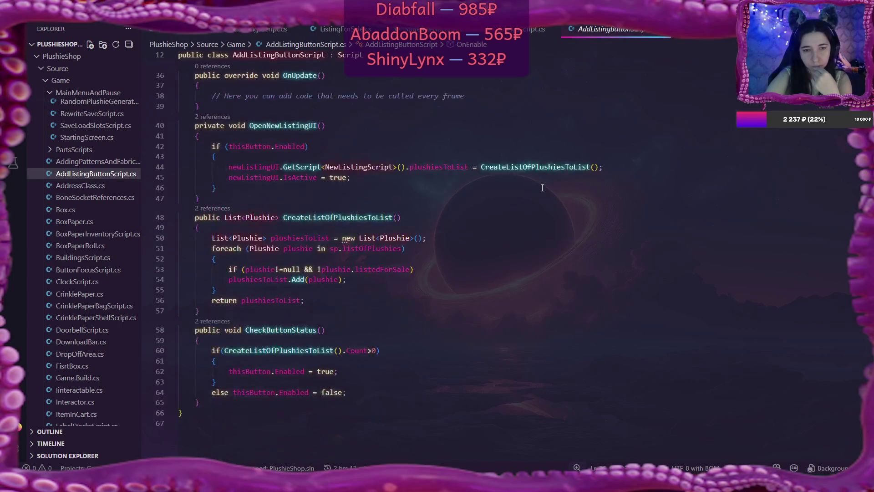
scroll(542, 188, up, 3)
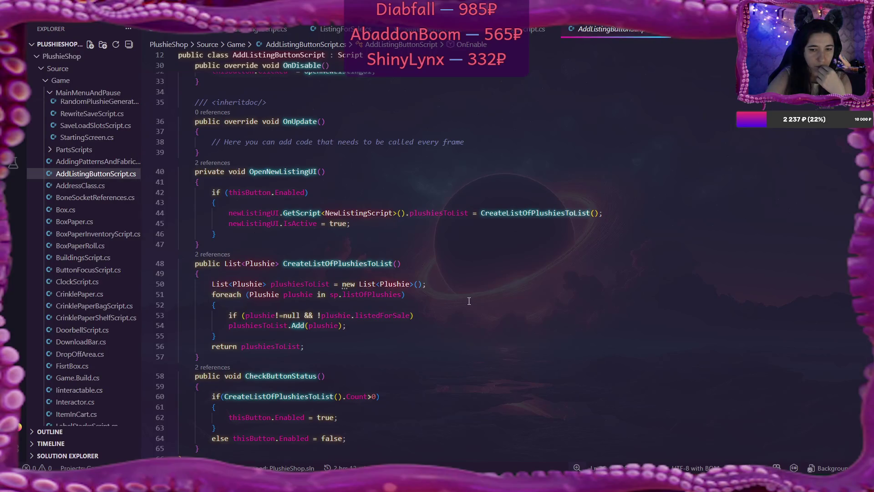
- Read the rest of the listing code, then switch to NewListingScript.cs and its OnEnable logic
scroll(469, 301, down, 3)
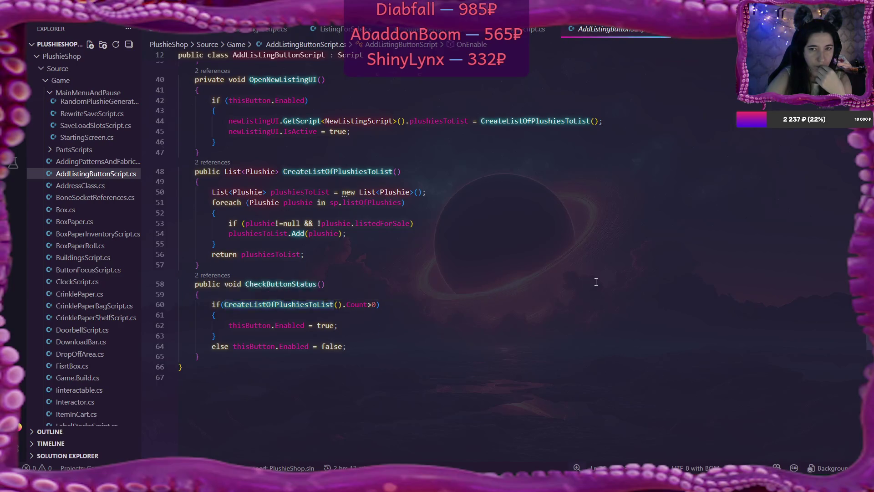
scroll(596, 282, up, 4)
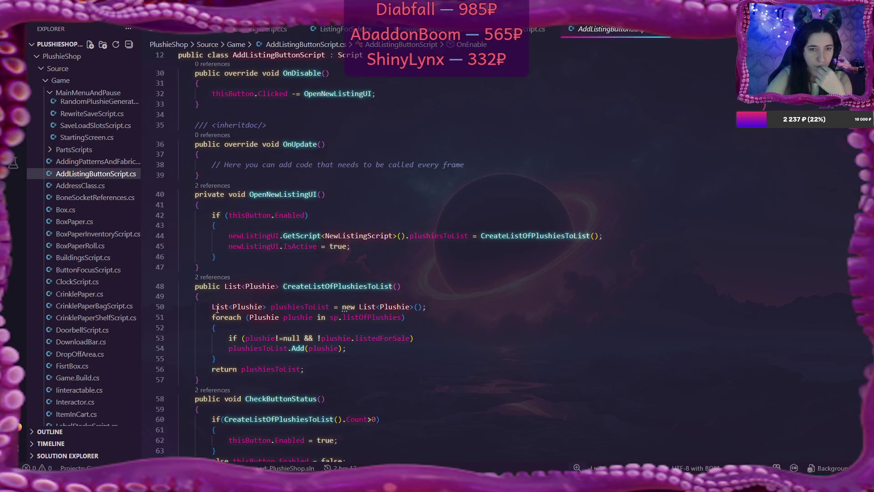
scroll(102, 304, down, 3)
scroll(102, 304, down, 5)
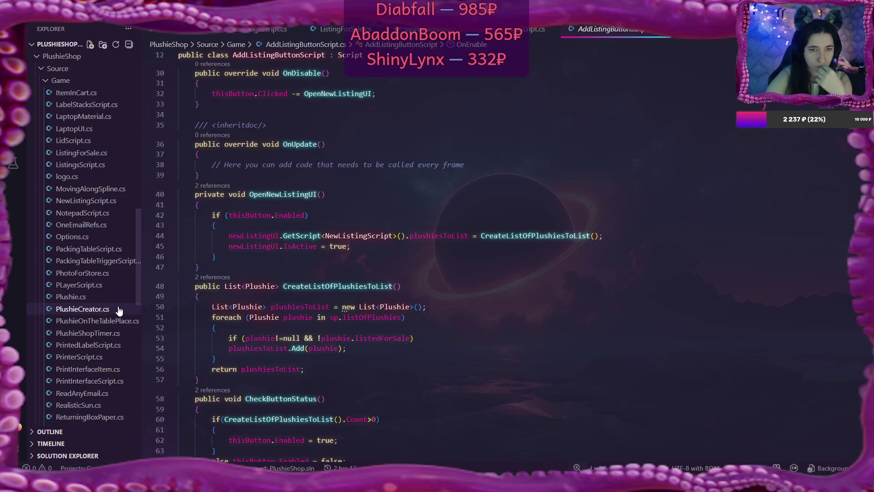
click(92, 205)
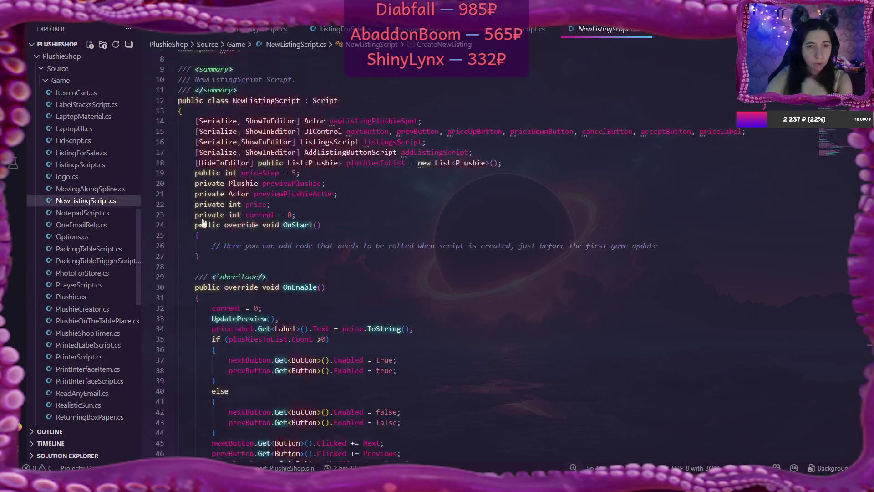
- Scroll NewListingScript.cs down to the CreateNewListing method at line 109
scroll(476, 228, down, 4)
scroll(478, 229, down, 5)
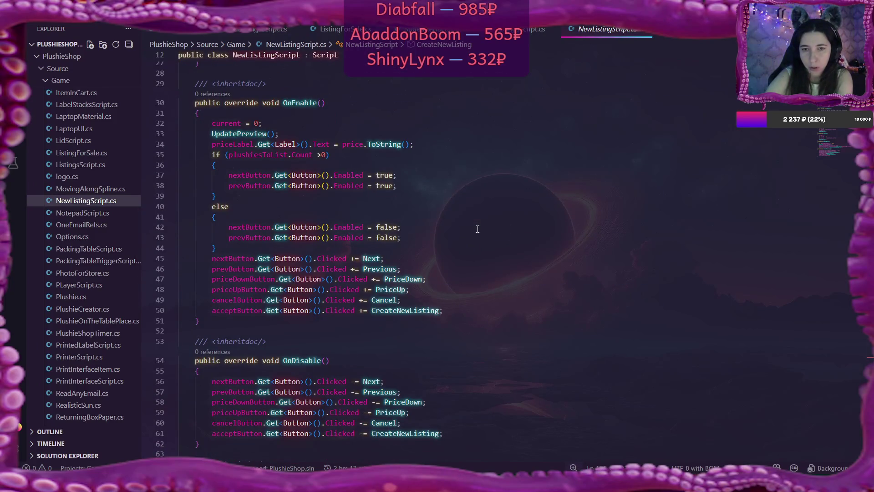
scroll(478, 229, down, 8)
scroll(478, 229, down, 4)
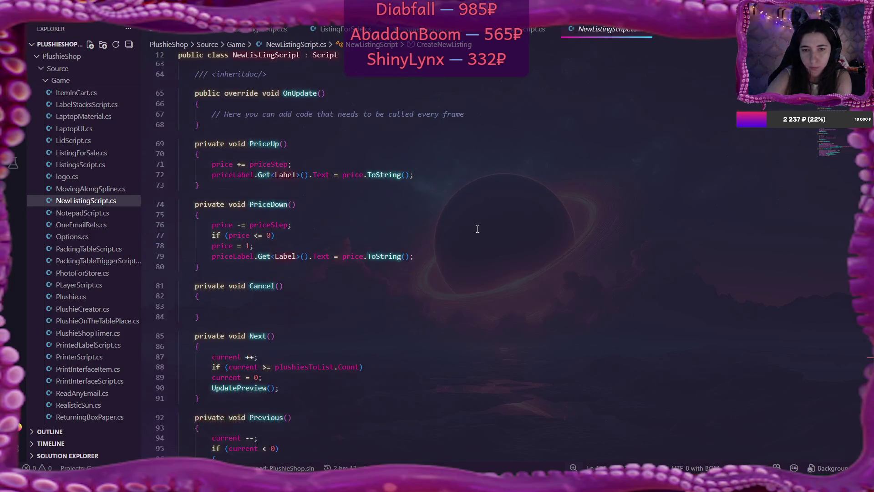
scroll(477, 229, down, 6)
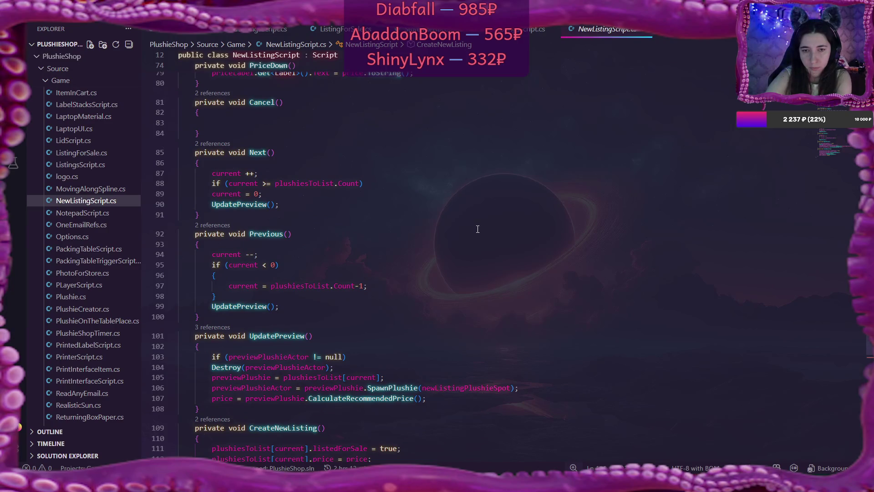
scroll(477, 229, down, 4)
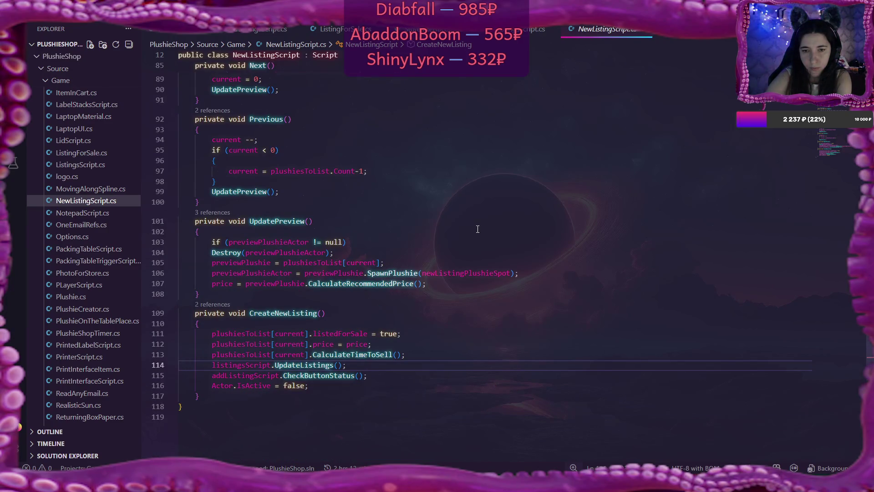
scroll(478, 229, down, 4)
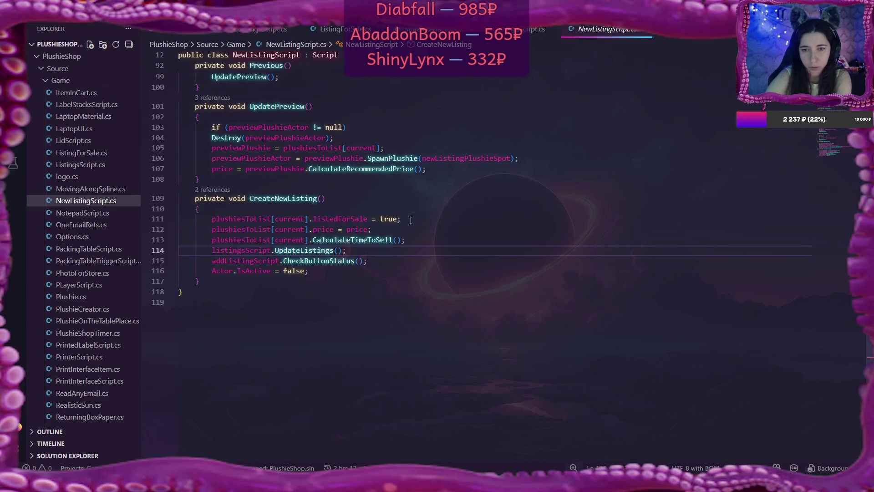
drag(211, 229, 376, 229)
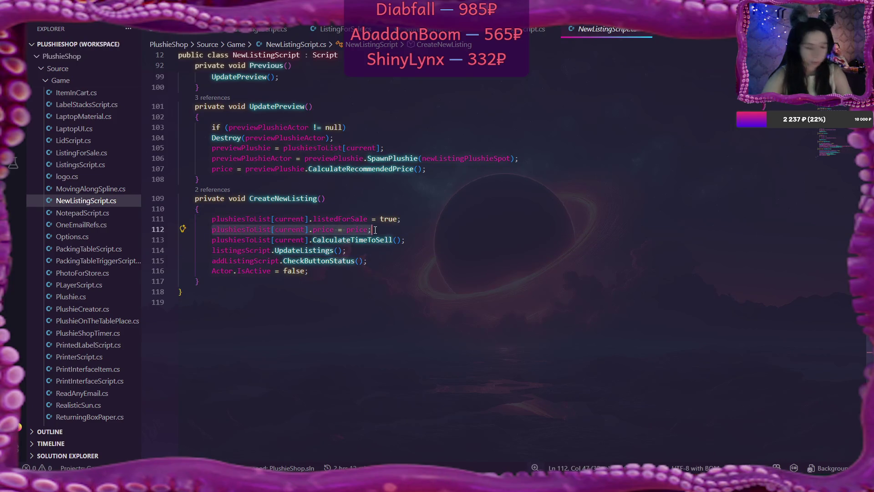
key(alt+Up)
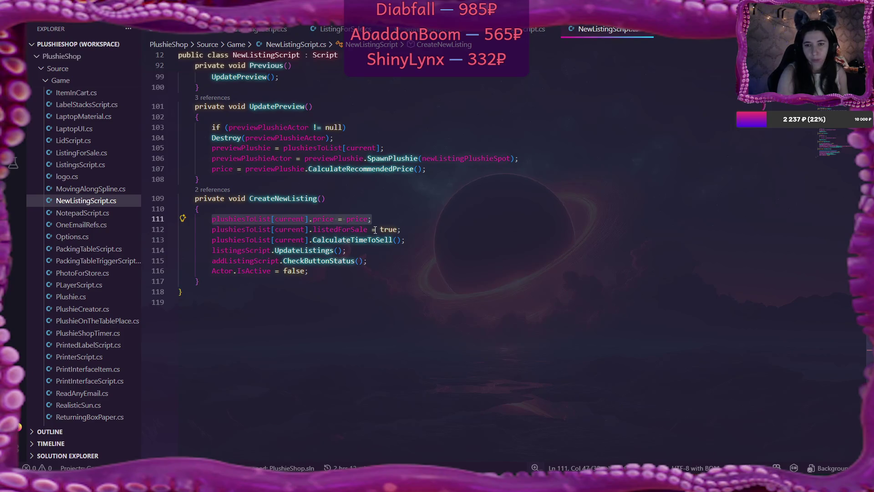
key(Escape)
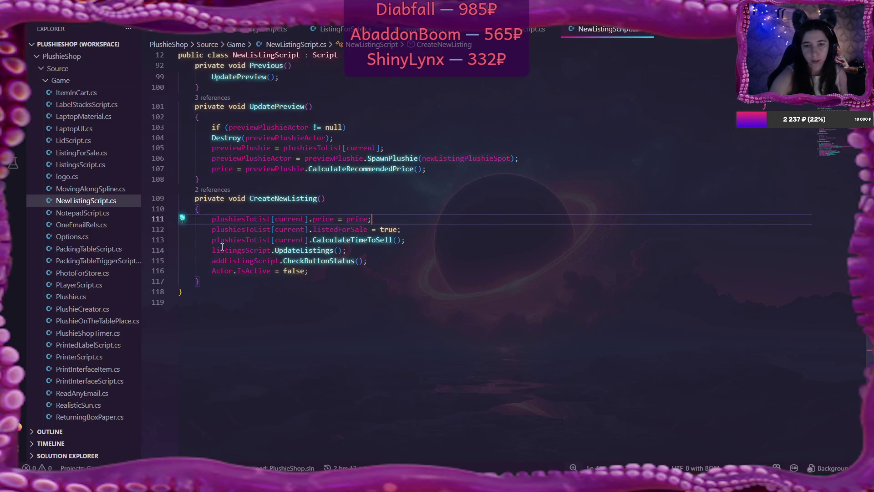
drag(211, 240, 413, 239)
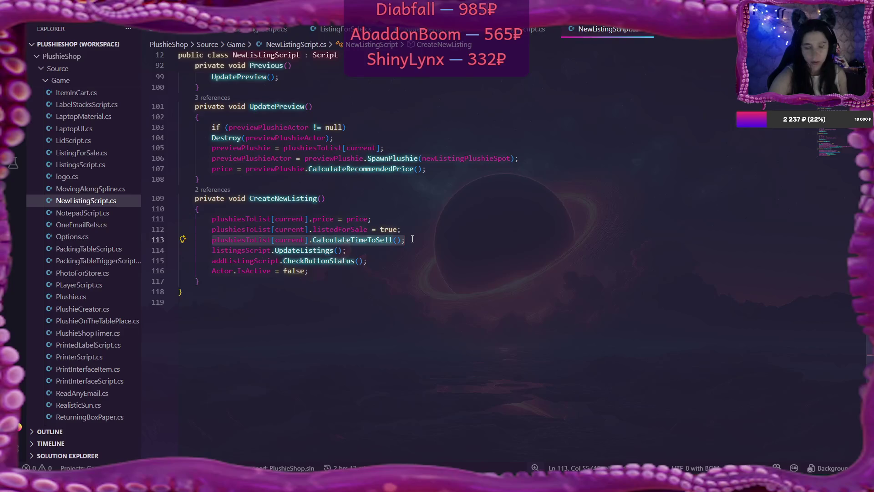
key(alt+Up)
click(412, 238)
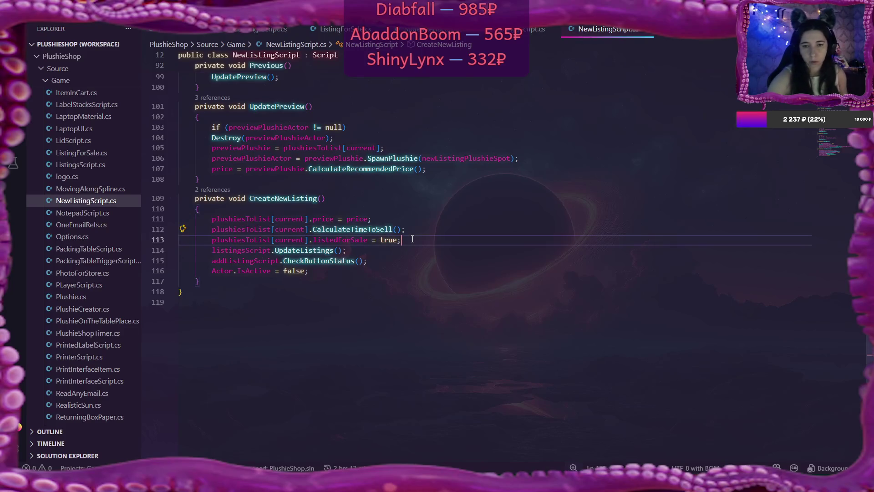
click(300, 250)
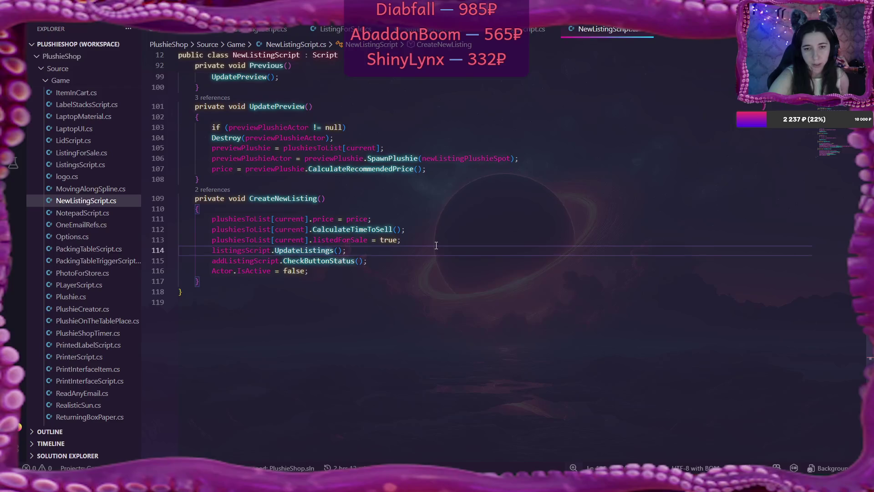
click(367, 246)
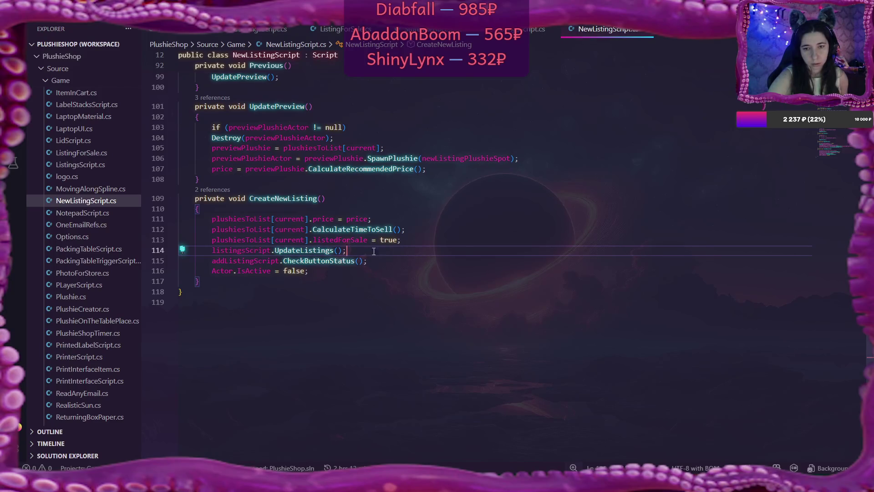
click(335, 260)
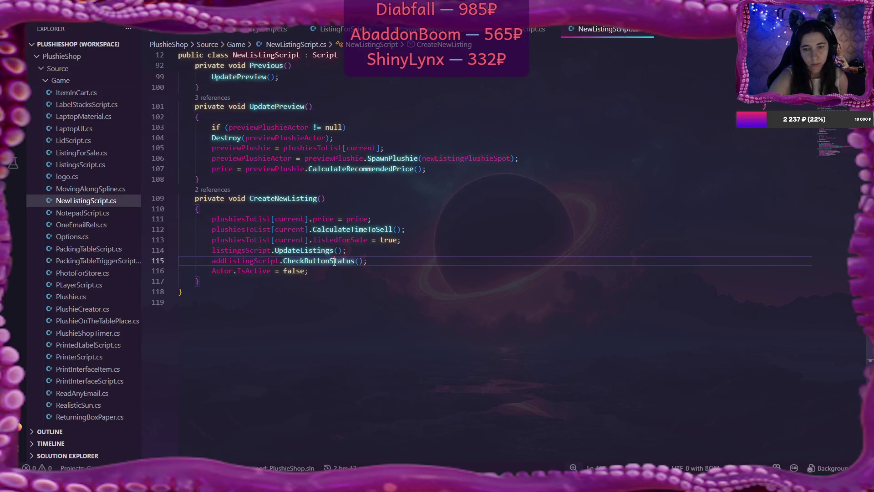
click(322, 252)
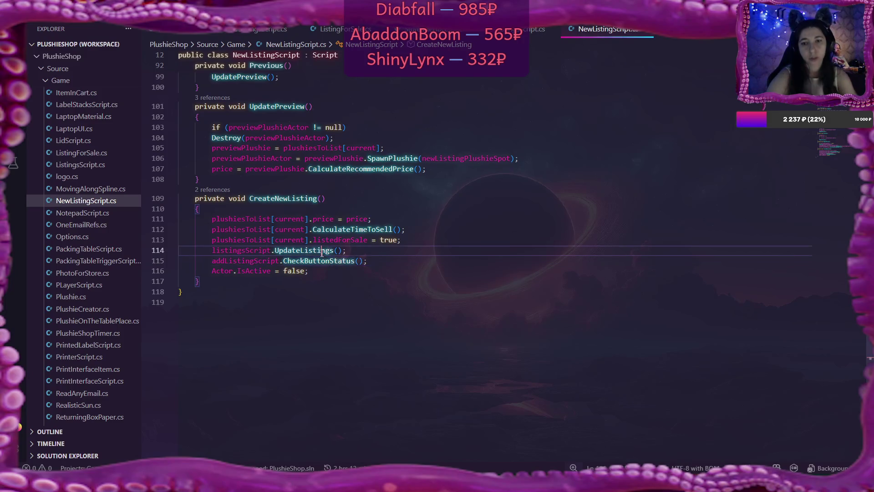
click(396, 262)
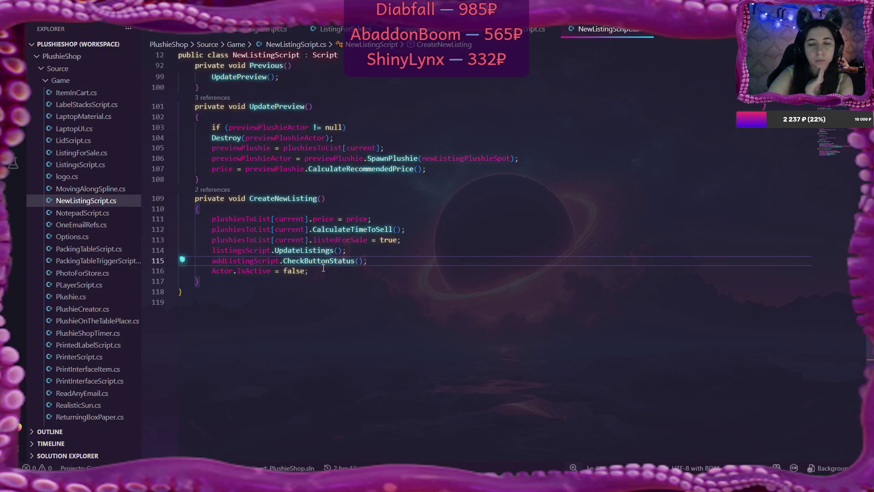
click(309, 250)
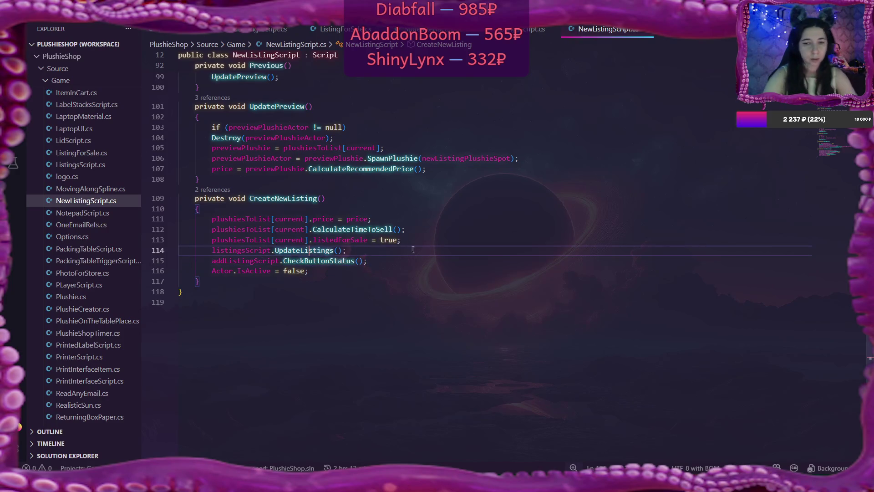
click(397, 261)
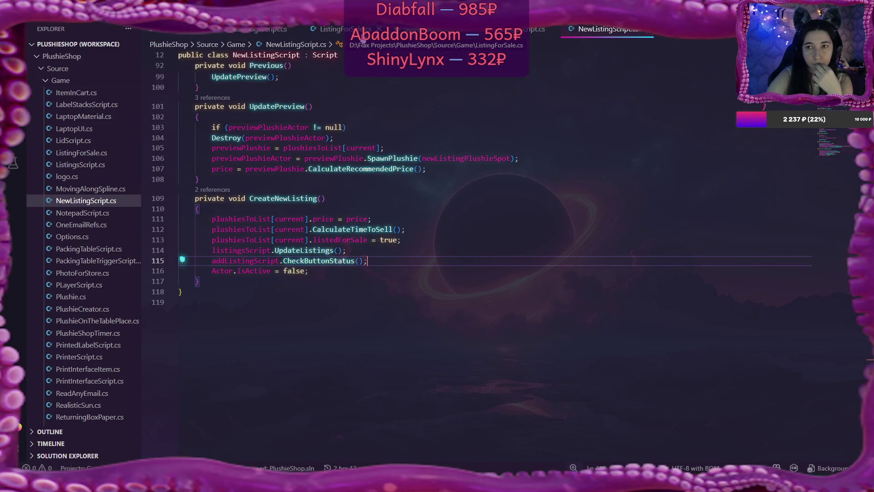
click(530, 30)
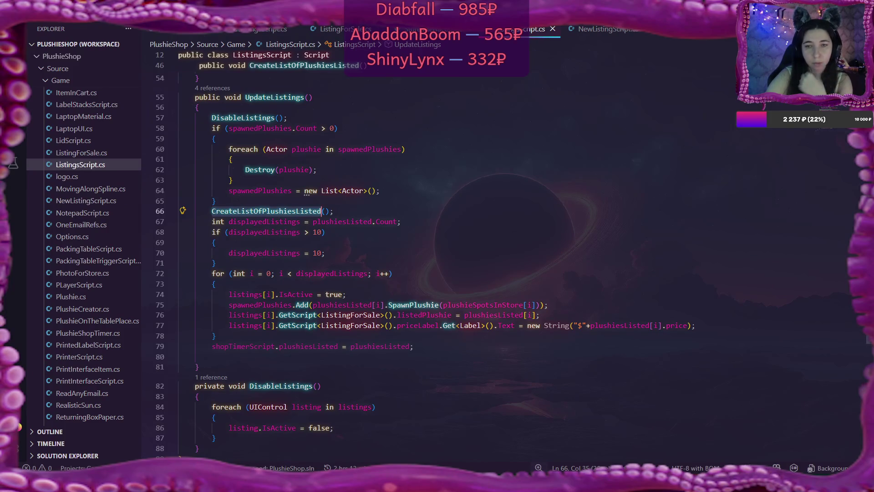
scroll(409, 227, down, 4)
scroll(410, 228, up, 5)
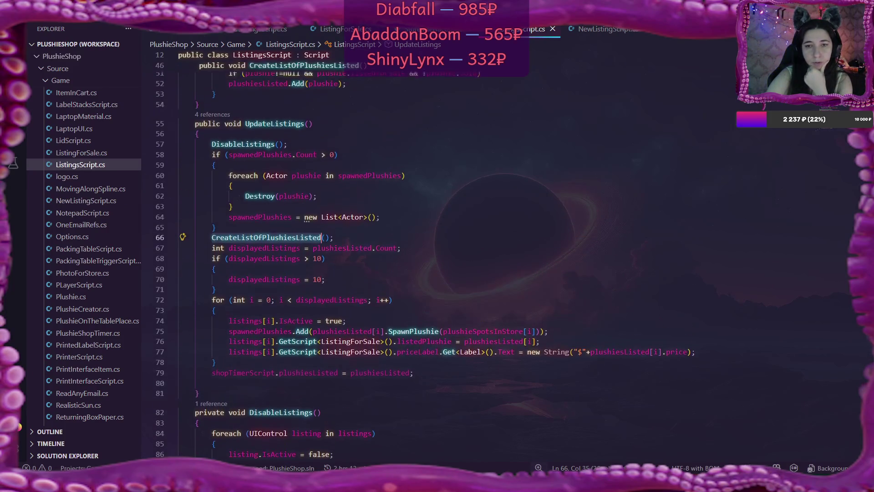
scroll(410, 264, up, 1)
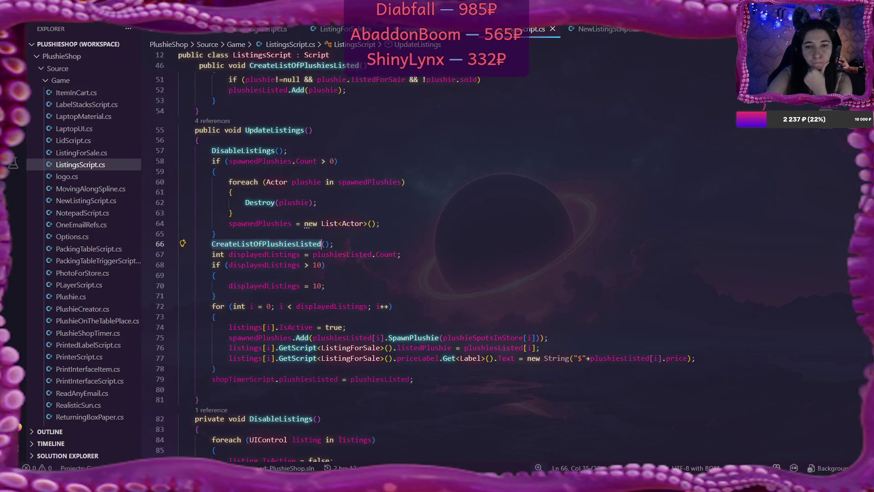
scroll(409, 264, up, 1)
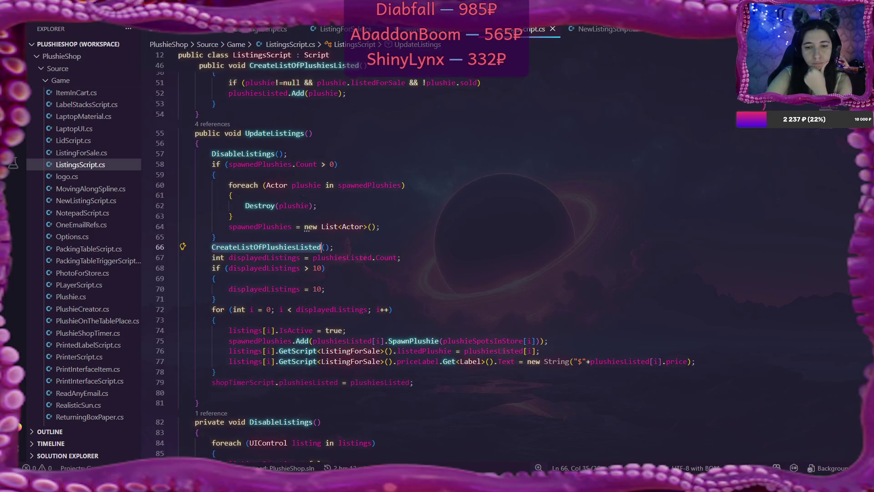
scroll(410, 264, up, 1)
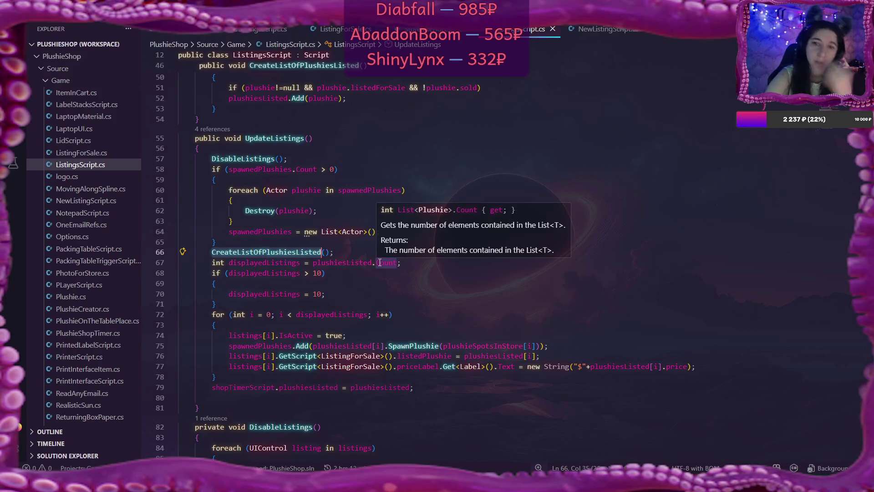
click(594, 36)
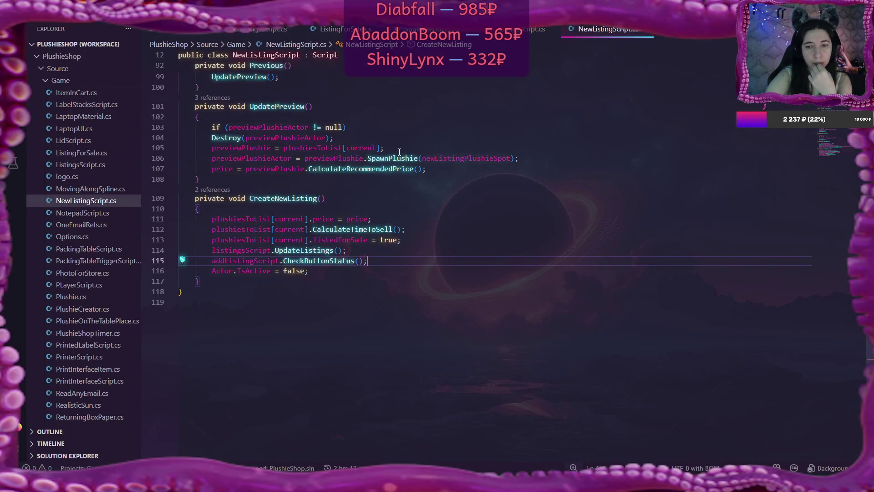
- Open AddListingButtonScript.cs to check its button-status logic
mouse_move(406, 161)
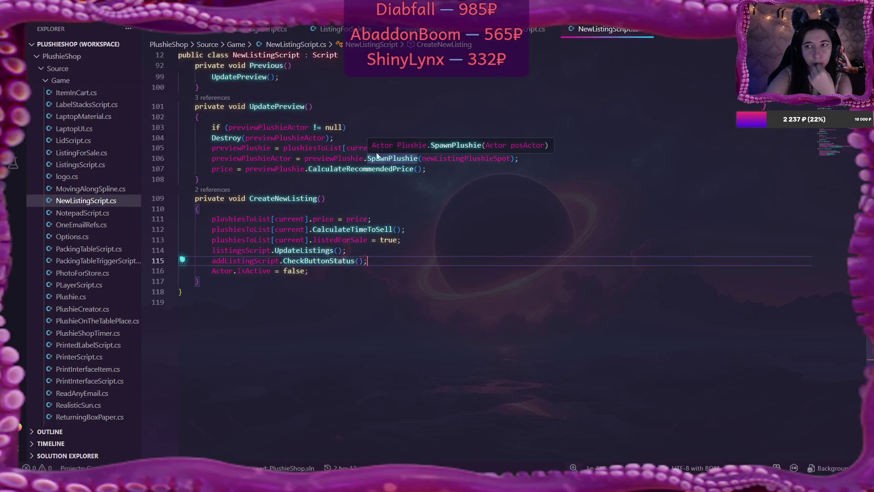
scroll(99, 143, up, 5)
scroll(99, 142, up, 10)
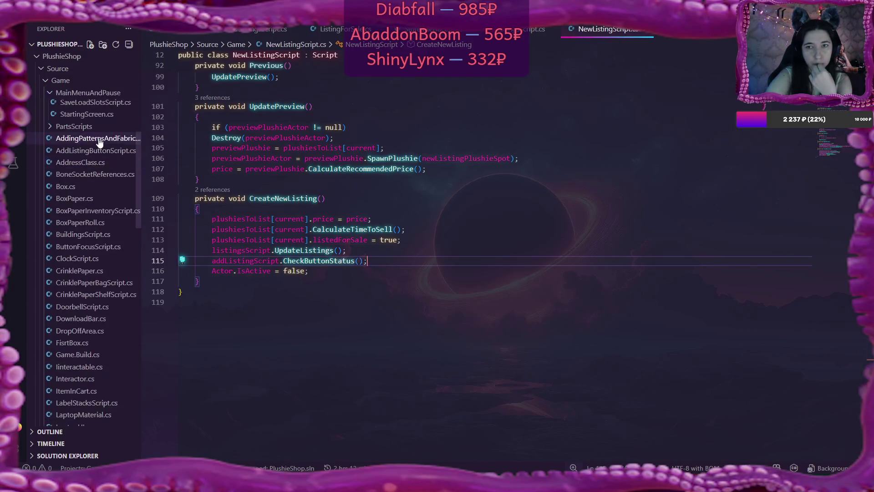
click(88, 241)
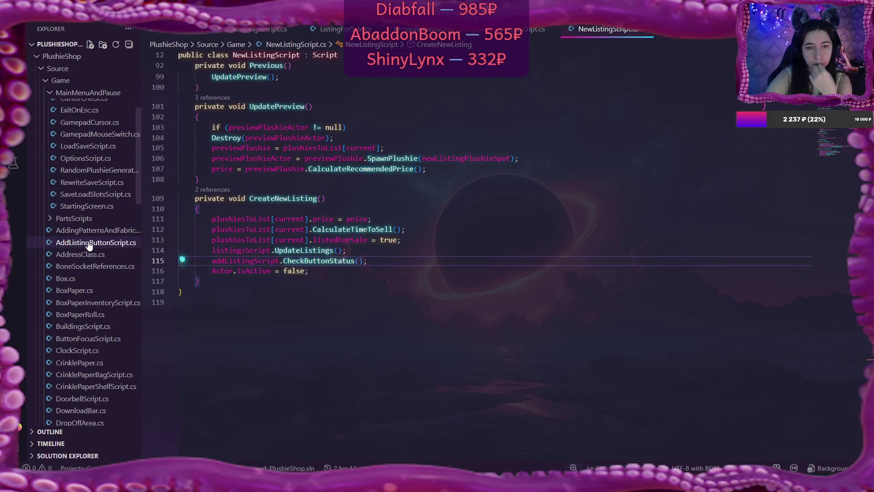
scroll(563, 232, down, 1)
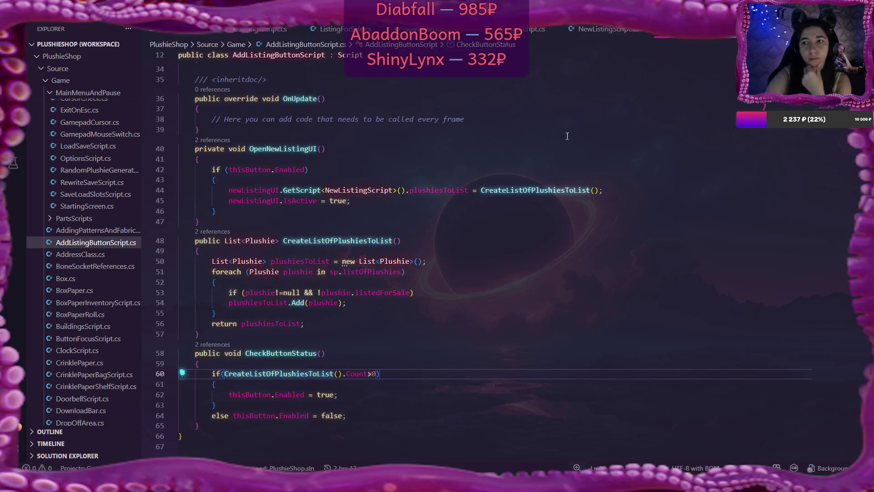
- In NewListingScript.cs, inspect CreateNewListing's calls and jump to the UpdateListings definition
click(605, 29)
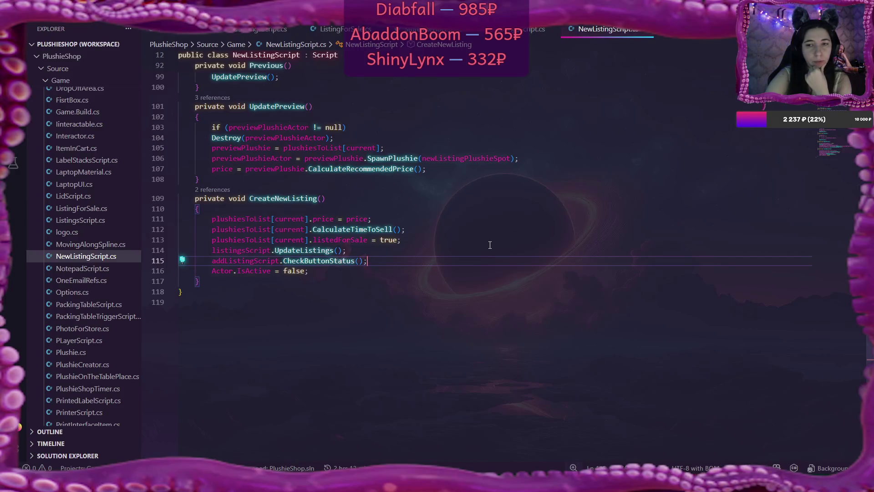
scroll(490, 245, up, 2)
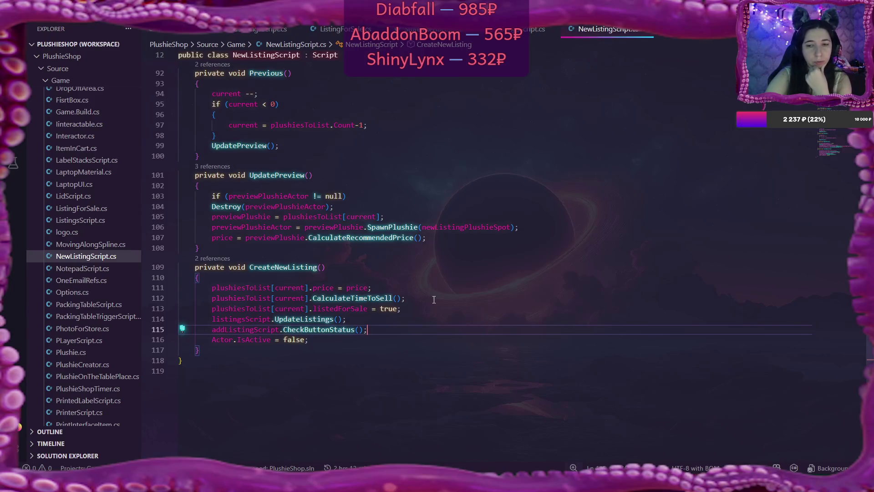
click(405, 299)
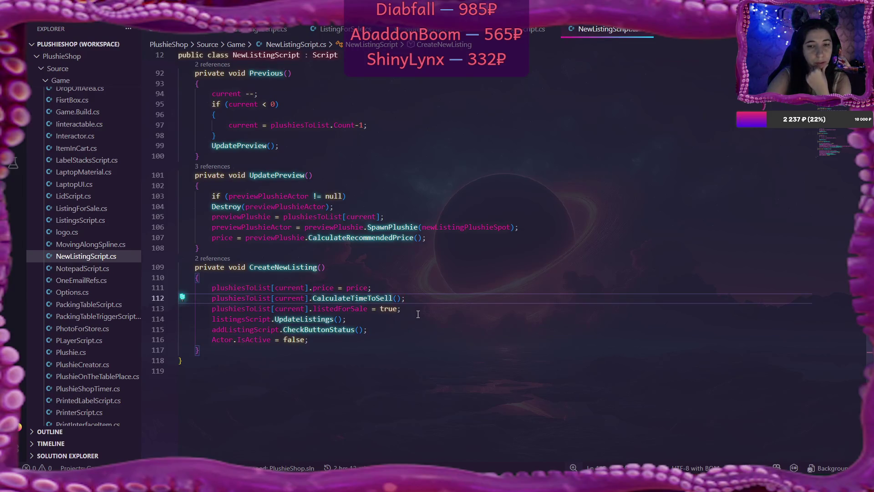
click(418, 311)
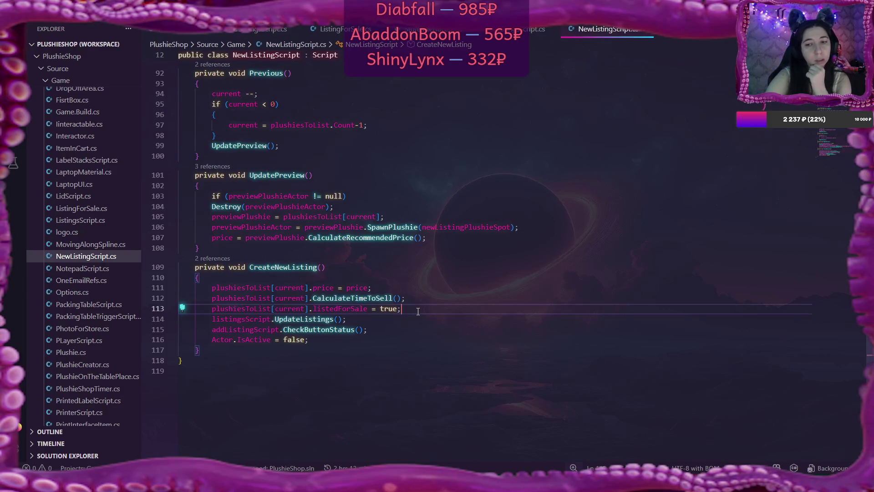
click(325, 320)
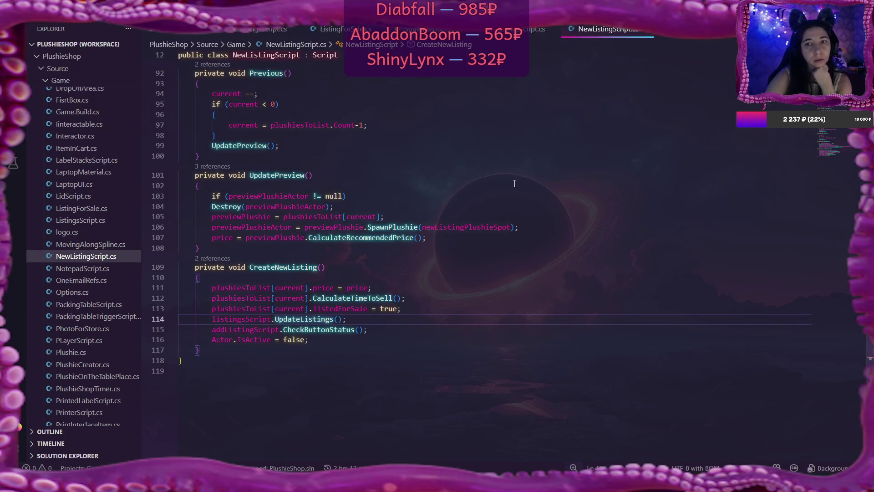
key(alt+Left)
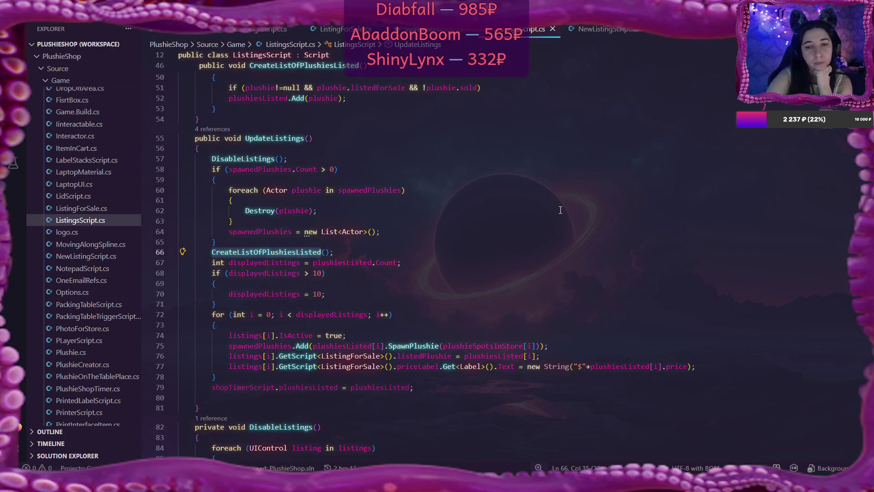
- Look at PackingTableScript.cs and PackingTableTriggerScript.cs, then open PlushieShopTimer.cs
scroll(561, 209, down, 2)
scroll(561, 210, up, 2)
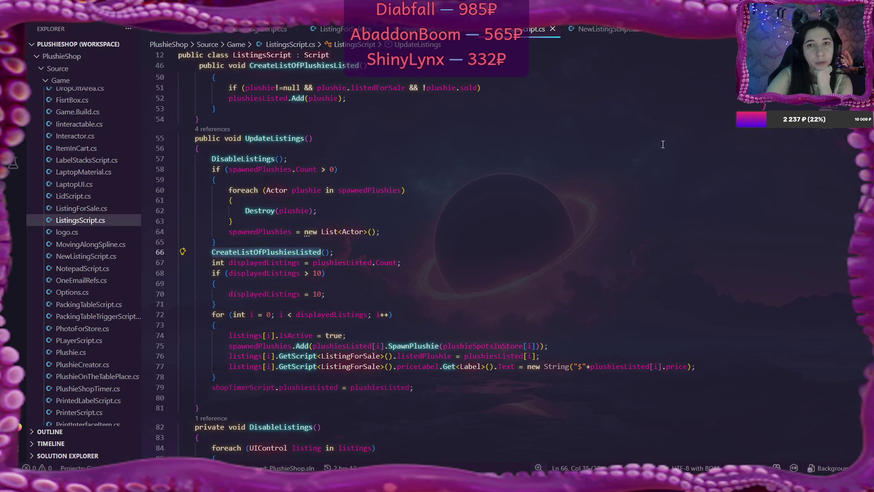
scroll(106, 194, up, 5)
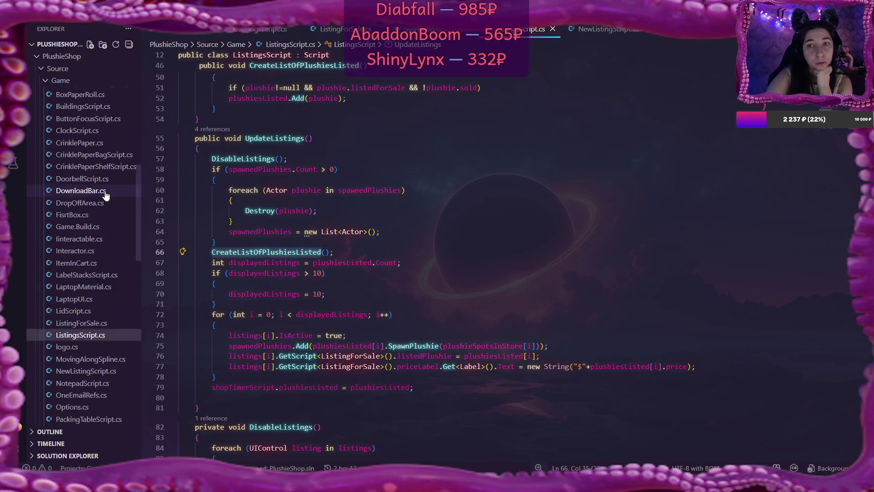
scroll(105, 195, up, 5)
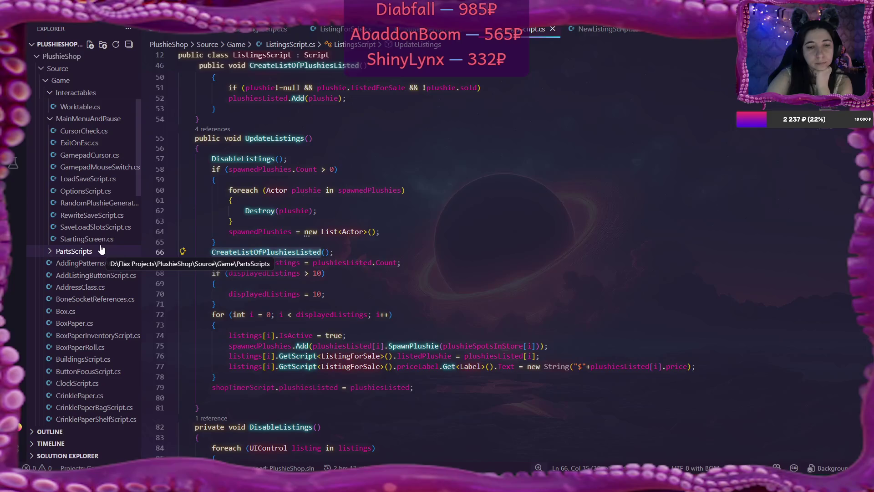
scroll(101, 249, down, 4)
scroll(101, 249, down, 13)
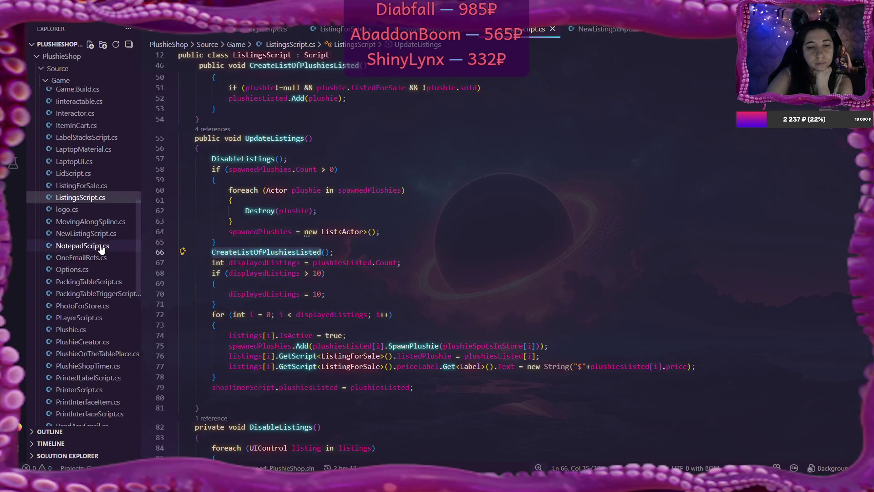
click(97, 283)
click(98, 294)
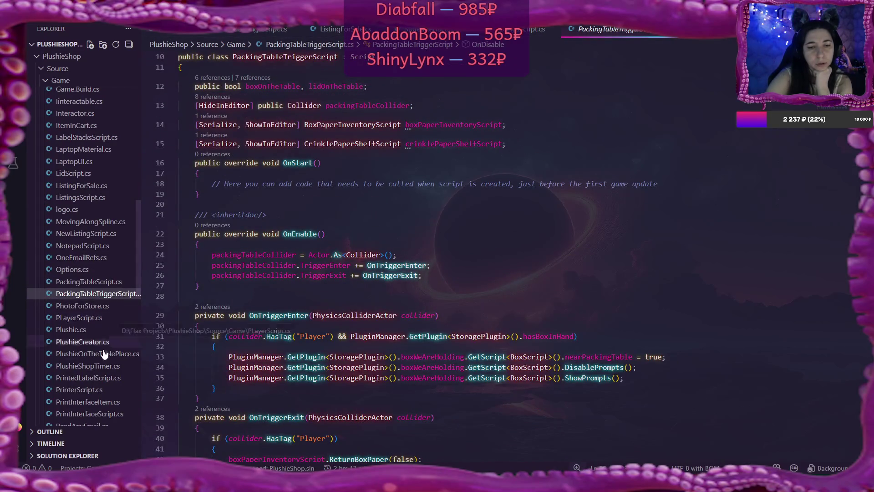
click(101, 366)
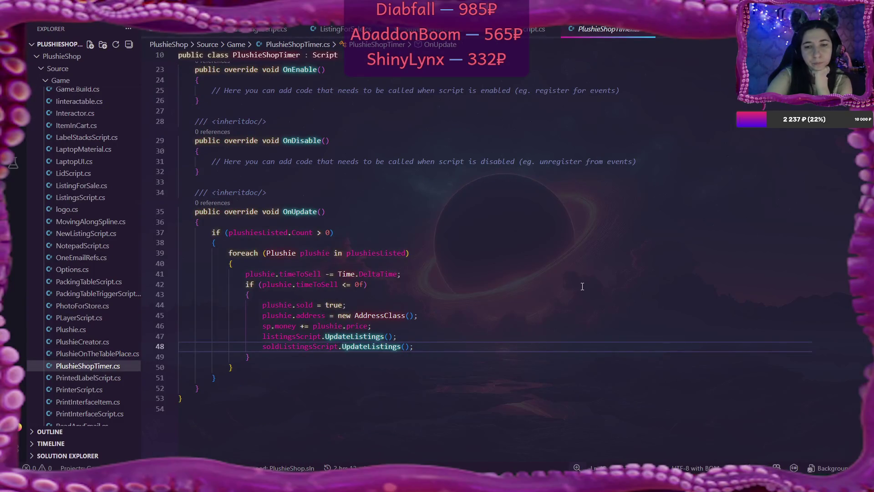
- Review PlushieShopTimer.cs's OnStart and OnUpdate money logic, then switch to ListingsScript.cs
scroll(582, 286, up, 3)
scroll(583, 286, up, 3)
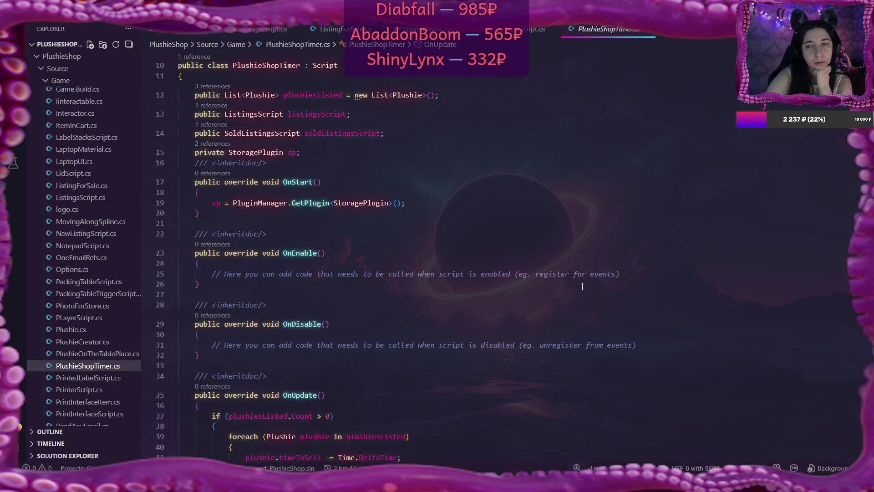
scroll(583, 286, down, 5)
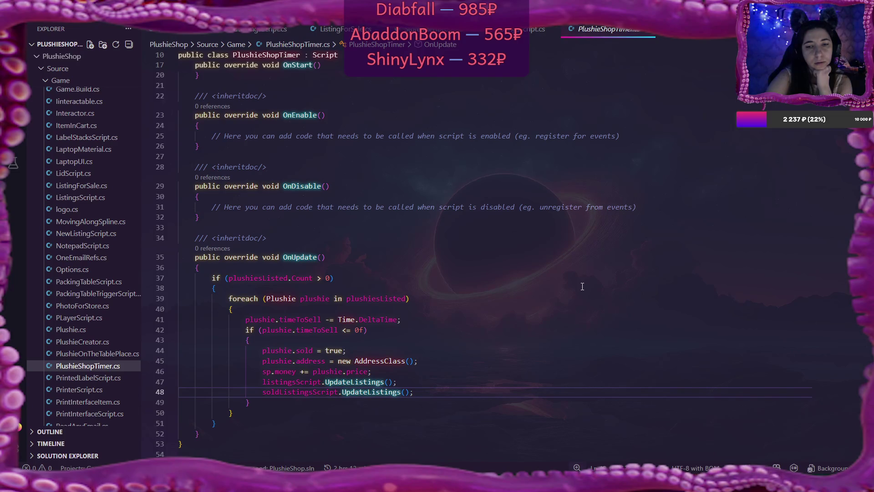
scroll(583, 286, up, 2)
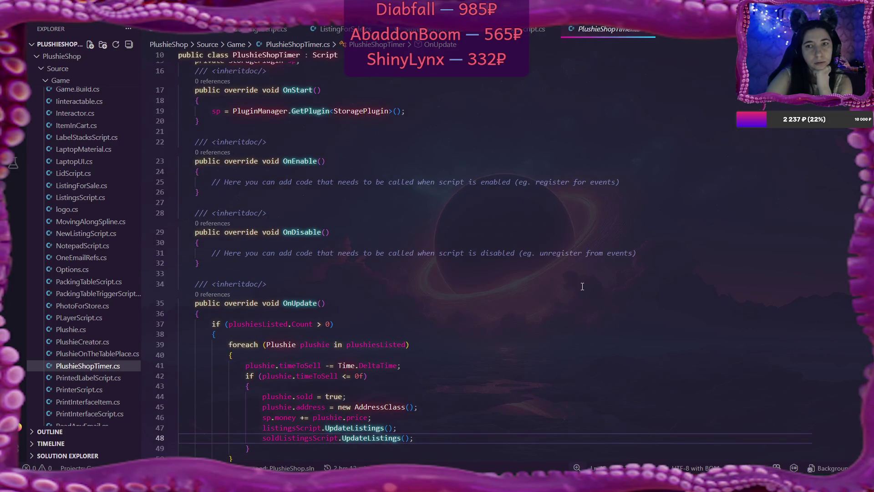
click(512, 41)
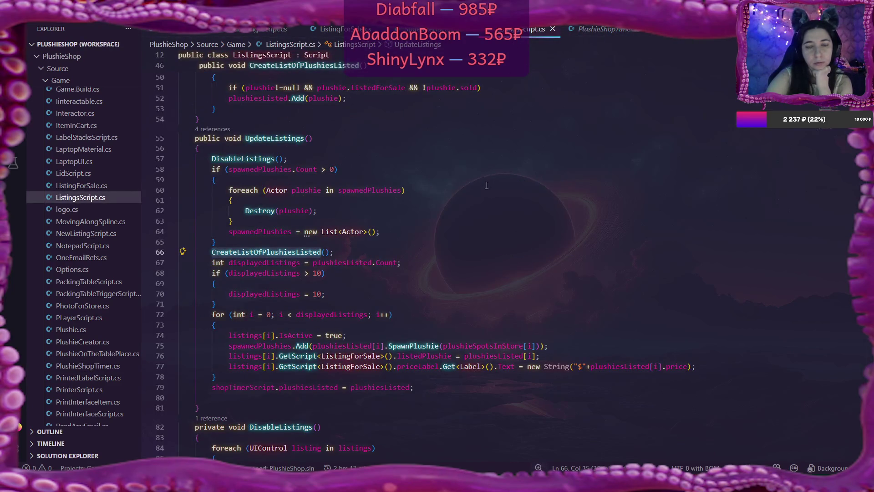
scroll(486, 185, down, 2)
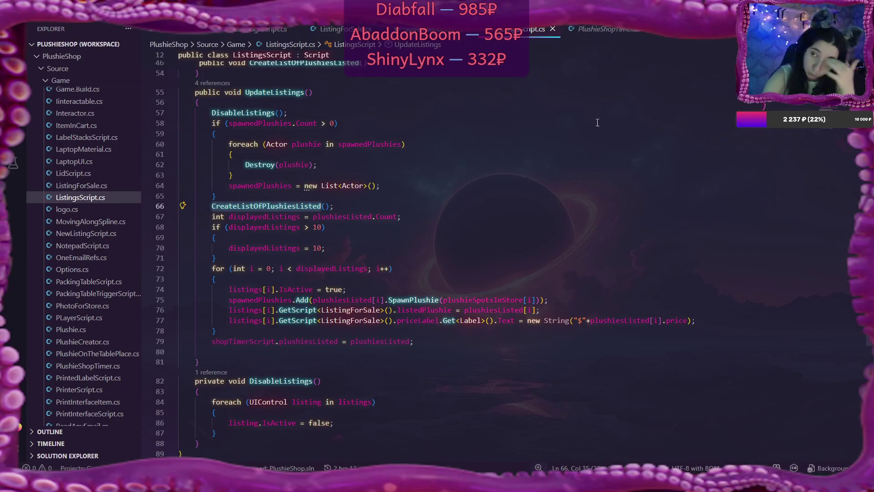
click(612, 31)
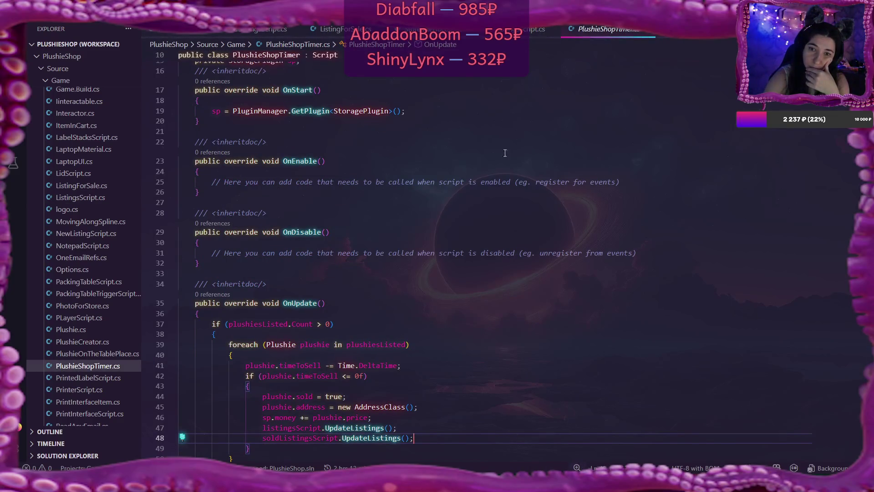
- Check the OnUpdate selling loop, then return to Flax showing the line 47 object-reference error
scroll(501, 222, down, 2)
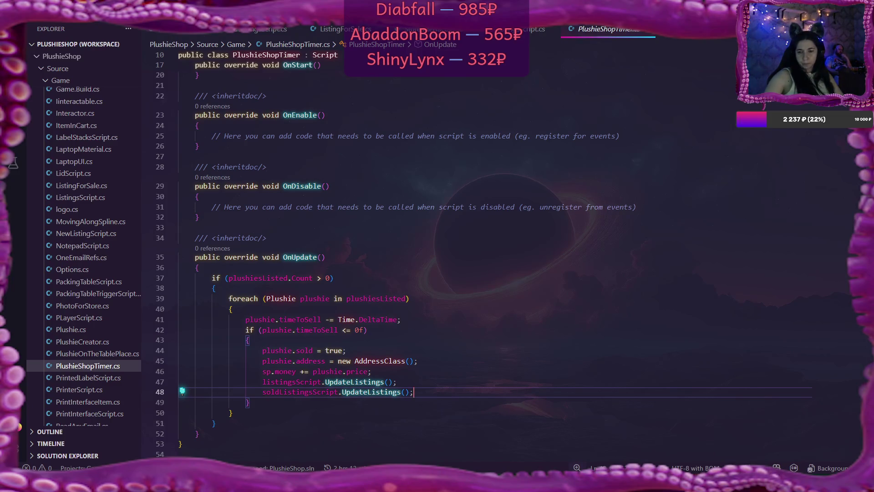
key(alt+Tab)
click(345, 180)
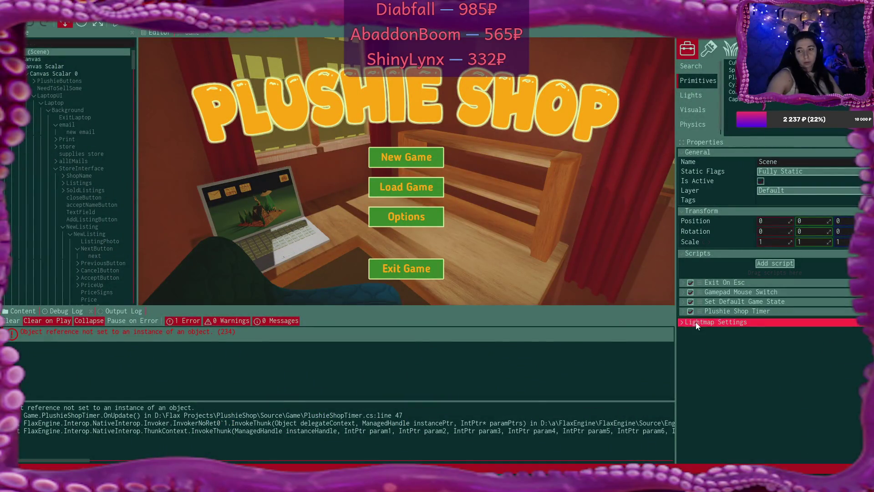
- Inspect the Plushie Shop Timer fields in Properties and recompile the game scripts
click(682, 312)
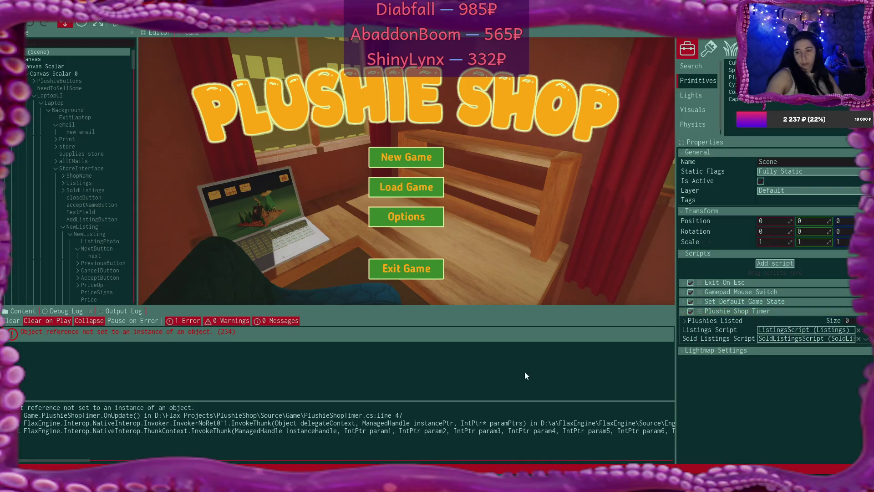
click(683, 313)
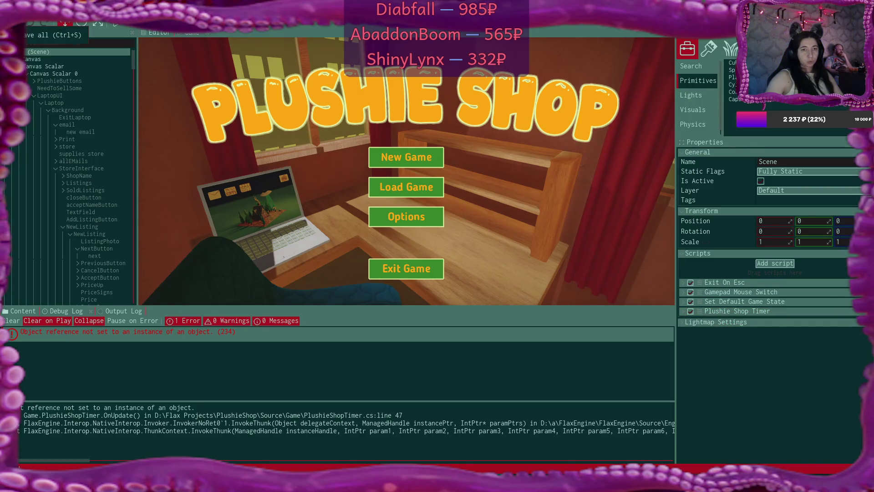
click(14, 10)
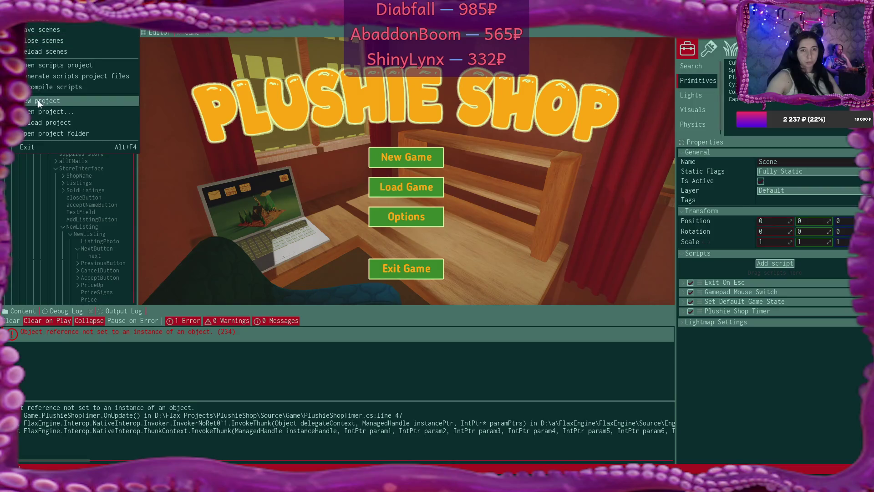
click(42, 89)
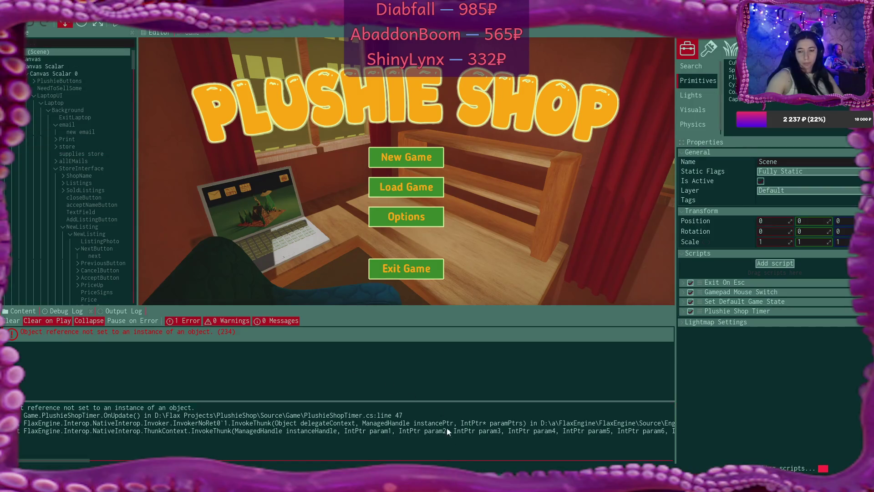
- Back in Flax, start play mode with F5 and choose New Game
key(alt+Tab)
mouse_move(500, 483)
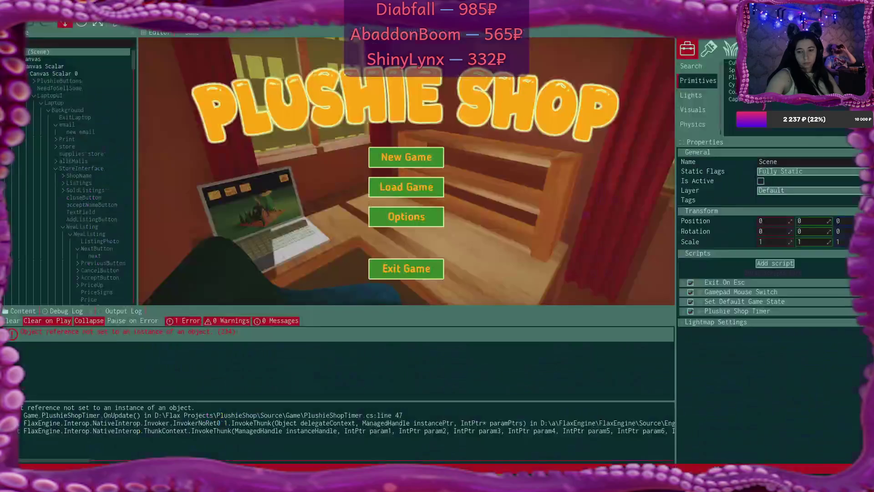
click(499, 440)
click(192, 216)
key(F5)
click(406, 158)
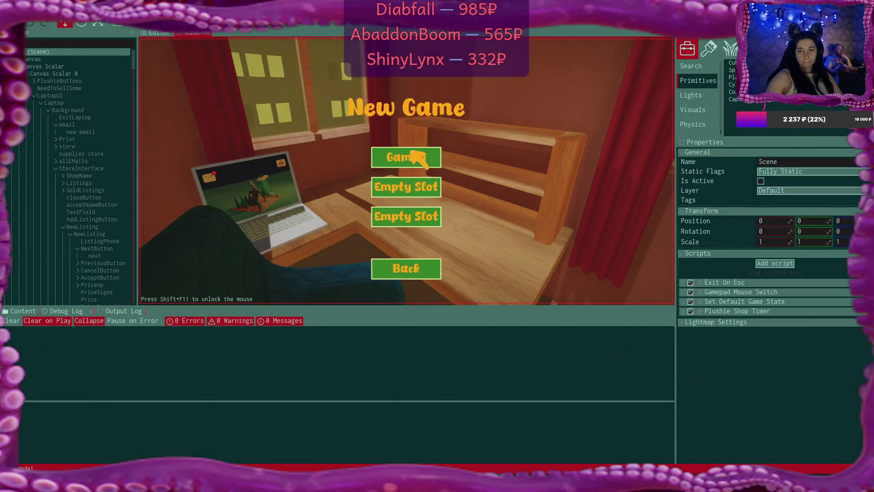
- Overwrite a save slot for the new game and read the congratulations email on the laptop
click(421, 159)
click(389, 217)
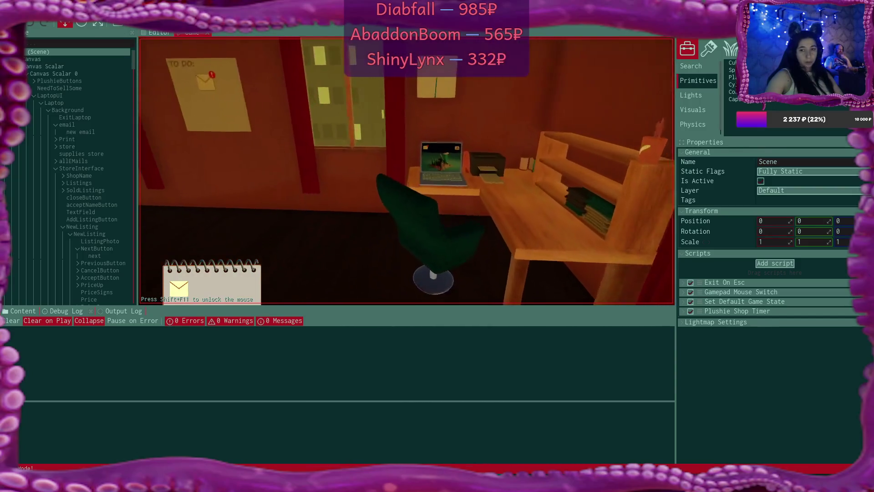
click(227, 78)
click(383, 110)
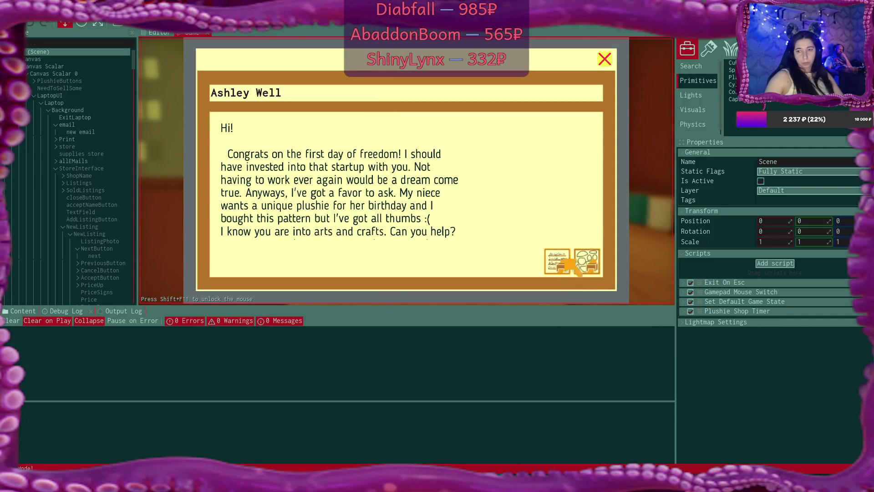
click(604, 59)
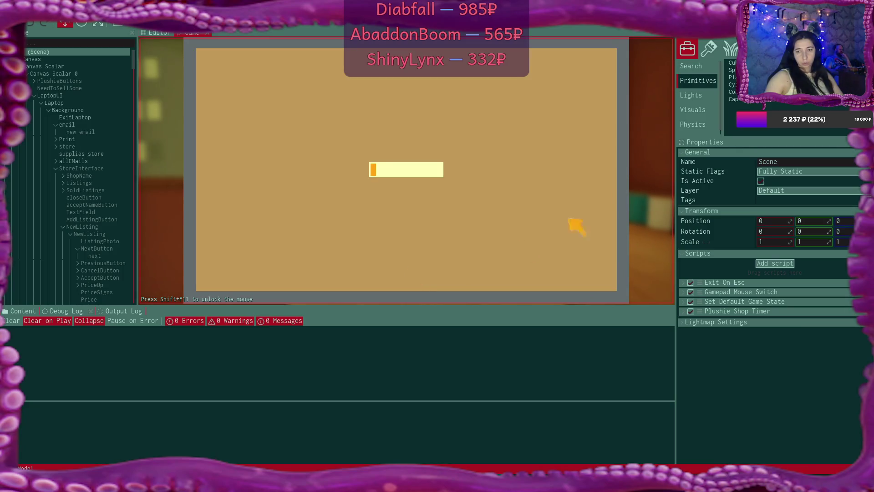
click(600, 57)
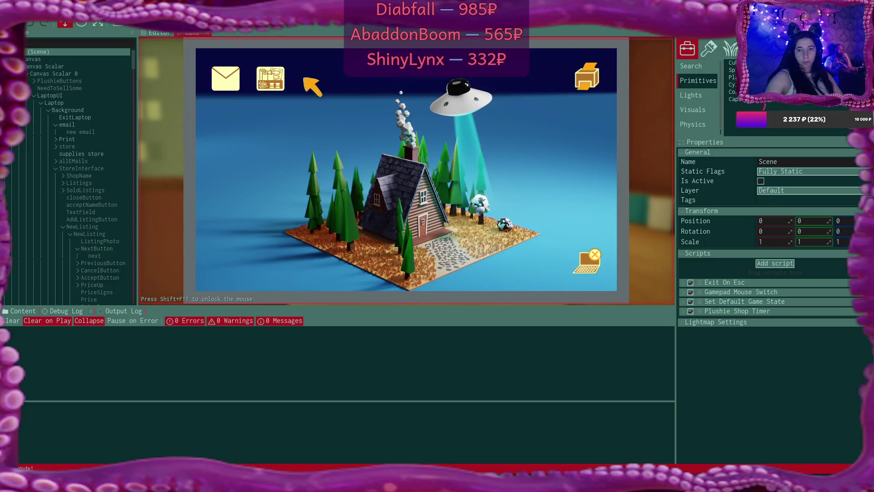
- In the supplies store, add the green and blue boxes and two rolls to the cart
click(271, 78)
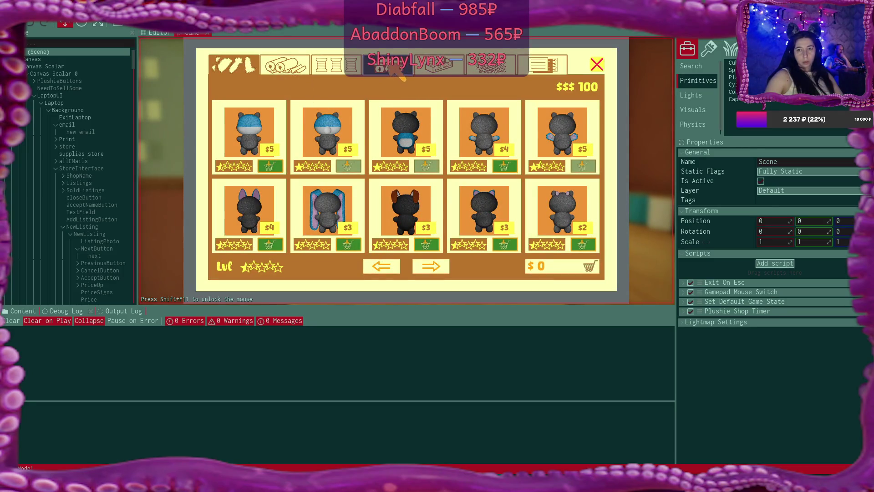
click(394, 66)
click(430, 166)
click(351, 165)
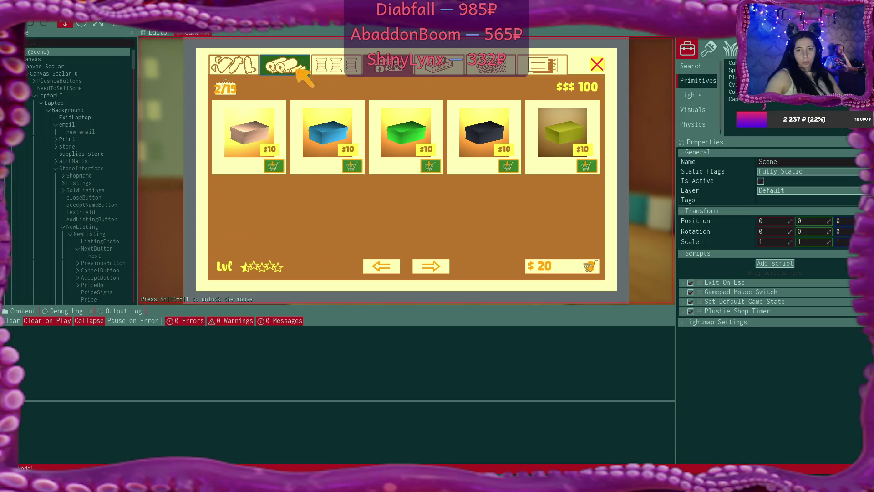
click(294, 70)
click(586, 166)
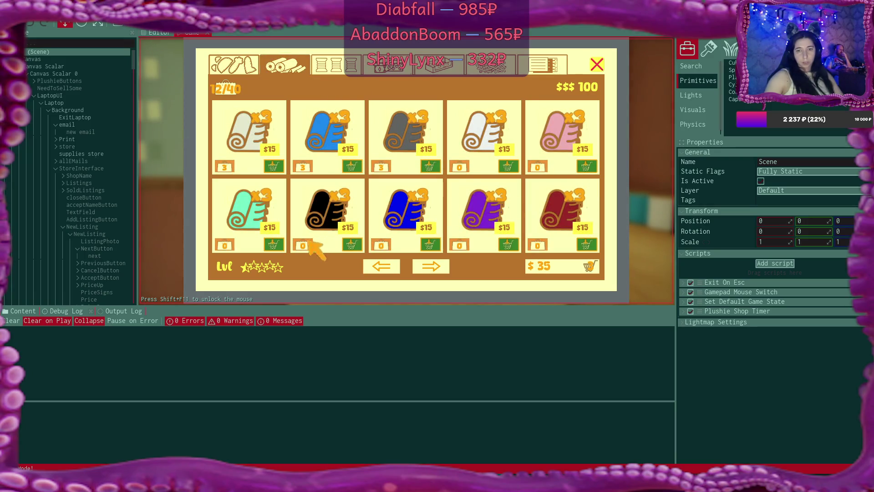
click(275, 245)
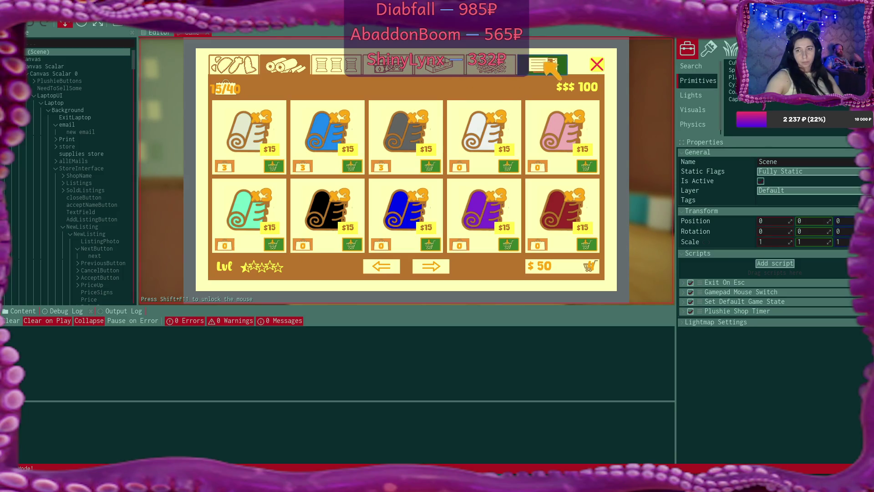
- Add three notes to the cart, buy everything, and close the store
click(544, 65)
click(273, 166)
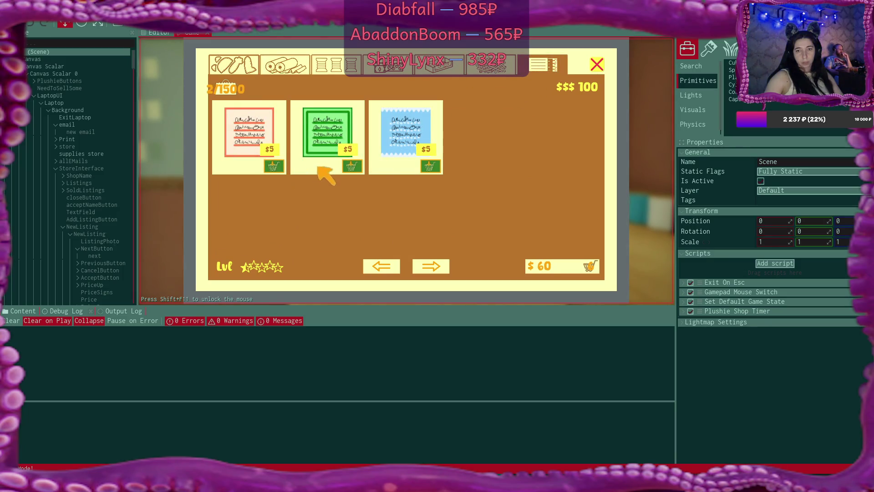
click(351, 165)
click(430, 167)
click(431, 167)
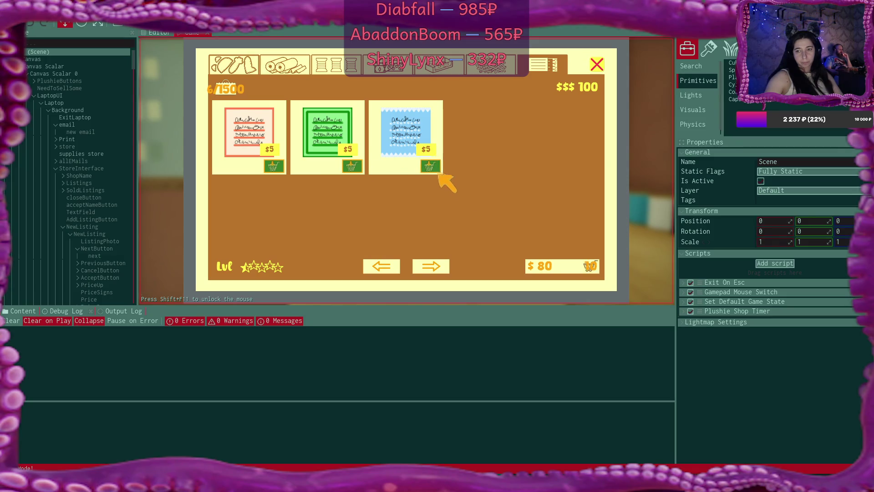
click(588, 268)
click(588, 267)
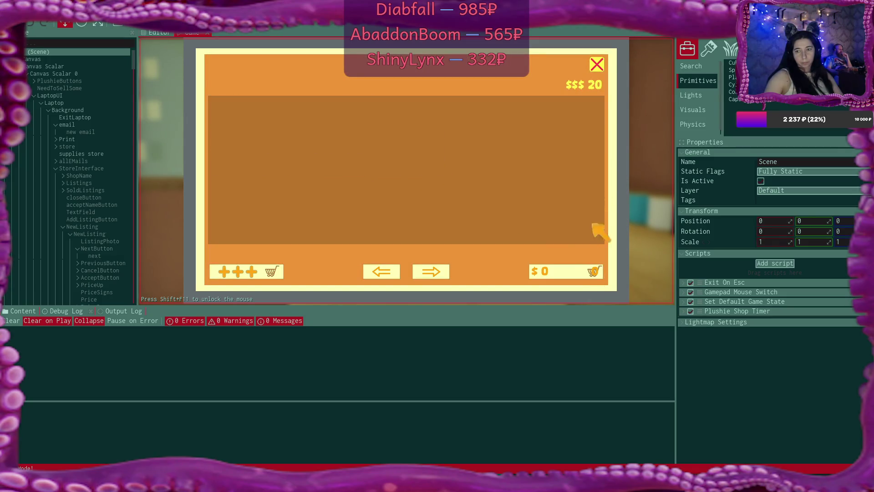
click(597, 64)
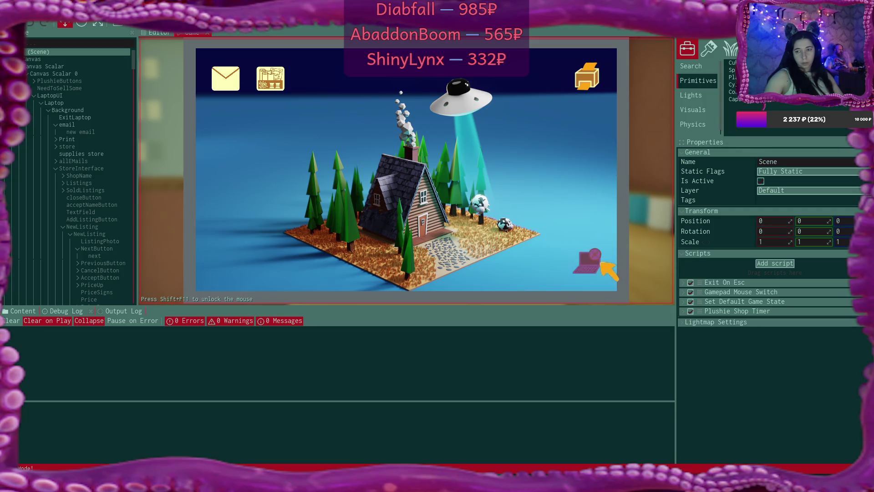
- Leave the laptop, walk back to the desk, and use the laptop again
click(600, 267)
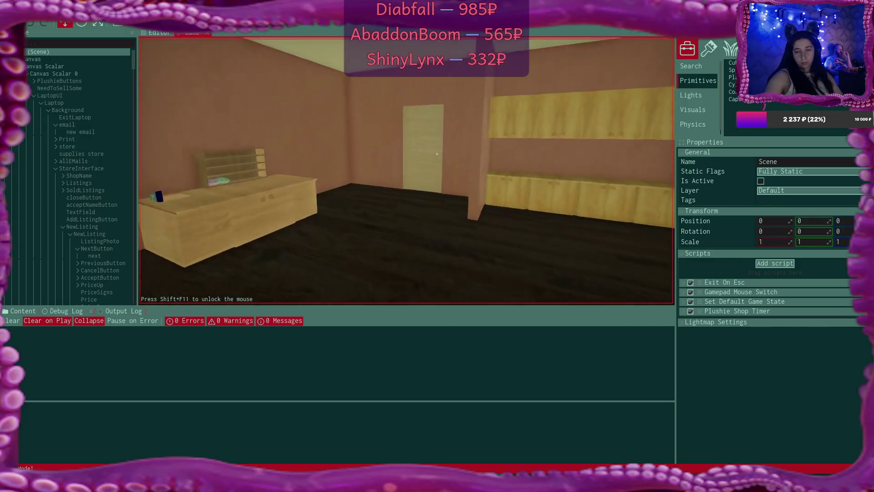
key(w)
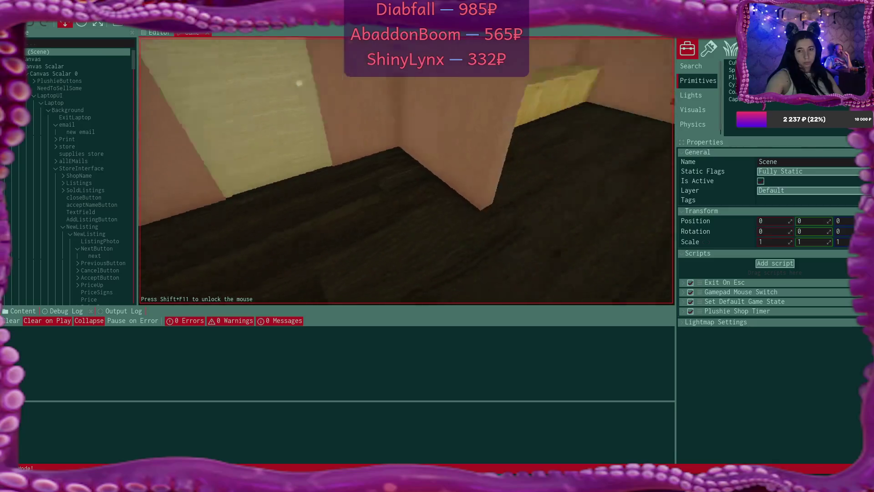
key(w)
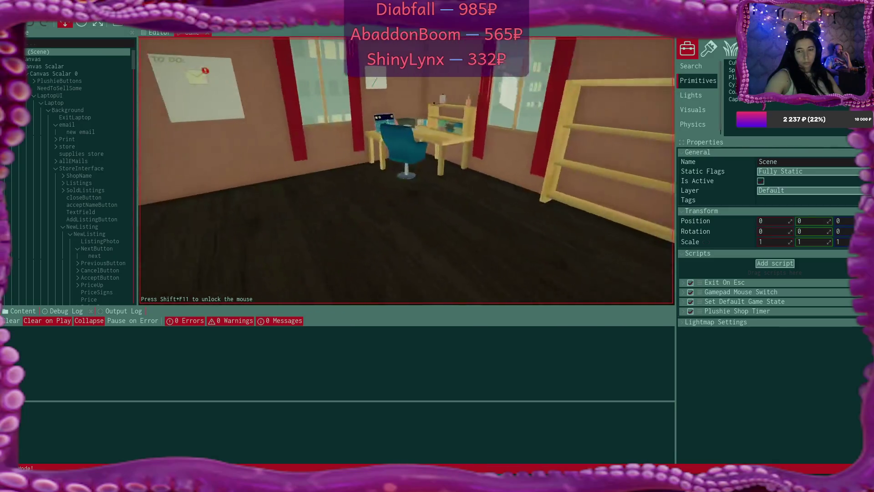
key(w)
key(e)
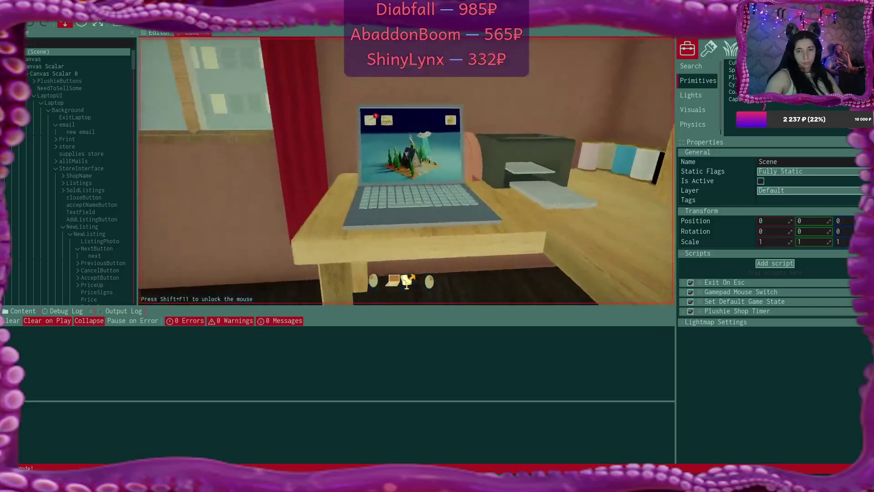
- Open the sell-plushies email, launch shop setup from it, then close the email app
click(226, 77)
click(400, 147)
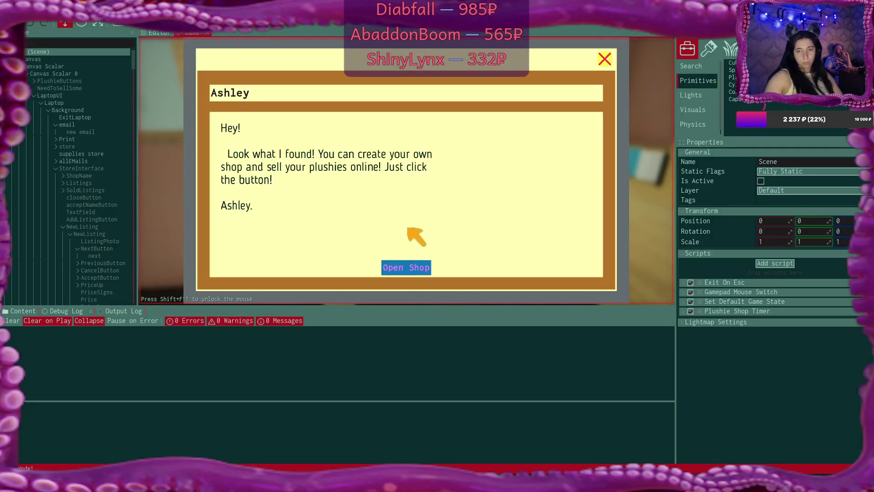
click(417, 266)
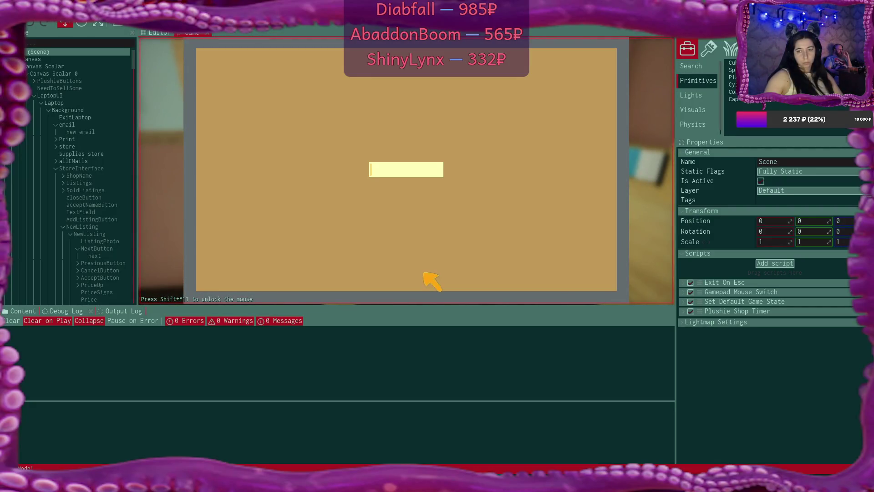
click(610, 70)
click(609, 62)
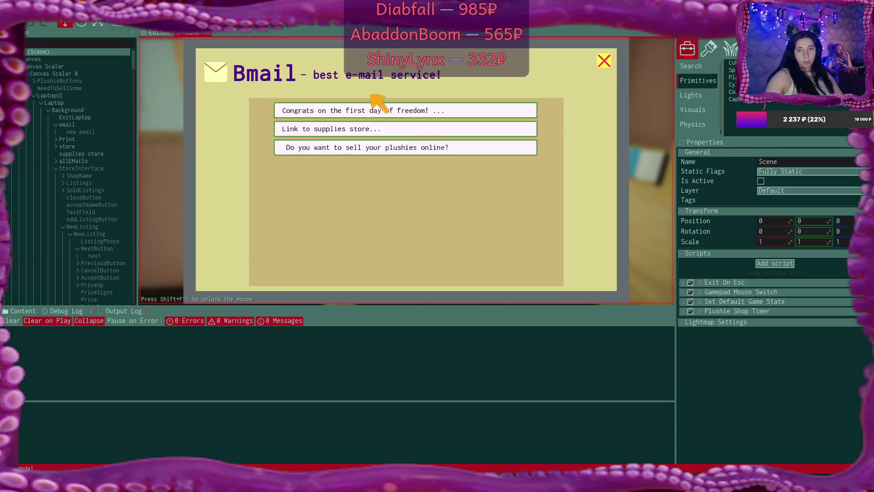
click(605, 63)
- Confirm the shop name in the store app, view the empty listings, and leave the laptop
click(315, 77)
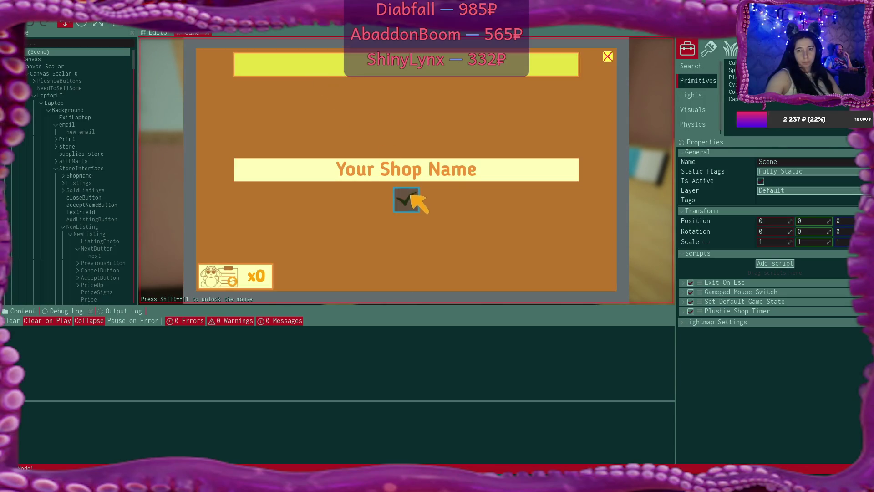
click(412, 191)
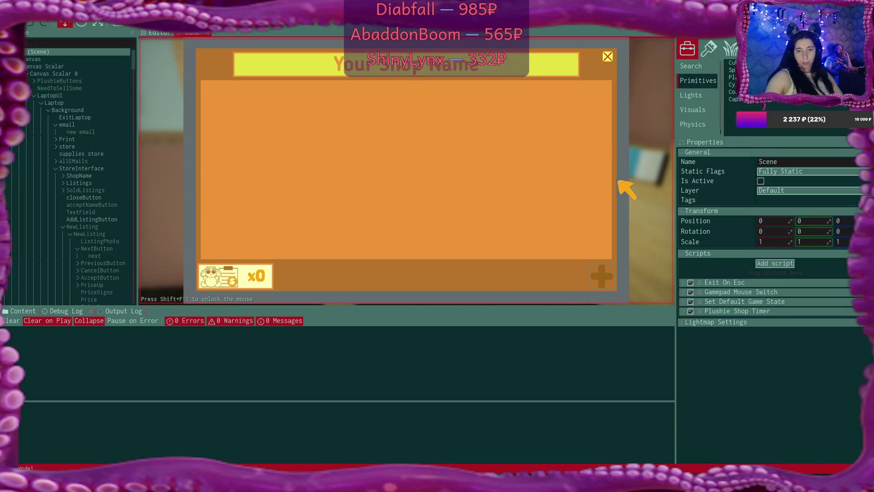
click(608, 56)
click(608, 253)
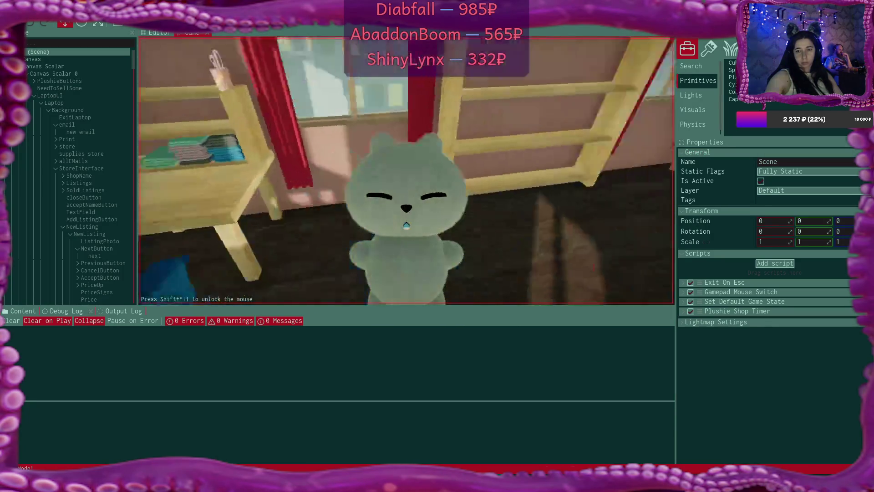
- Walk to the crafting counter and give the bear a pink belly and white eyes
key(w)
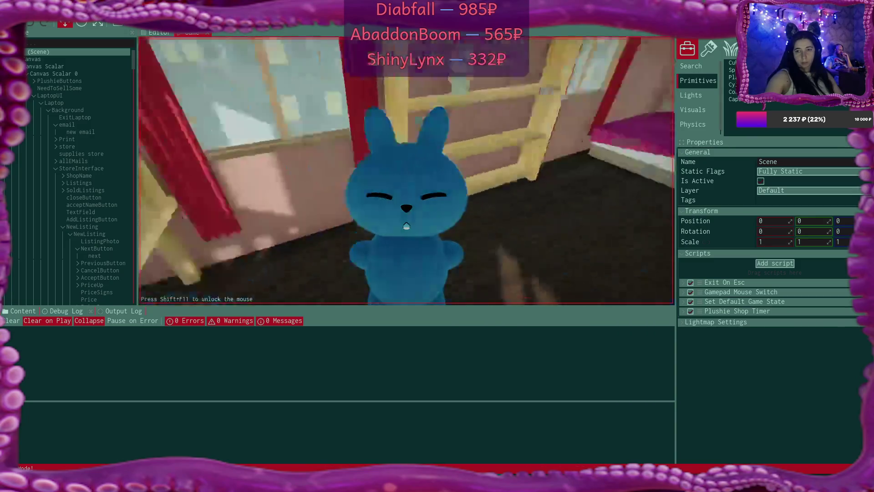
key(e)
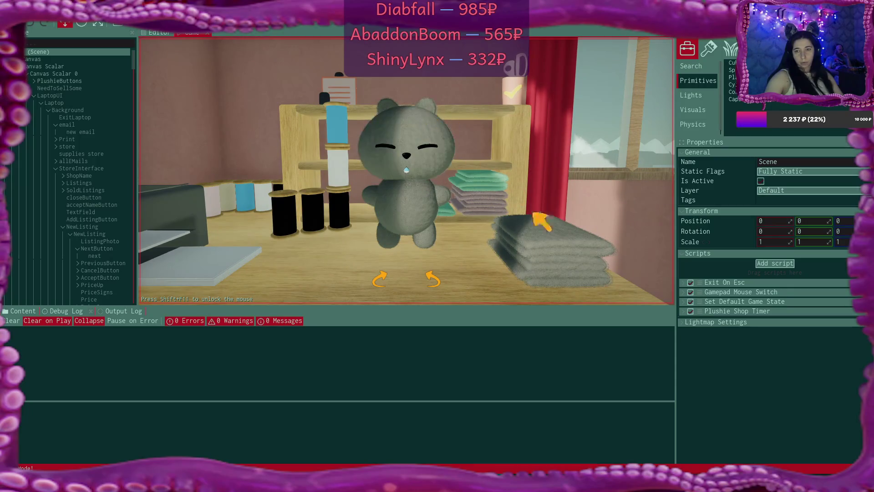
click(419, 218)
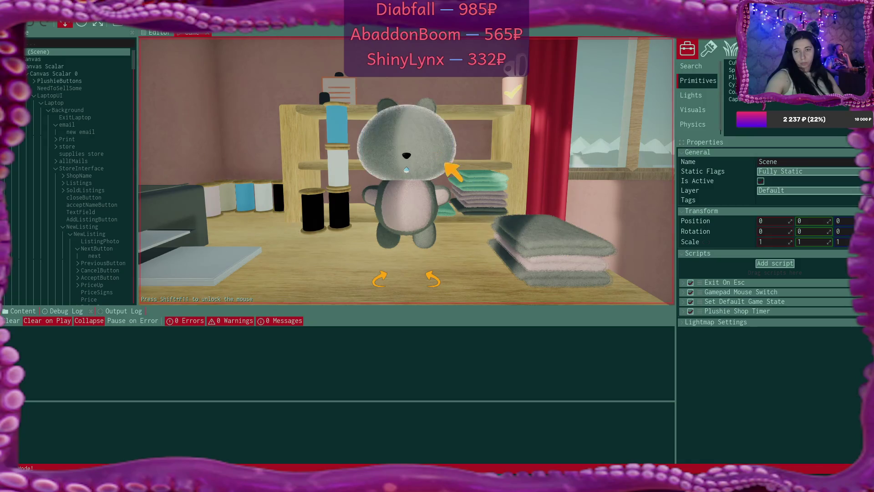
click(429, 145)
click(429, 146)
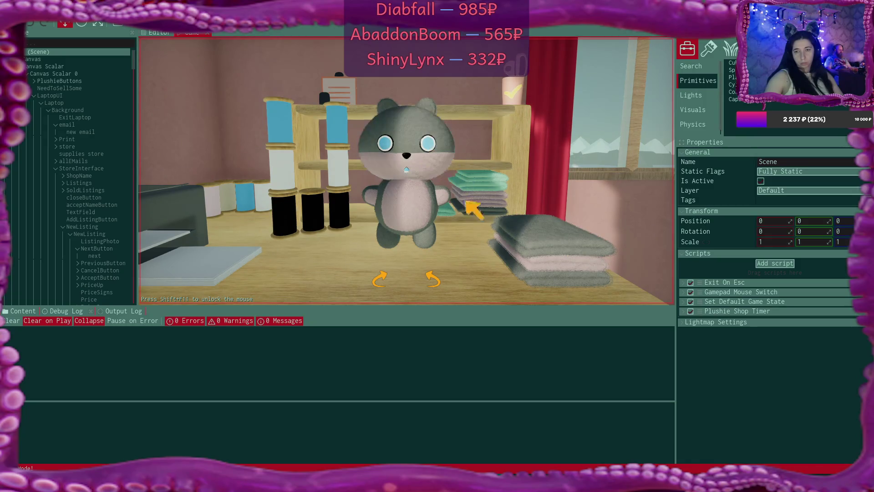
click(273, 122)
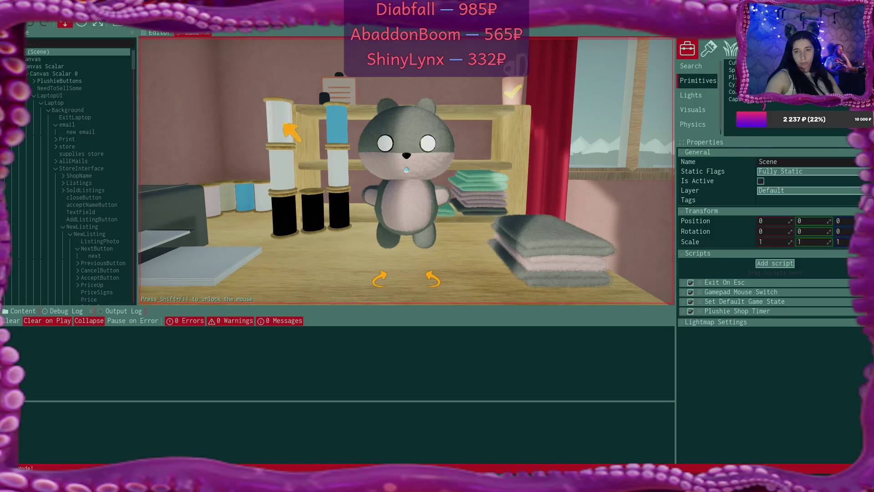
click(280, 129)
- Try black and blue eye threads, recolour the eye rims, and lighten the nose to pink
click(342, 130)
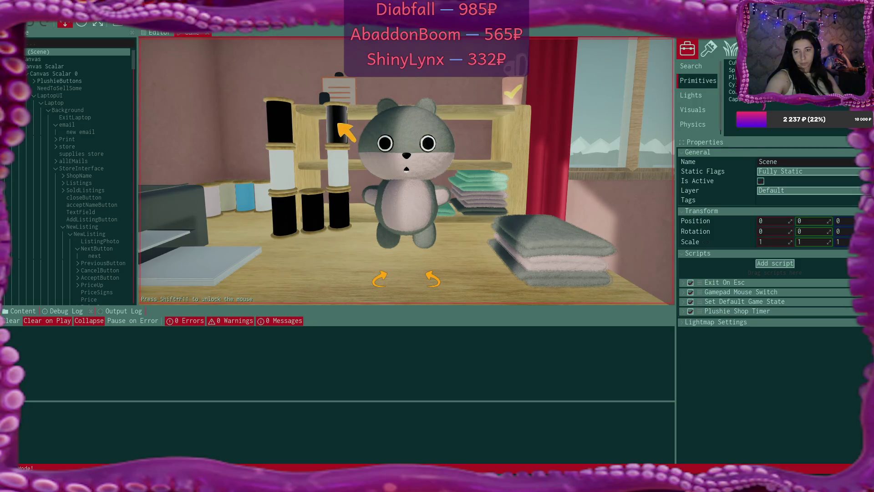
click(340, 127)
click(277, 127)
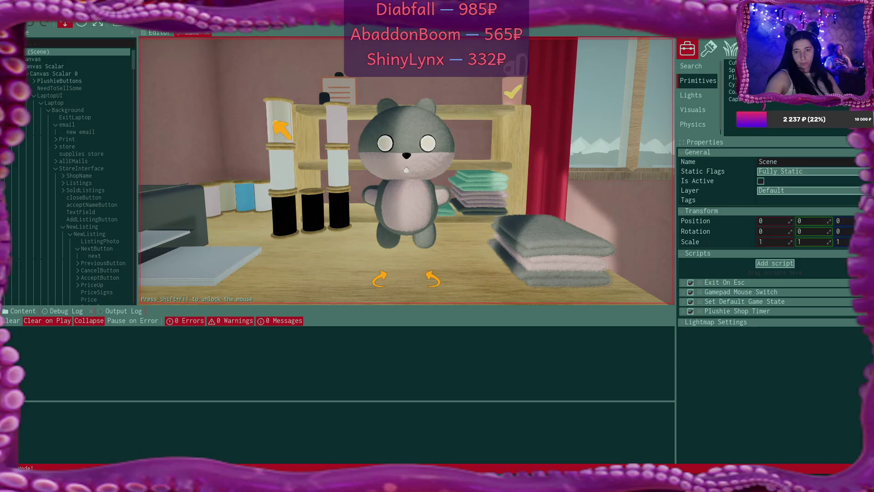
click(291, 230)
click(317, 223)
click(341, 223)
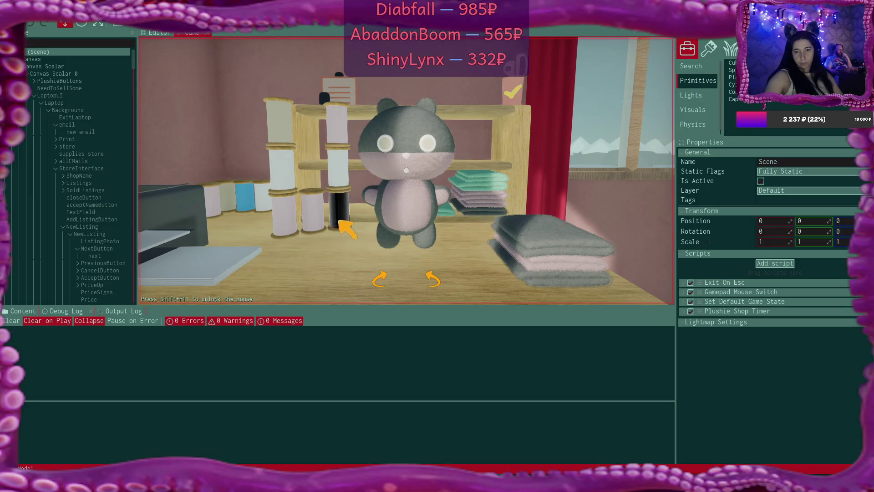
click(287, 129)
- Reset the eye and middle threads to white and finish the grey bear onto the shelf
click(285, 126)
click(285, 126)
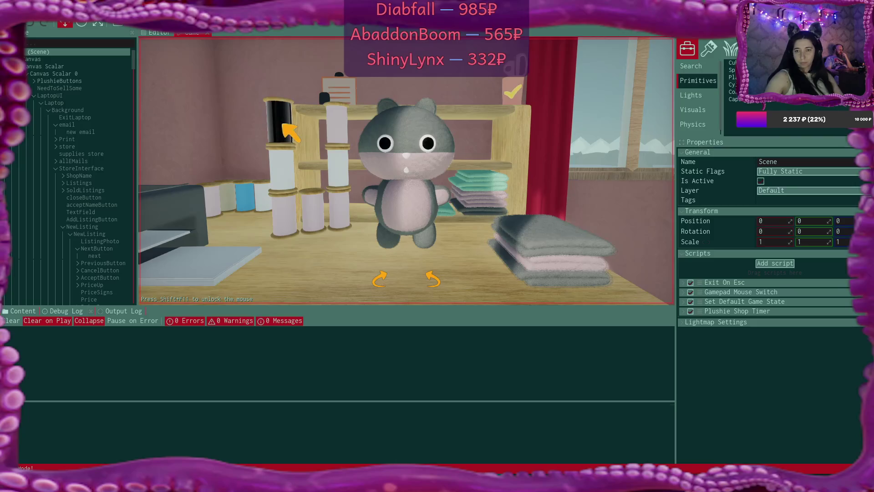
click(284, 126)
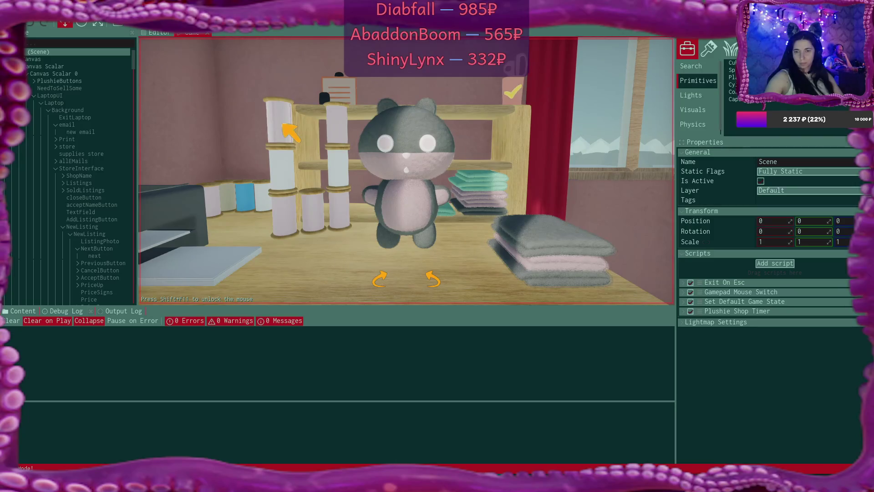
click(284, 178)
click(284, 178)
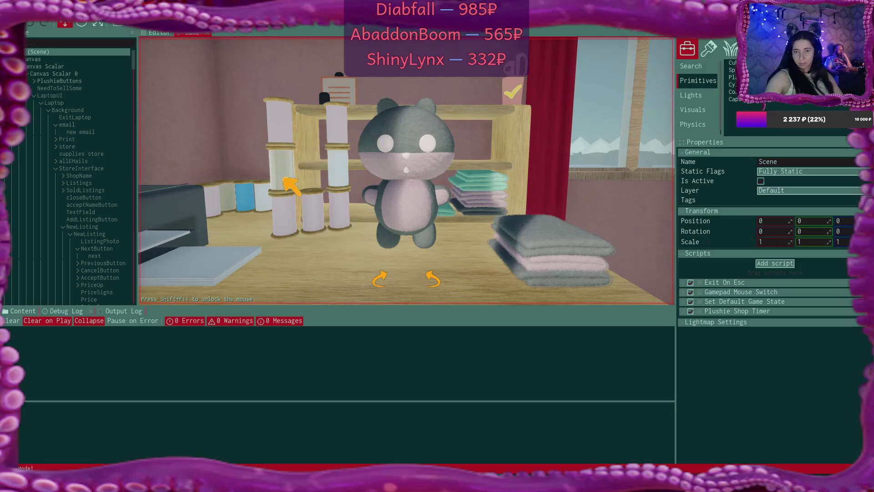
click(284, 178)
click(283, 178)
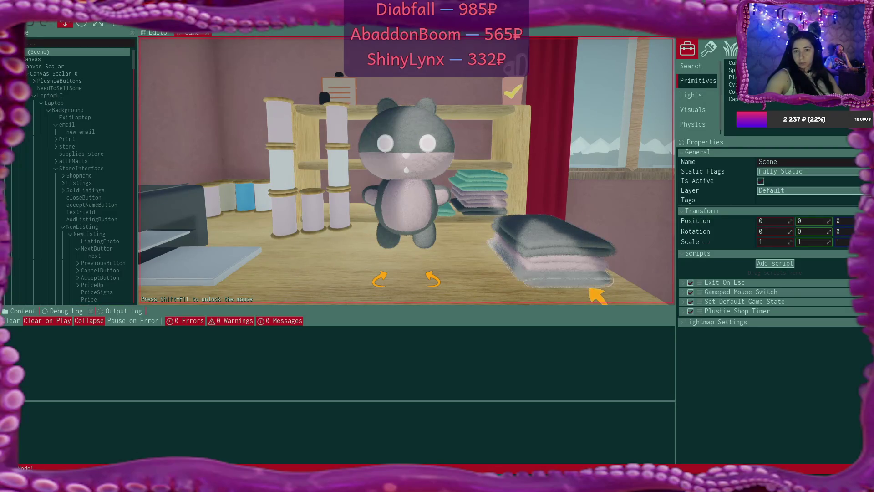
click(527, 91)
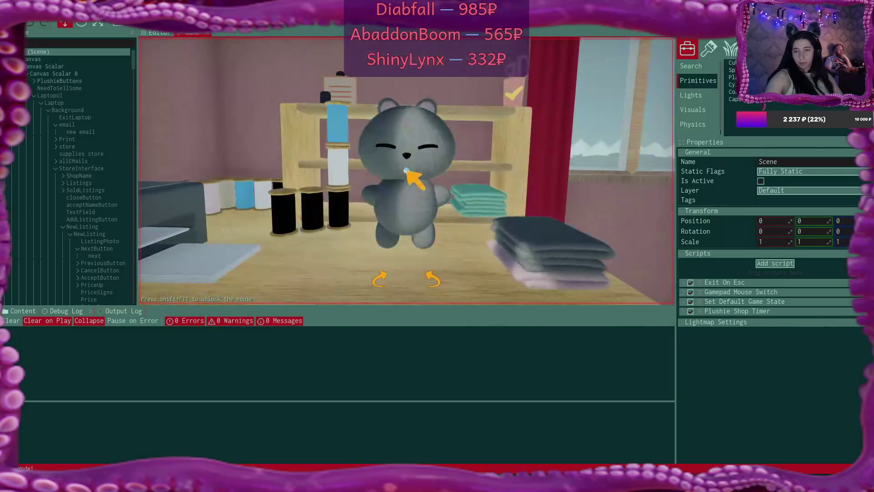
- Make the new plushie teal, change its shape to a bunny, and give it a lavender belly
click(581, 246)
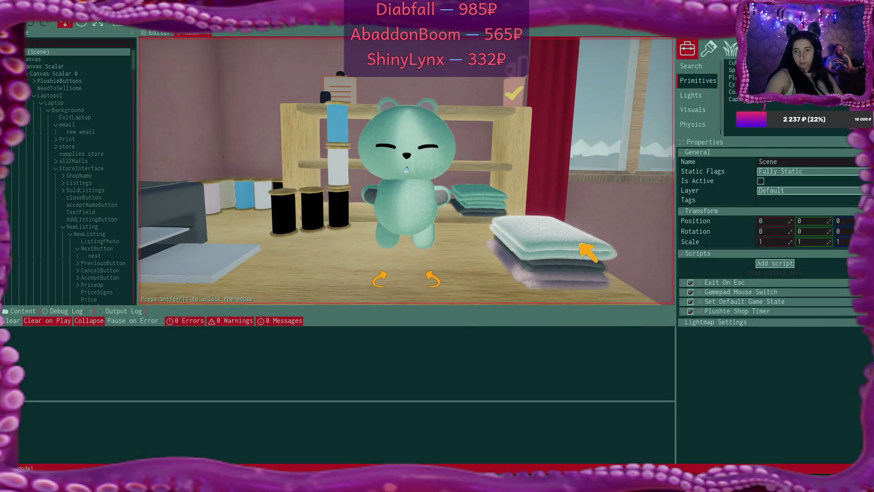
click(587, 250)
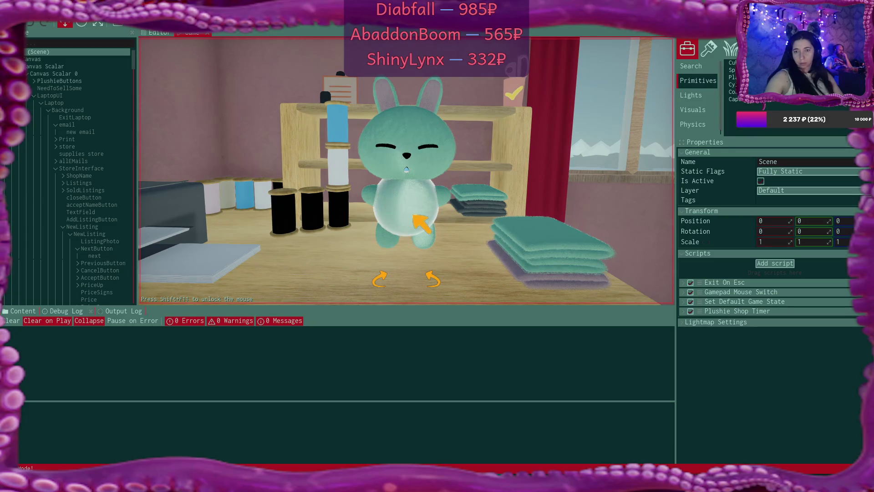
click(591, 282)
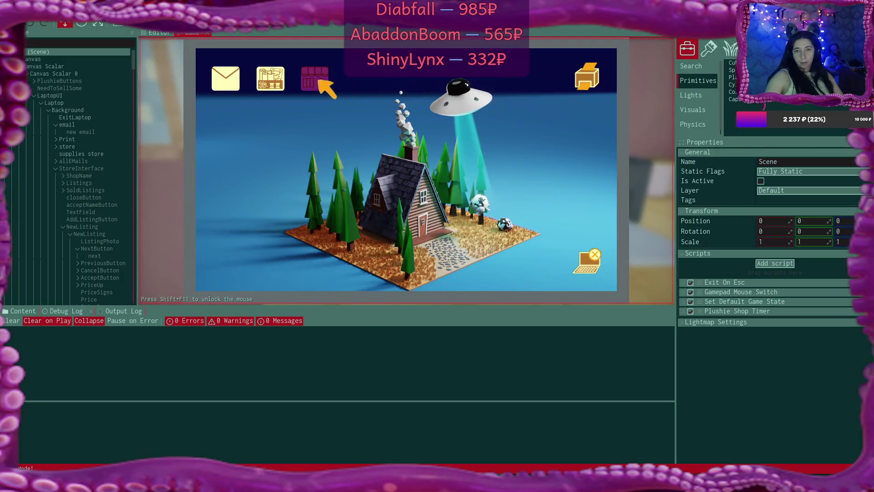
- In the laptop store app, list the white plushie and then a second plushie at $25 each
click(316, 79)
click(597, 276)
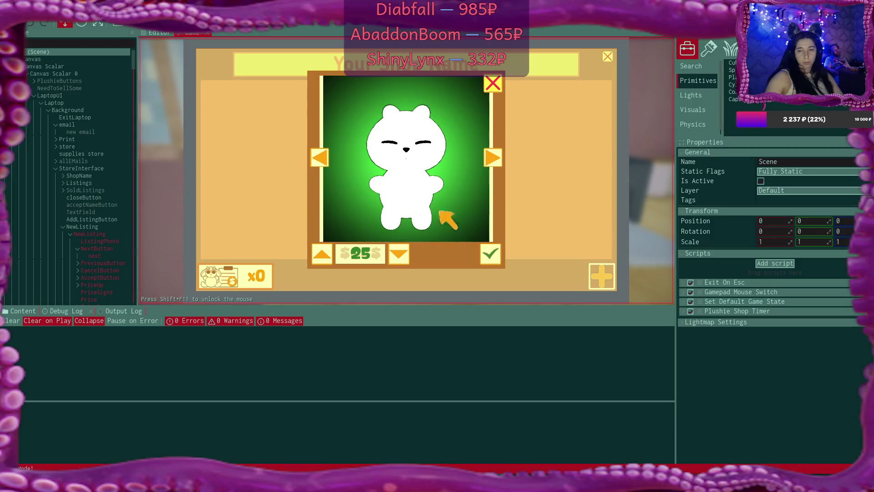
click(491, 254)
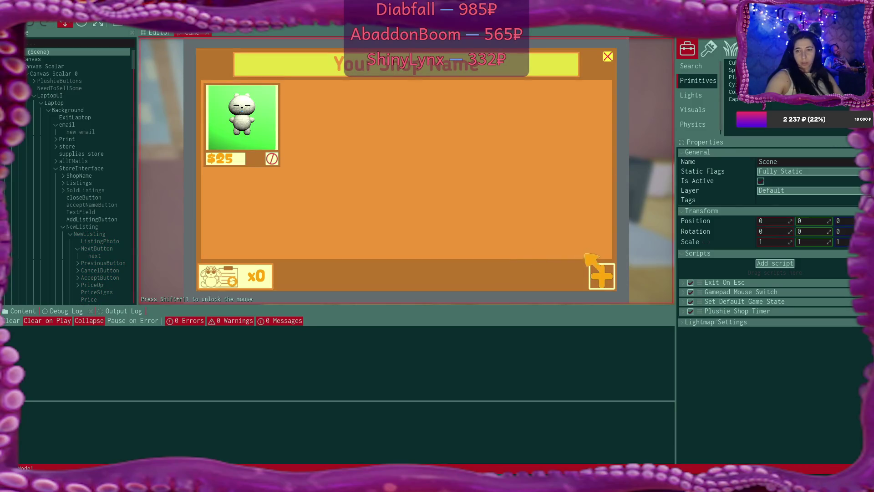
click(603, 276)
click(499, 255)
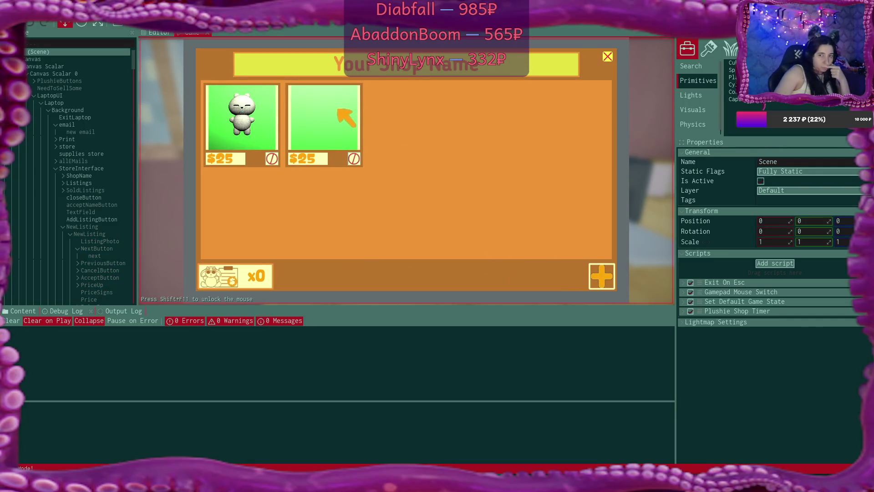
- Release the mouse with Shift+F11, read the Output Log to its end, and show the Editor scene view
key(shift+F11)
click(114, 311)
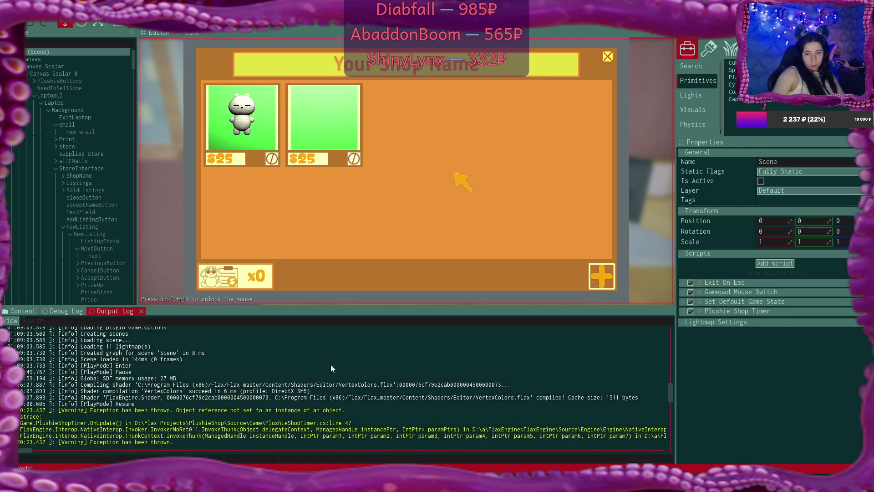
scroll(338, 382, down, 3)
drag(669, 395, 677, 465)
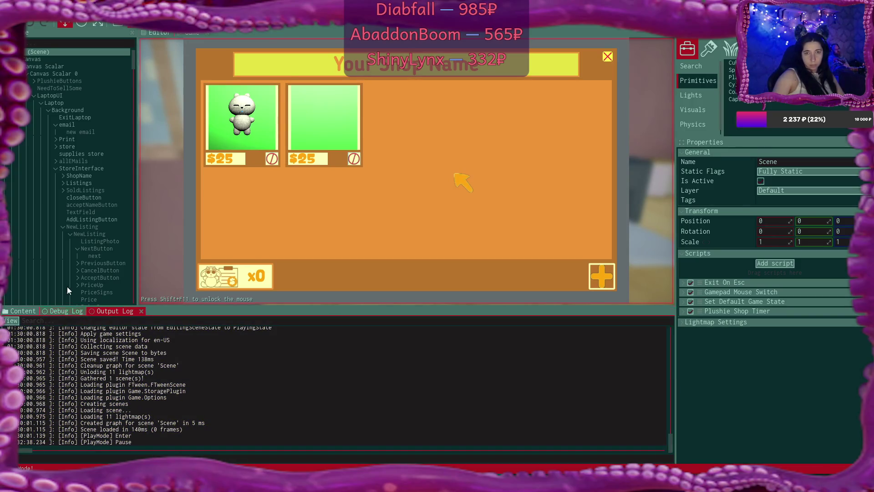
click(146, 34)
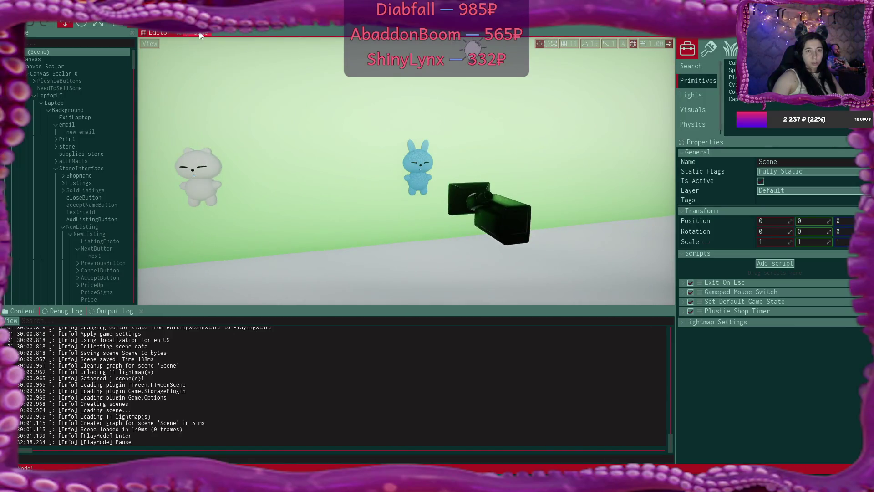
- Return to the Game view, expand Listings in the scene tree, and inspect the first ListingPhoto
click(200, 34)
click(329, 116)
click(64, 182)
click(115, 196)
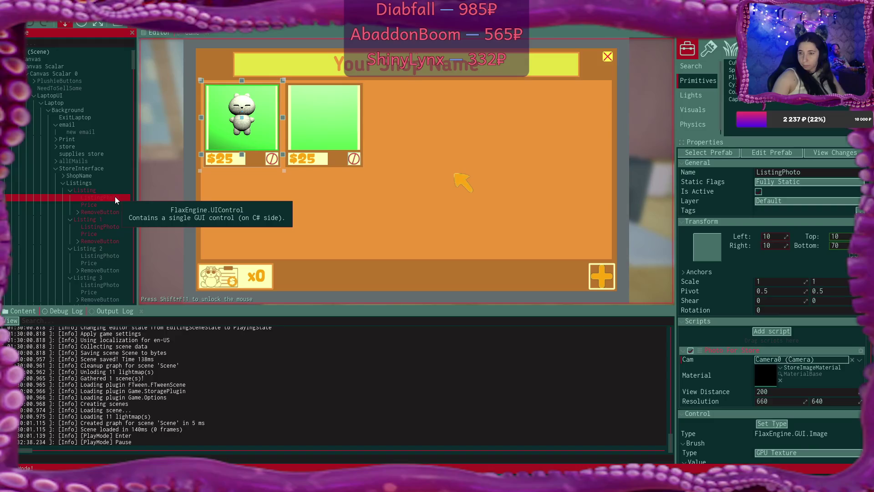
- Read each ListingPhoto's Cam field for Listings 1 through 5, then select the AddListingButton
click(114, 225)
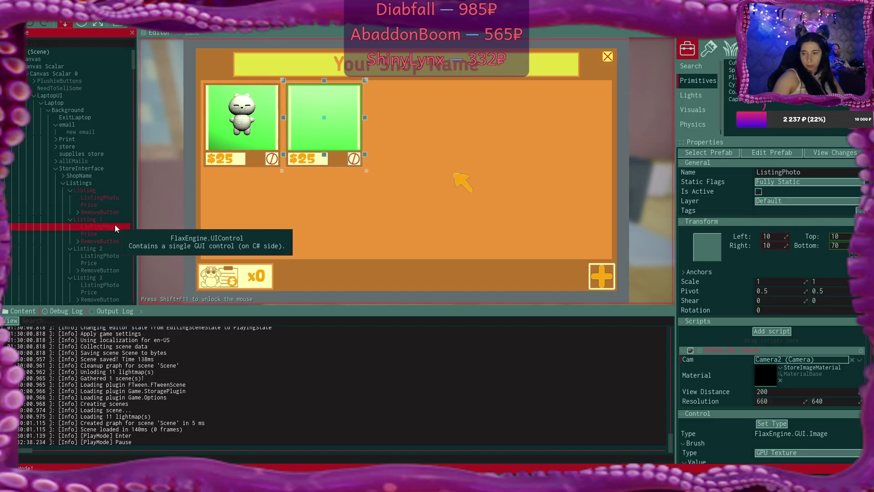
click(112, 198)
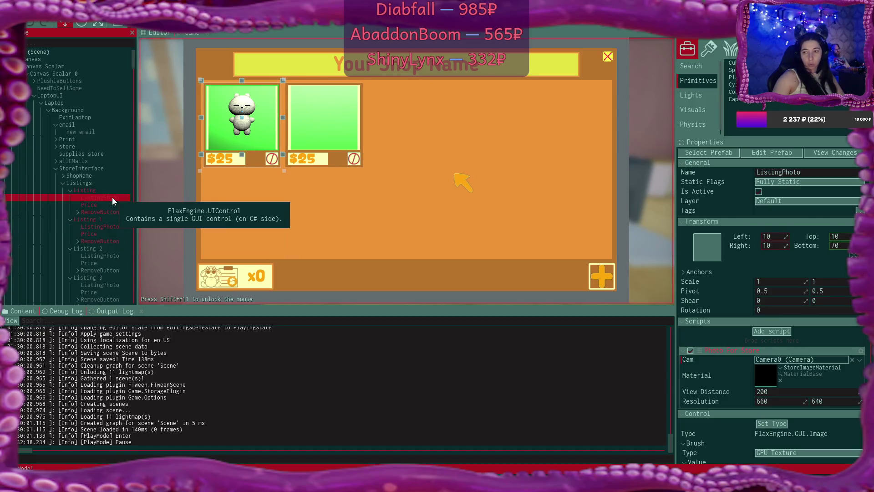
click(110, 224)
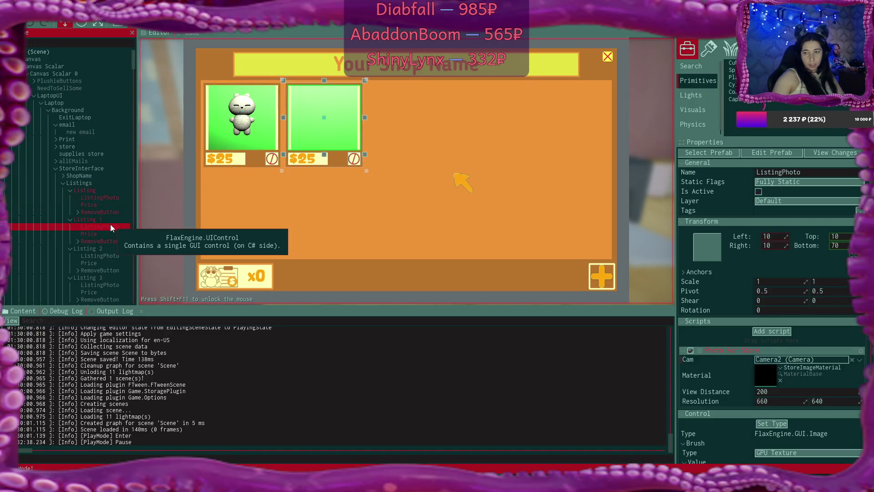
click(108, 253)
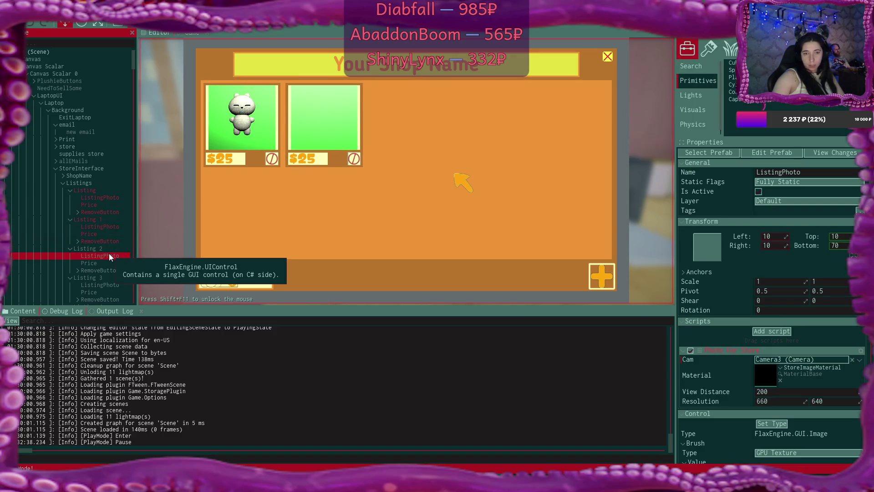
scroll(108, 238, down, 2)
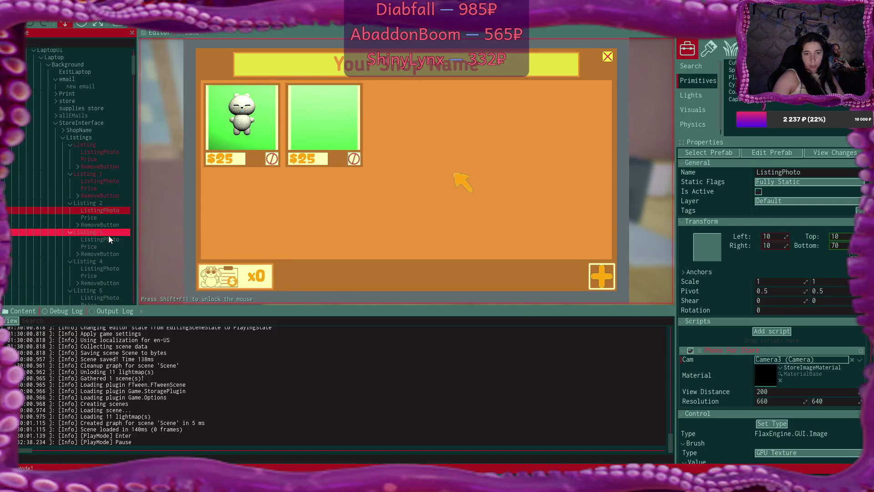
click(108, 239)
scroll(109, 242, down, 1)
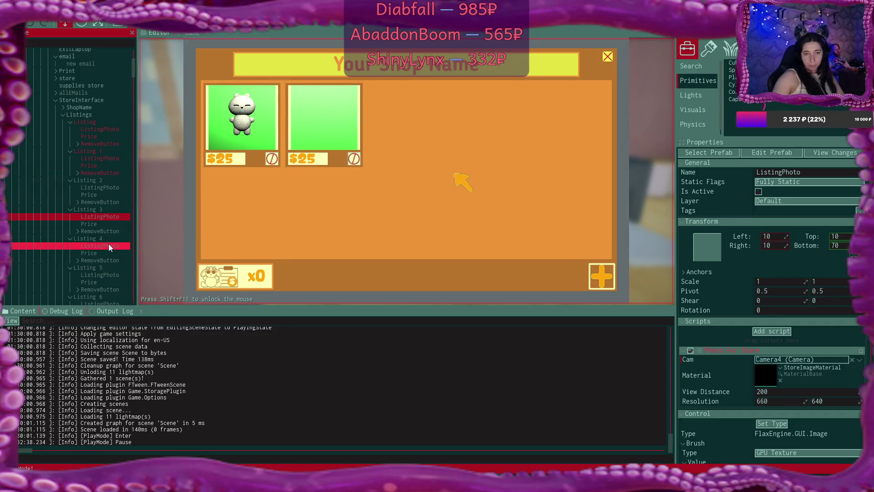
click(108, 245)
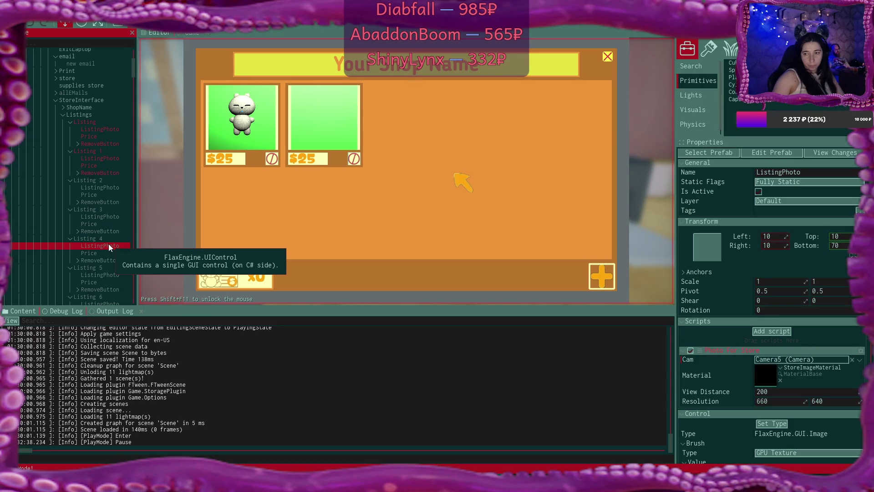
click(107, 275)
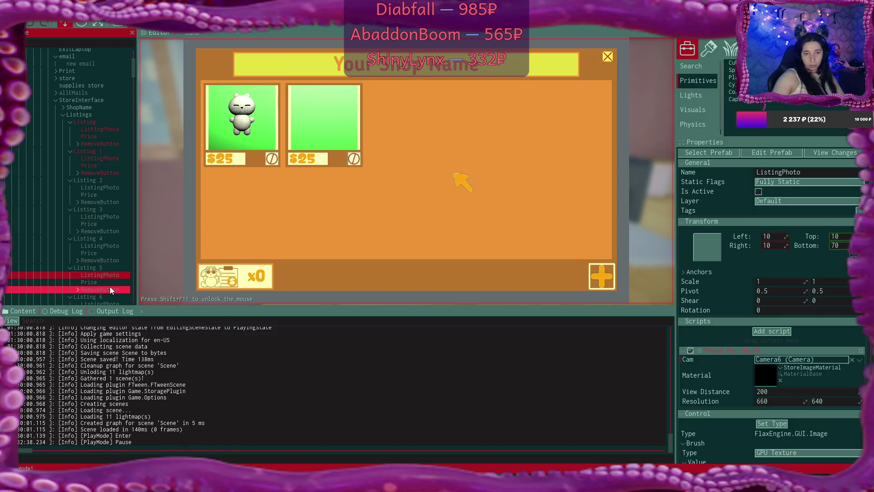
click(332, 246)
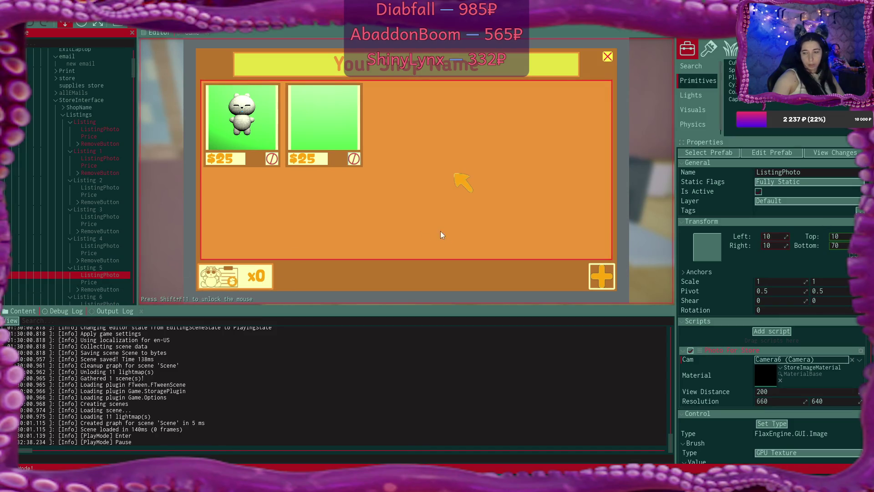
click(602, 276)
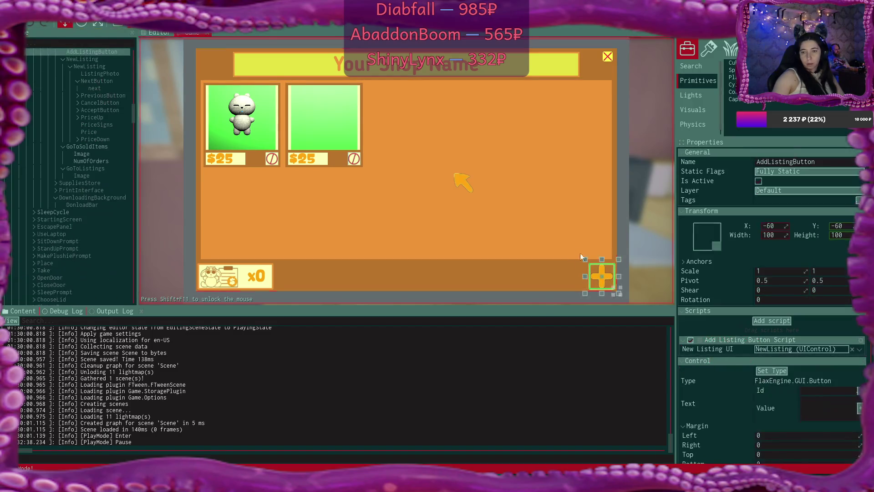
- Resume the game and list the bunny plushie at $25 as the third listing
key(F6)
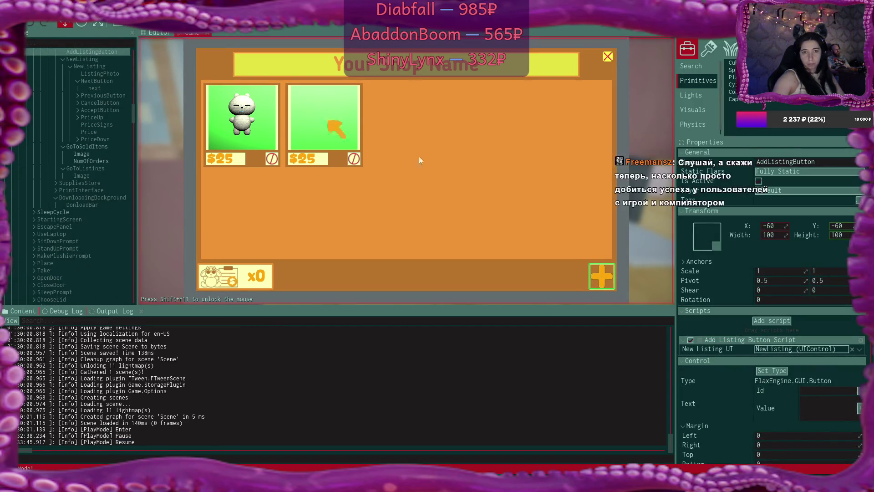
click(596, 282)
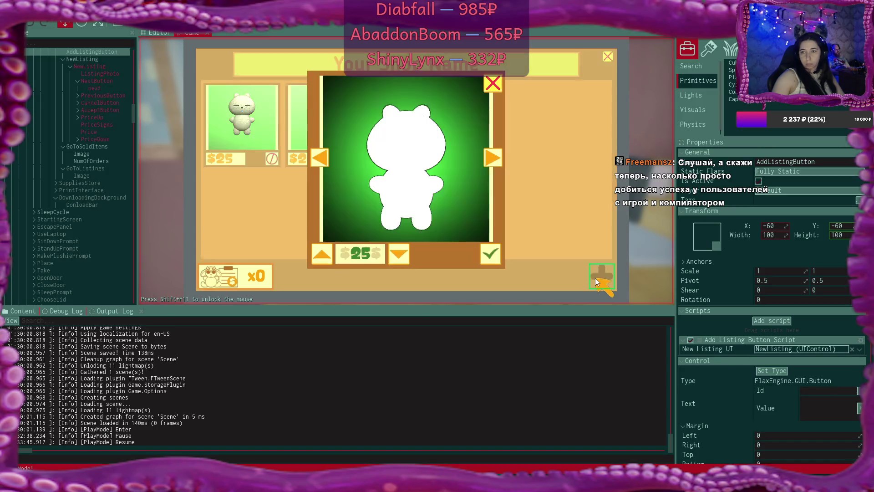
click(493, 152)
click(491, 253)
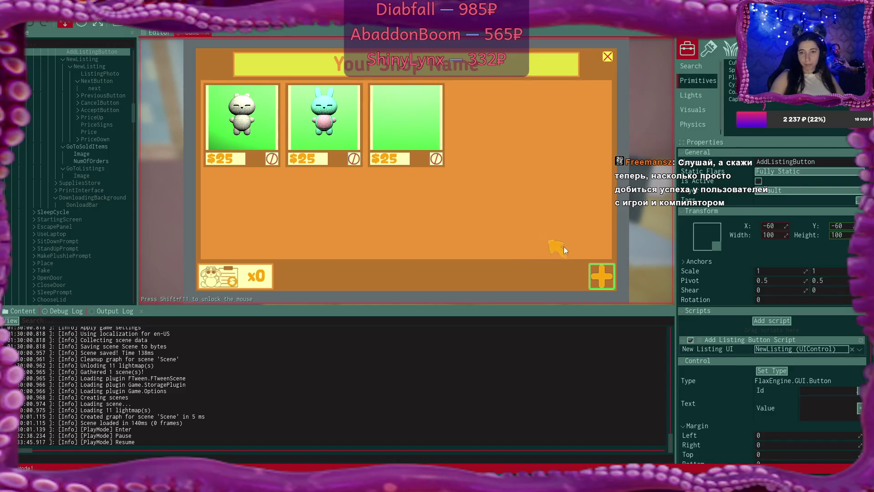
- Add and accept a fourth $25 listing in the shop
click(596, 278)
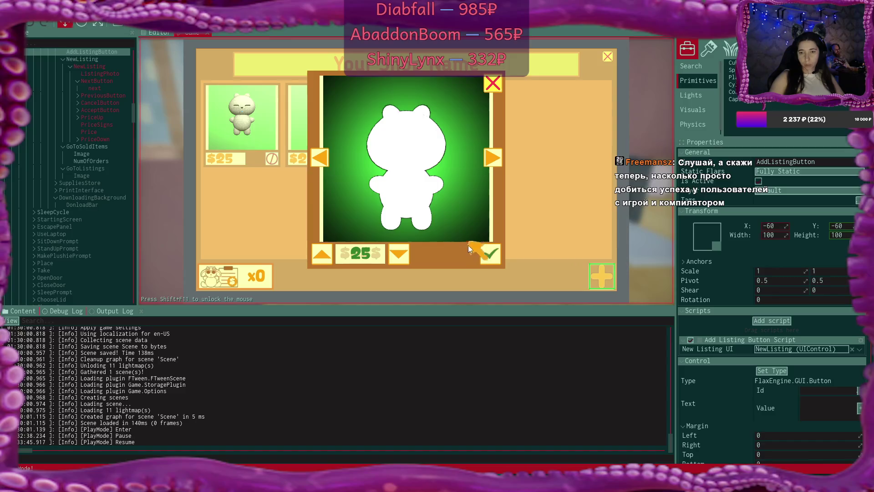
click(490, 252)
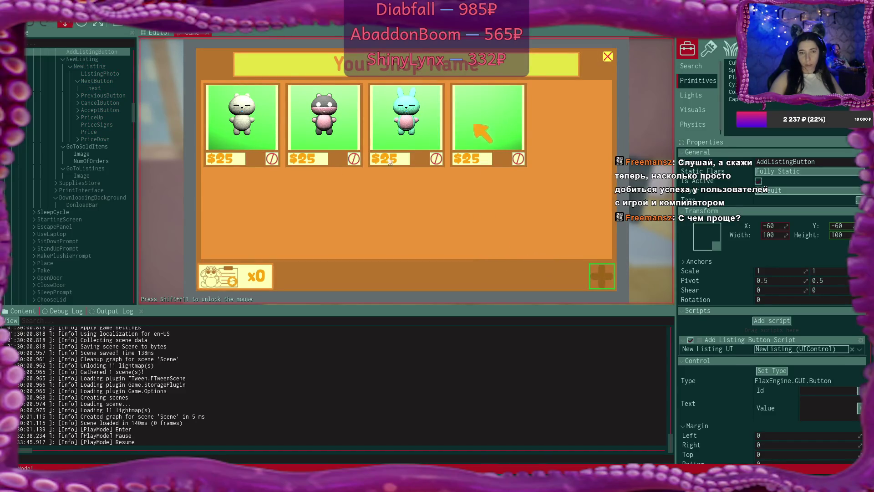
scroll(75, 123, up, 5)
scroll(77, 127, up, 3)
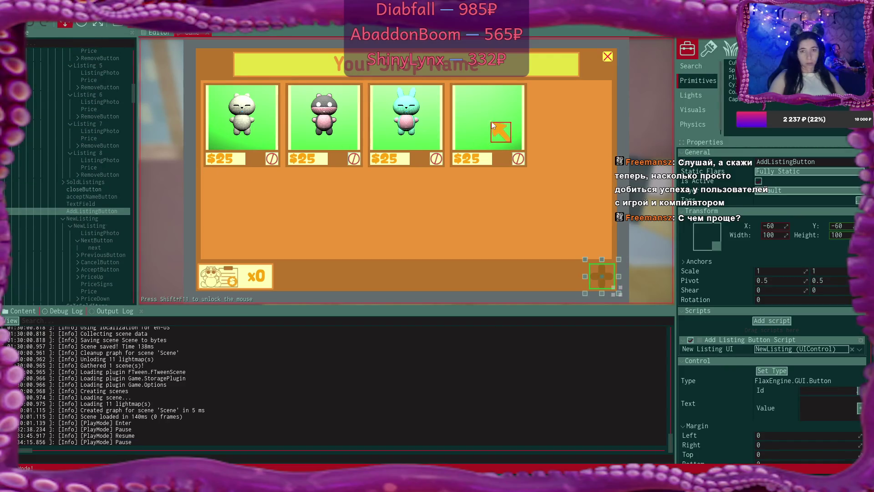
- Select the fourth listing's ListingPhoto, then fly the Editor viewport to frame the photo cameras and plushies
click(491, 122)
scroll(96, 146, up, 6)
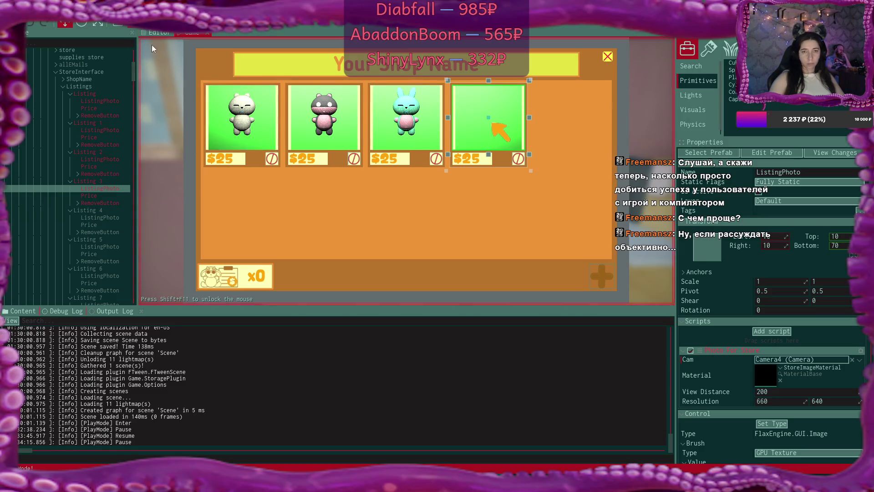
click(156, 32)
mouse_move(317, 140)
mouse_down()
mouse_move(191, 137)
mouse_move(237, 137)
mouse_up()
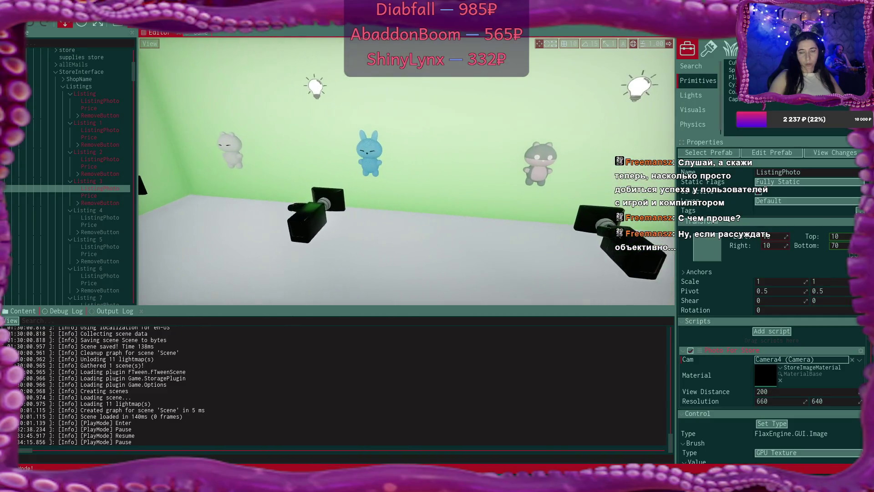
mouse_move(394, 162)
mouse_down()
mouse_move(432, 162)
mouse_move(393, 162)
mouse_up()
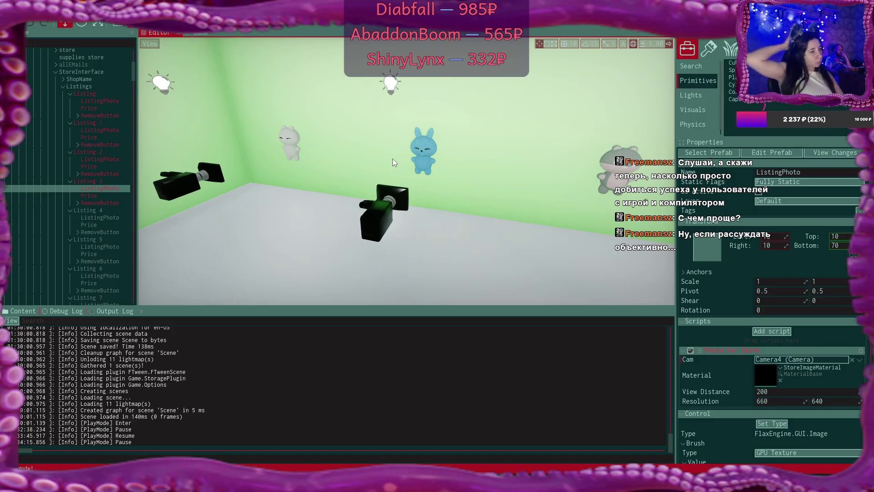